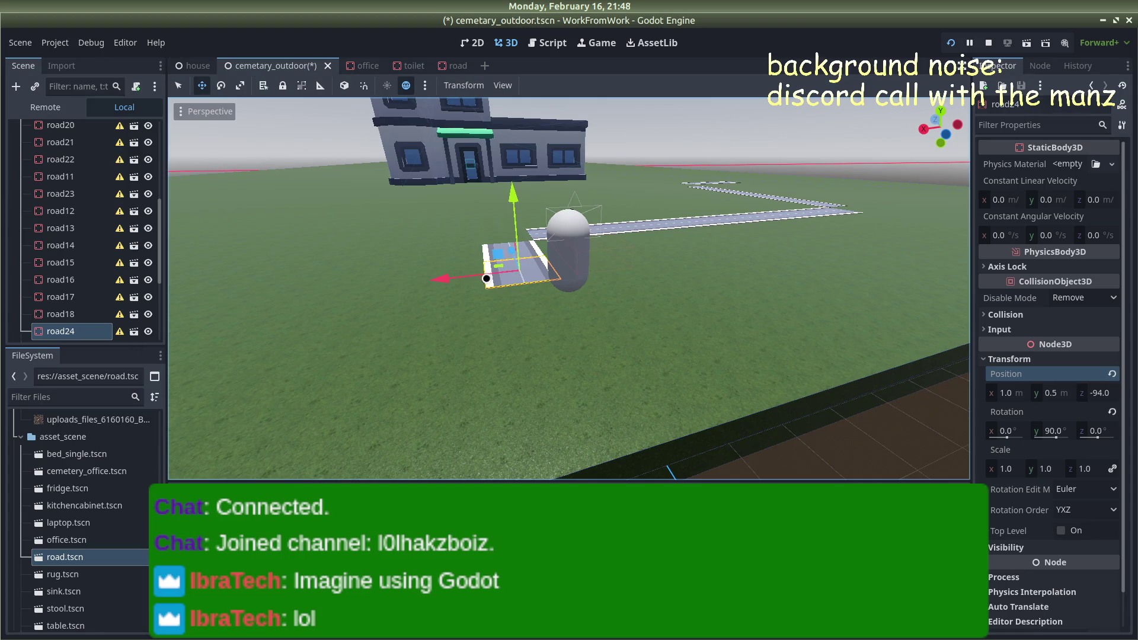
Duplicate road24 into road25 and set its Position Z to -96
{"action": "key", "text": "ctrl+d"}
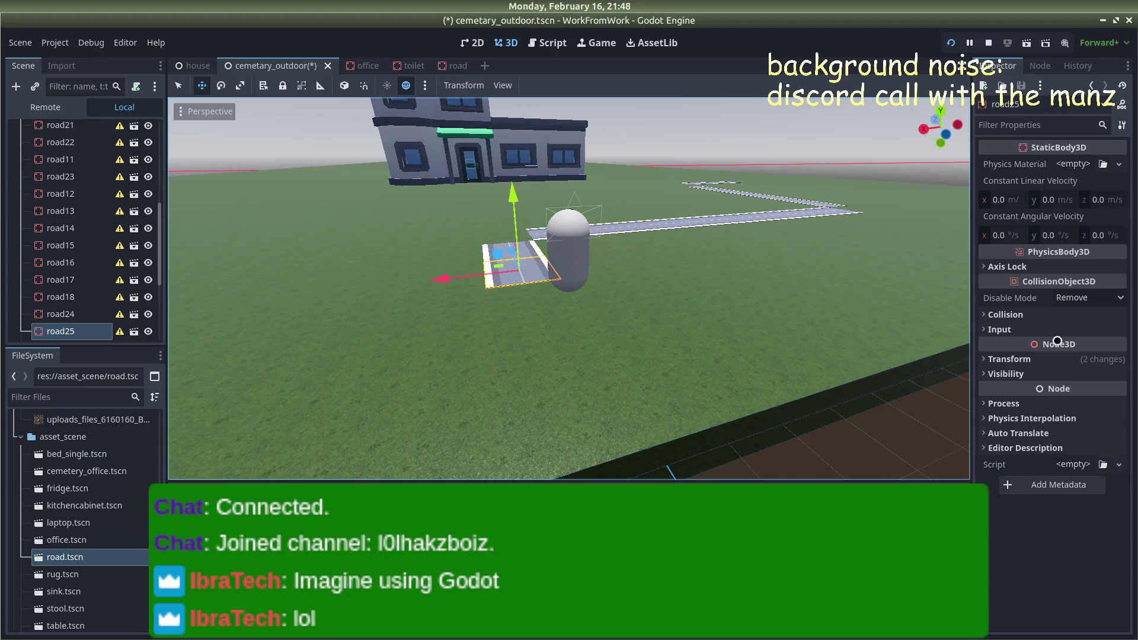
{"action": "left_click", "coordinate": [983, 359]}
{"action": "left_click", "coordinate": [1107, 395]}
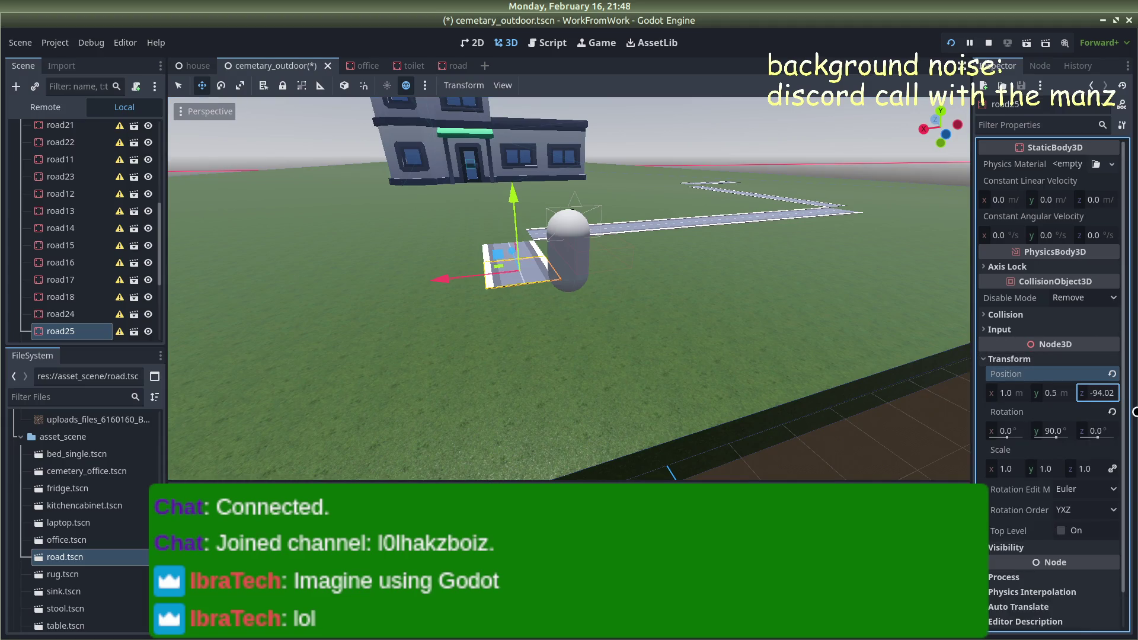
{"action": "left_click", "coordinate": [1100, 393]}
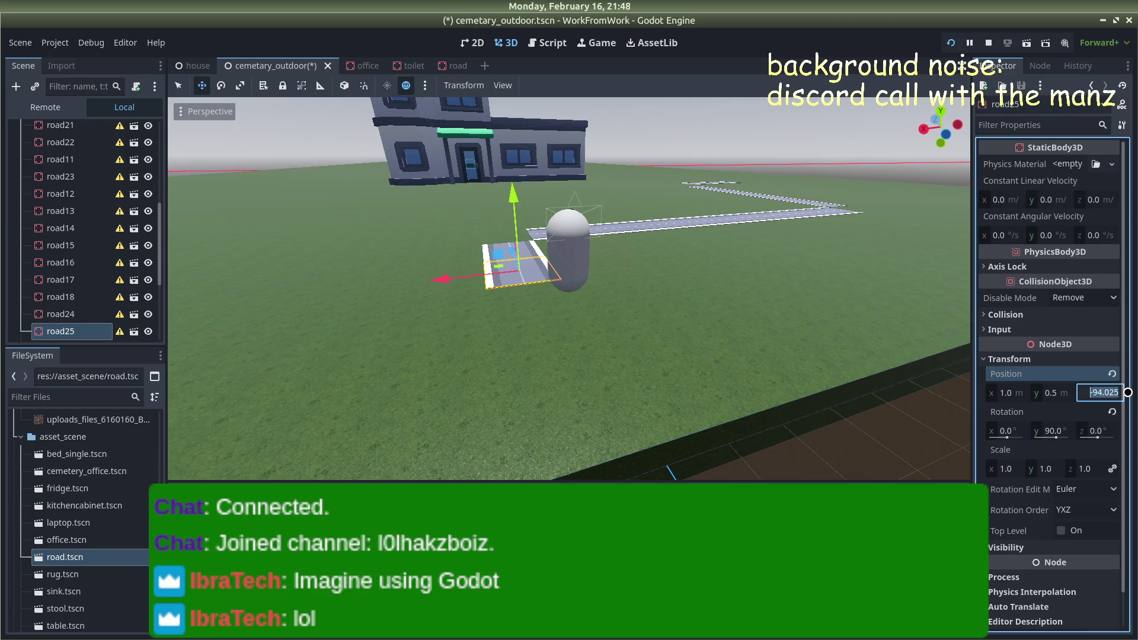
{"action": "type", "text": "-92"}
{"action": "key", "text": "Return"}
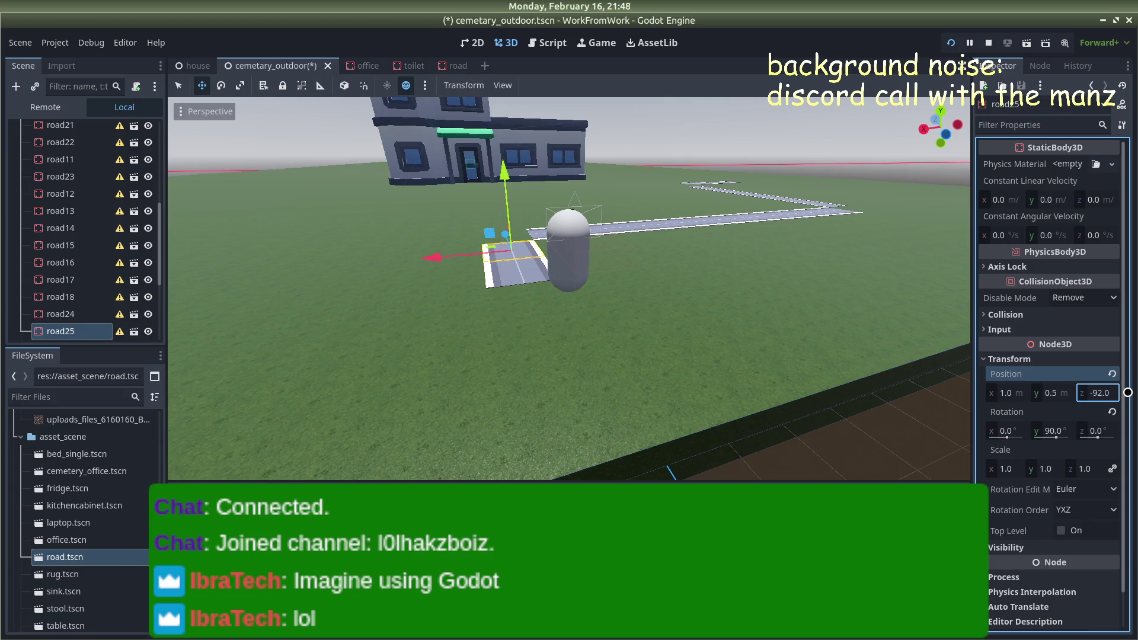
{"action": "left_click", "coordinate": [1098, 394]}
{"action": "type", "text": "-96"}
{"action": "key", "text": "Return"}
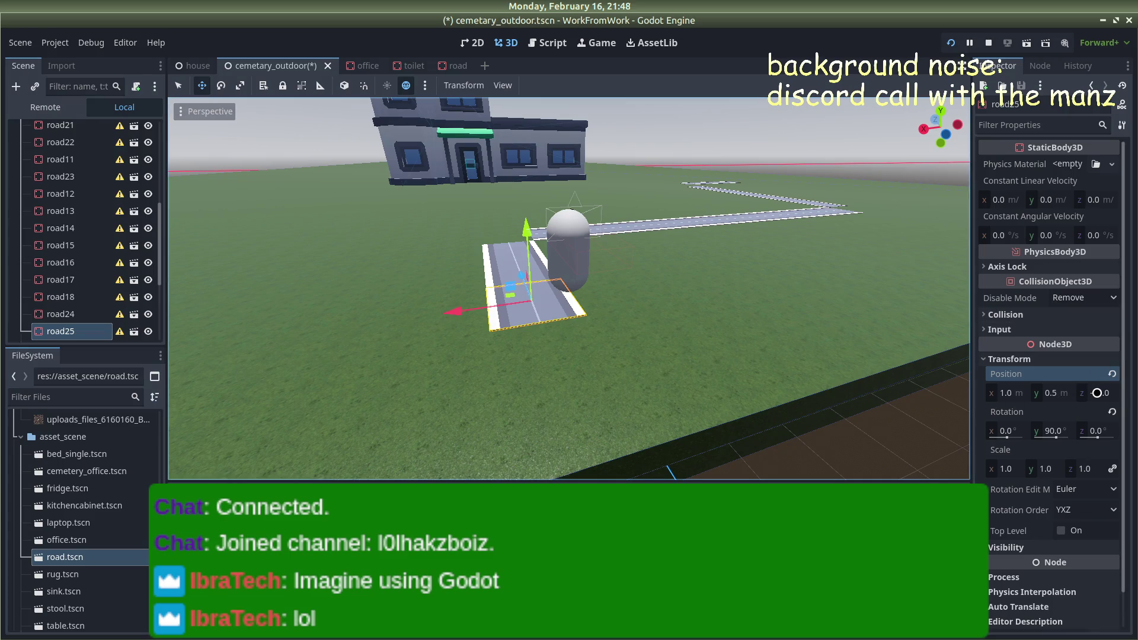
Duplicate road25 into road26 and set its Position Z to -98
{"action": "key", "text": "ctrl+d"}
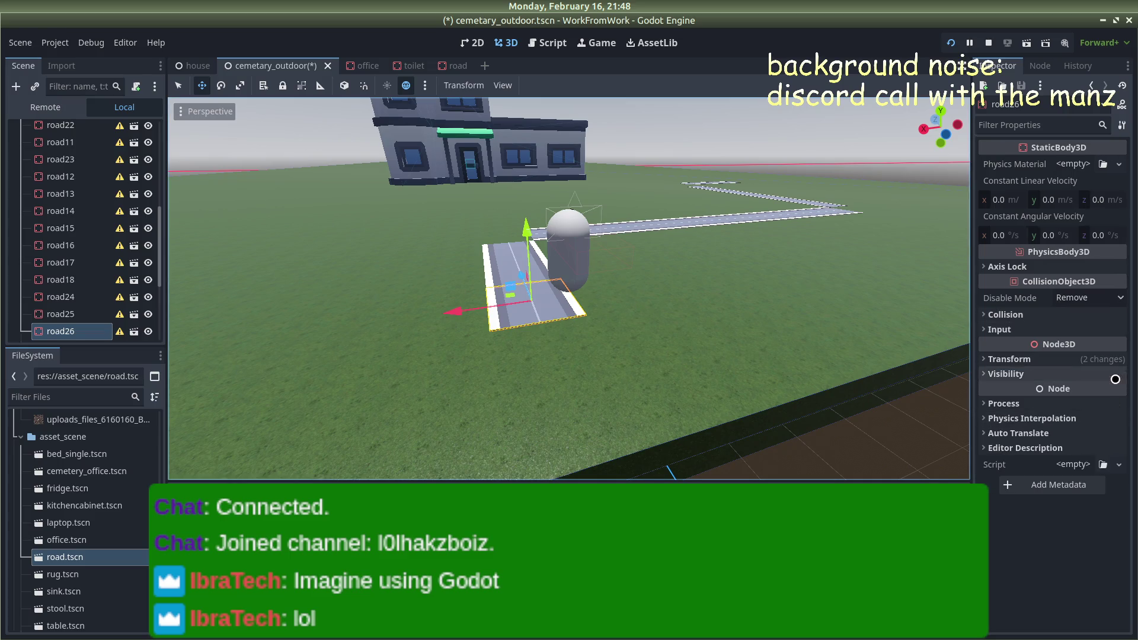
{"action": "left_click", "coordinate": [1009, 358]}
{"action": "left_click", "coordinate": [1097, 393]}
{"action": "type", "text": "-98"}
{"action": "key", "text": "Return"}
{"action": "scroll", "coordinate": [658, 374], "scroll_direction": "down", "scroll_amount": 3}
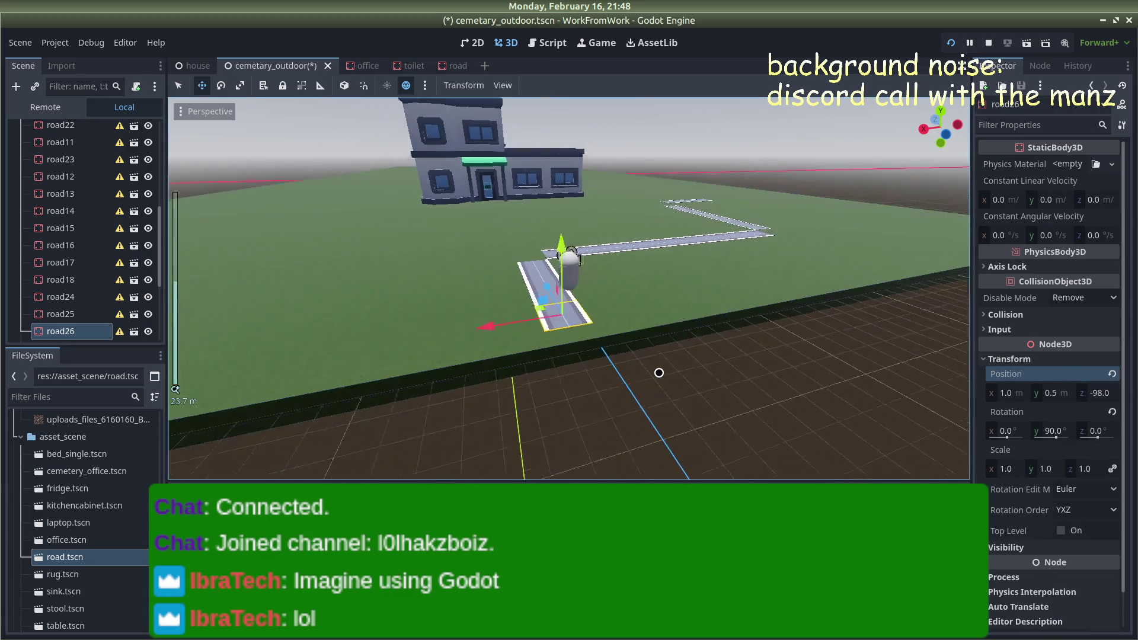
Duplicate road26 into road27 and set its Position Z to -100
{"action": "mouse_move", "coordinate": [658, 373]}
{"action": "left_mouse_down"}
{"action": "mouse_move", "coordinate": [797, 414]}
{"action": "mouse_move", "coordinate": [856, 364]}
{"action": "mouse_move", "coordinate": [763, 309]}
{"action": "mouse_move", "coordinate": [617, 340]}
{"action": "mouse_move", "coordinate": [515, 305]}
{"action": "mouse_move", "coordinate": [406, 300]}
{"action": "mouse_move", "coordinate": [564, 325]}
{"action": "left_mouse_up"}
{"action": "scroll", "coordinate": [794, 414], "scroll_direction": "up", "scroll_amount": 2}
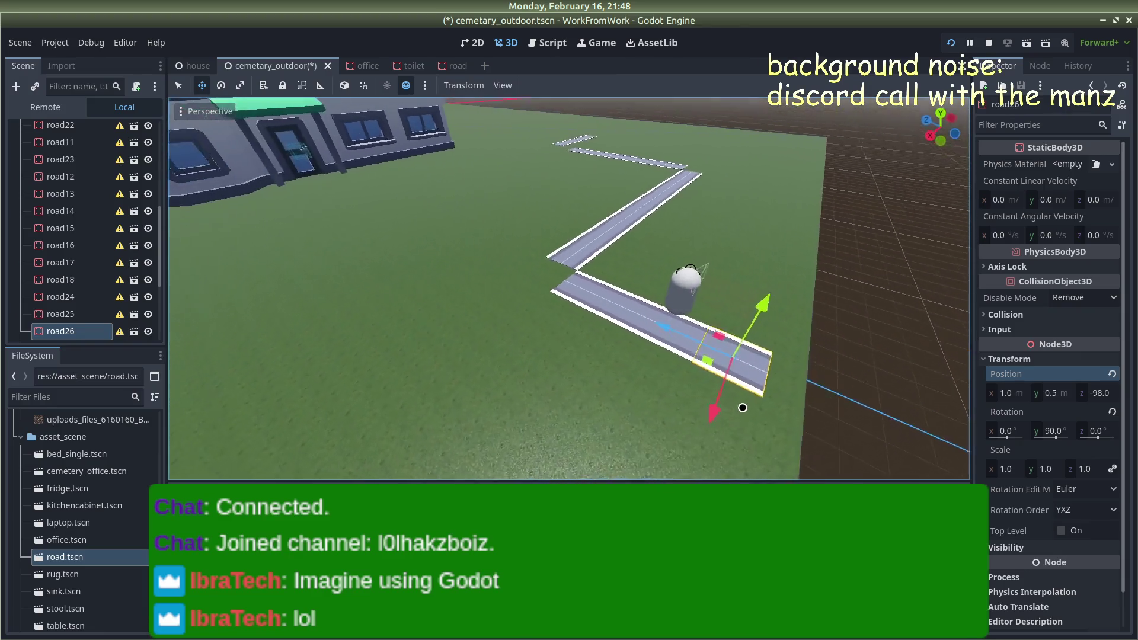
{"action": "scroll", "coordinate": [767, 315], "scroll_direction": "down", "scroll_amount": 2}
{"action": "scroll", "coordinate": [619, 342], "scroll_direction": "up", "scroll_amount": 2}
{"action": "scroll", "coordinate": [567, 326], "scroll_direction": "up", "scroll_amount": 2}
{"action": "scroll", "coordinate": [565, 324], "scroll_direction": "down", "scroll_amount": 2}
{"action": "scroll", "coordinate": [564, 324], "scroll_direction": "up", "scroll_amount": 3}
{"action": "scroll", "coordinate": [559, 328], "scroll_direction": "up", "scroll_amount": 2}
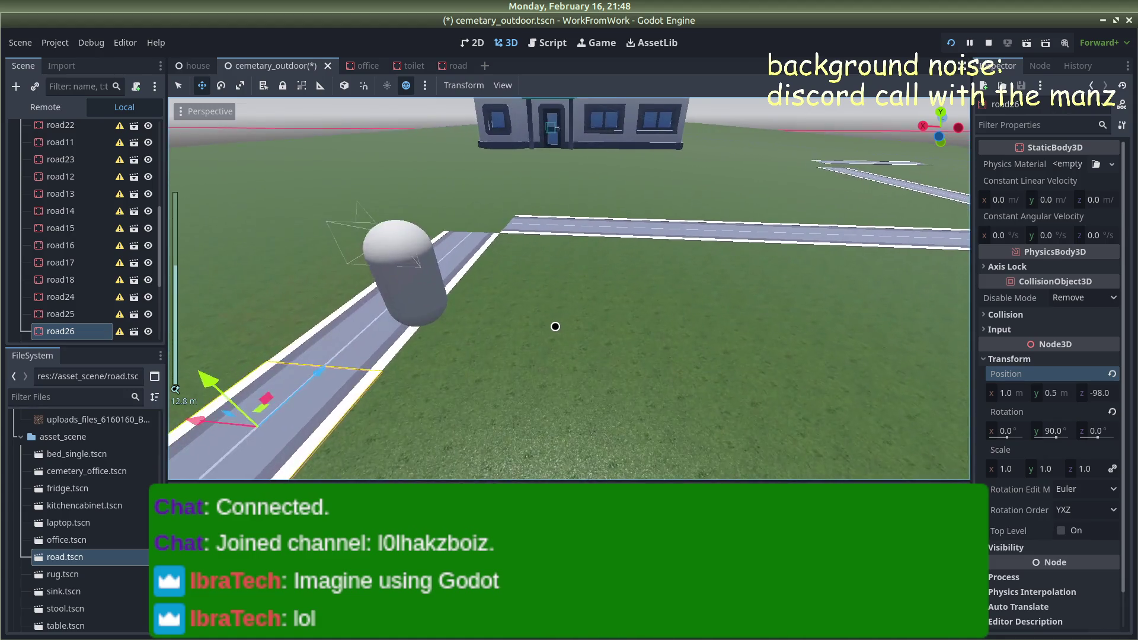
{"action": "scroll", "coordinate": [472, 359], "scroll_direction": "down", "scroll_amount": 4}
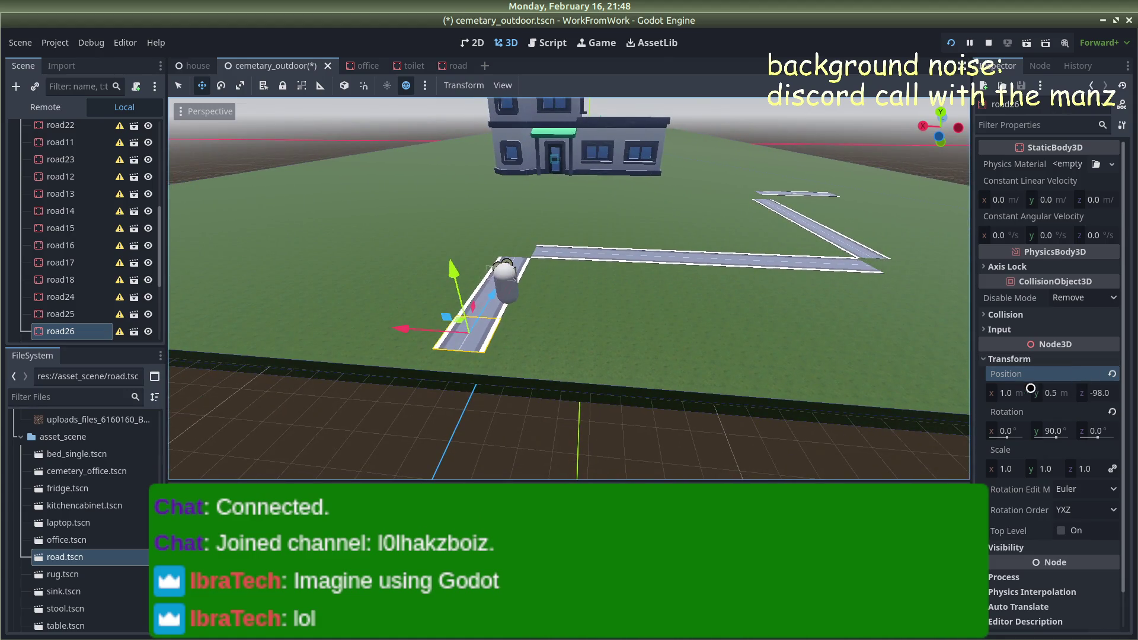
{"action": "key", "text": "ctrl+d"}
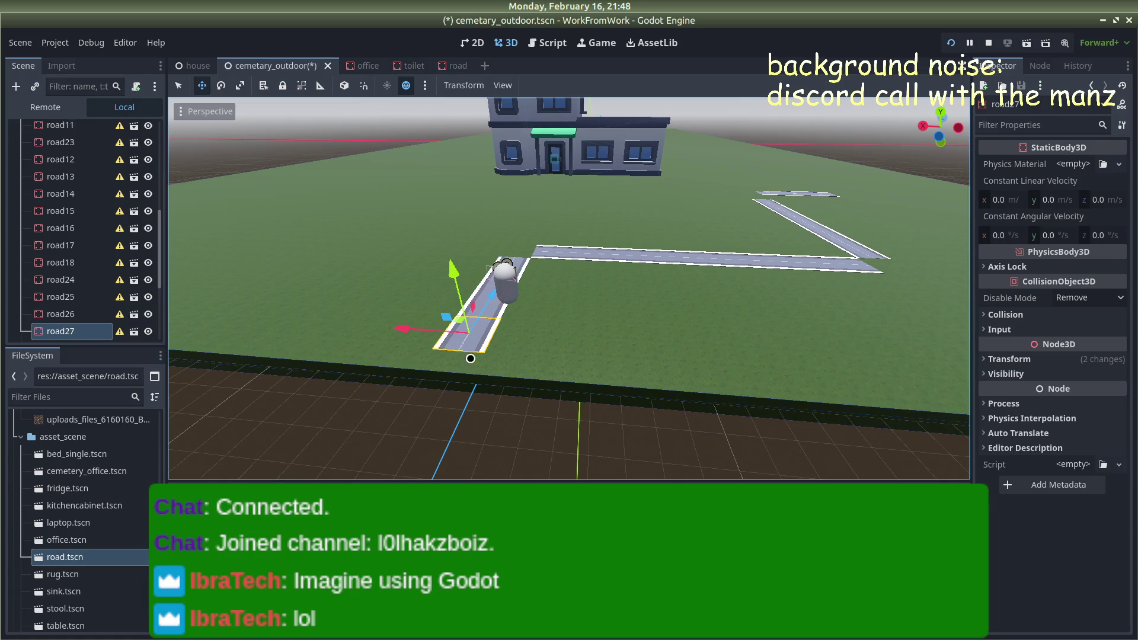
{"action": "left_click", "coordinate": [1102, 393]}
{"action": "type", "text": "-"}
{"action": "key", "text": "Return"}
Select the ground plane and nudge it slightly along Z, then view the building and road corner
{"action": "left_click_drag", "start_coordinate": [660, 401], "coordinate": [336, 303]}
{"action": "scroll", "coordinate": [336, 303], "scroll_direction": "down", "scroll_amount": 3}
{"action": "left_click", "coordinate": [318, 284]}
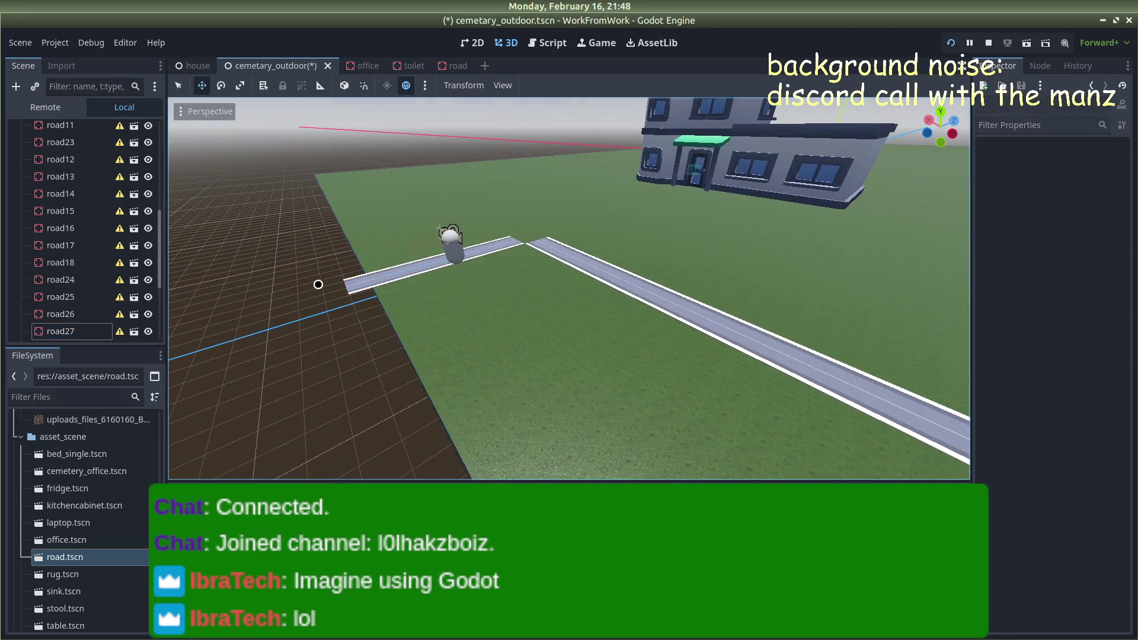
{"action": "scroll", "coordinate": [320, 282], "scroll_direction": "up", "scroll_amount": 3}
{"action": "scroll", "coordinate": [350, 280], "scroll_direction": "down", "scroll_amount": 5}
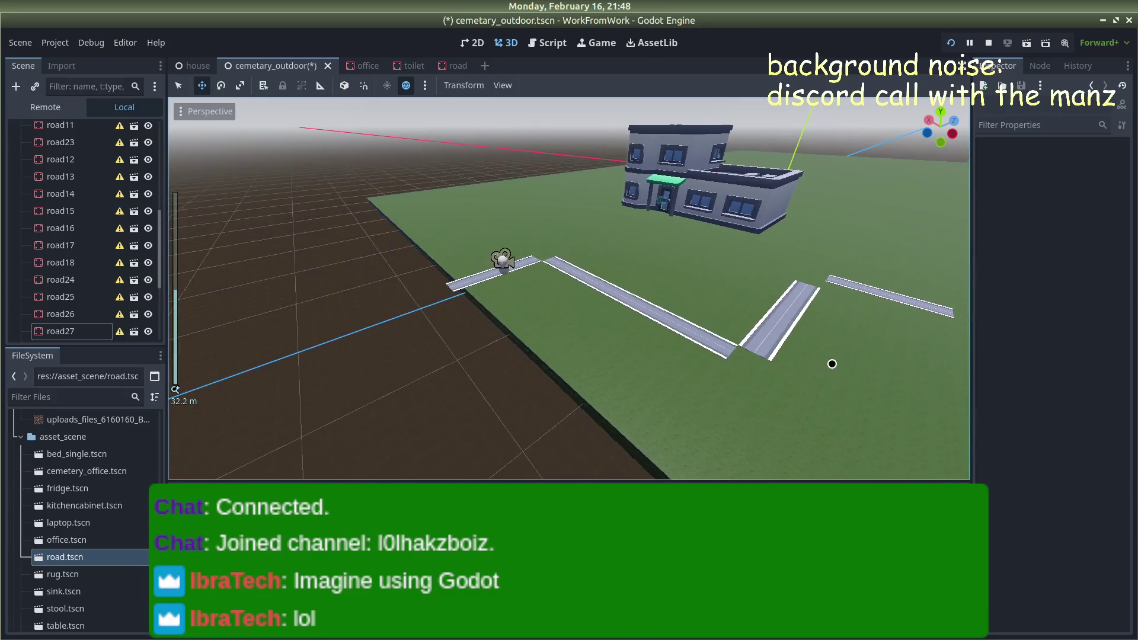
{"action": "left_click", "coordinate": [845, 396]}
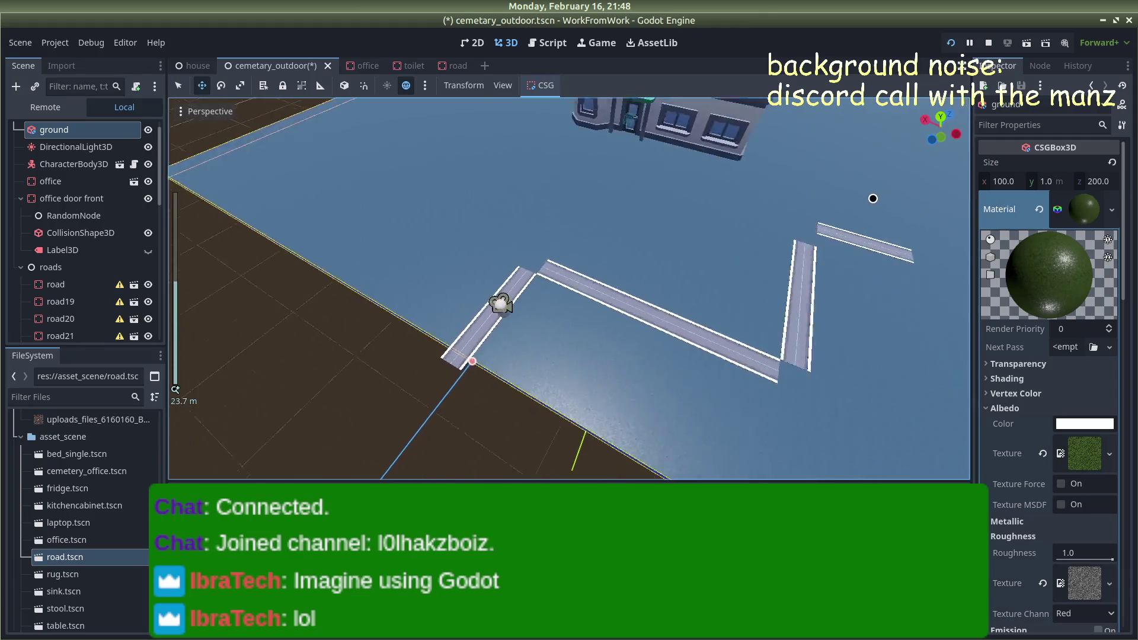
{"action": "scroll", "coordinate": [871, 196], "scroll_direction": "down", "scroll_amount": 3}
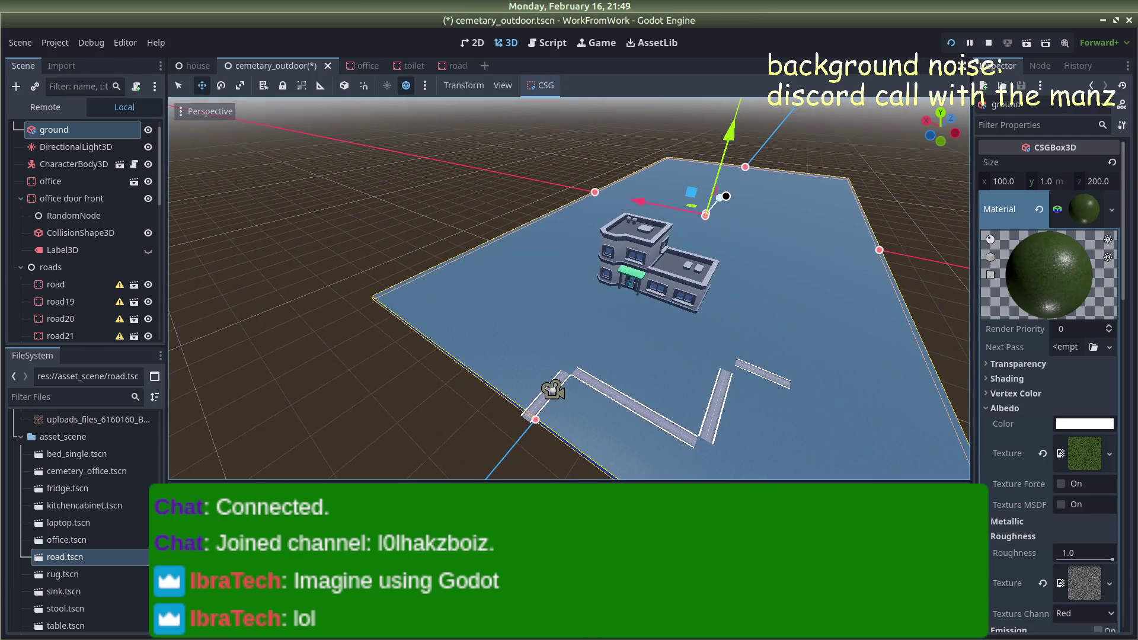
{"action": "left_click_drag", "start_coordinate": [726, 196], "coordinate": [728, 198]}
{"action": "left_click", "coordinate": [361, 320]}
{"action": "scroll", "coordinate": [572, 353], "scroll_direction": "up", "scroll_amount": 3}
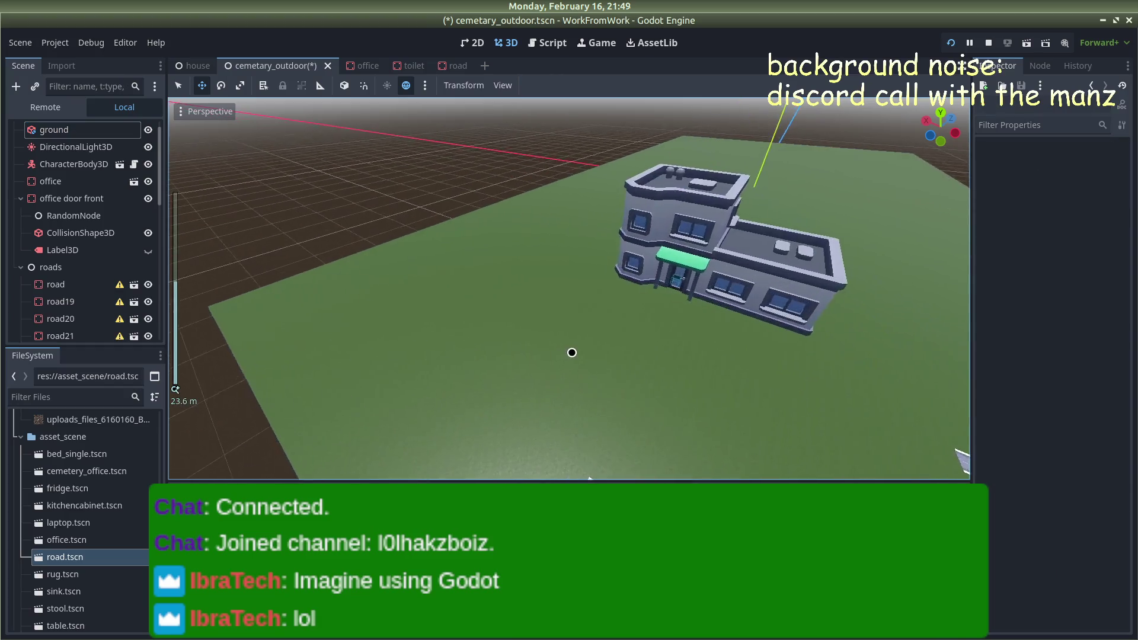
{"action": "scroll", "coordinate": [572, 352], "scroll_direction": "up", "scroll_amount": 3}
{"action": "left_click_drag", "start_coordinate": [569, 355], "coordinate": [545, 339]}
{"action": "key", "text": "alt+Tab"}
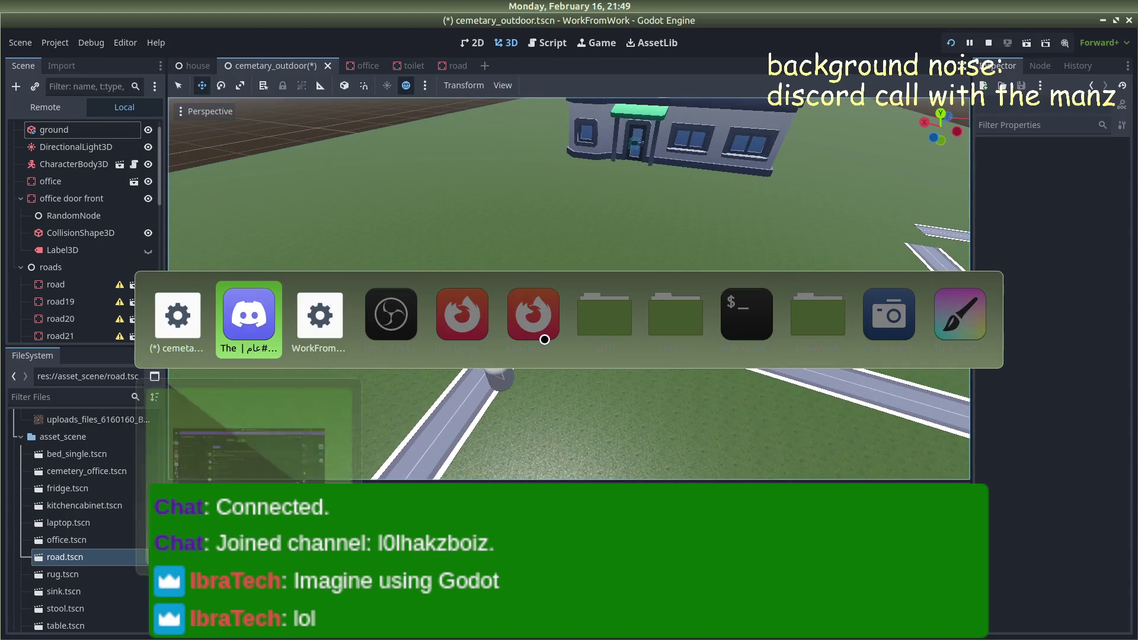
In a new Firefox tab, search Google for 'min wattage needed for rtx 5080'
{"action": "key", "text": "alt+Tab"}
{"action": "key", "text": "alt+Tab"}
{"action": "key", "text": "alt+Tab"}
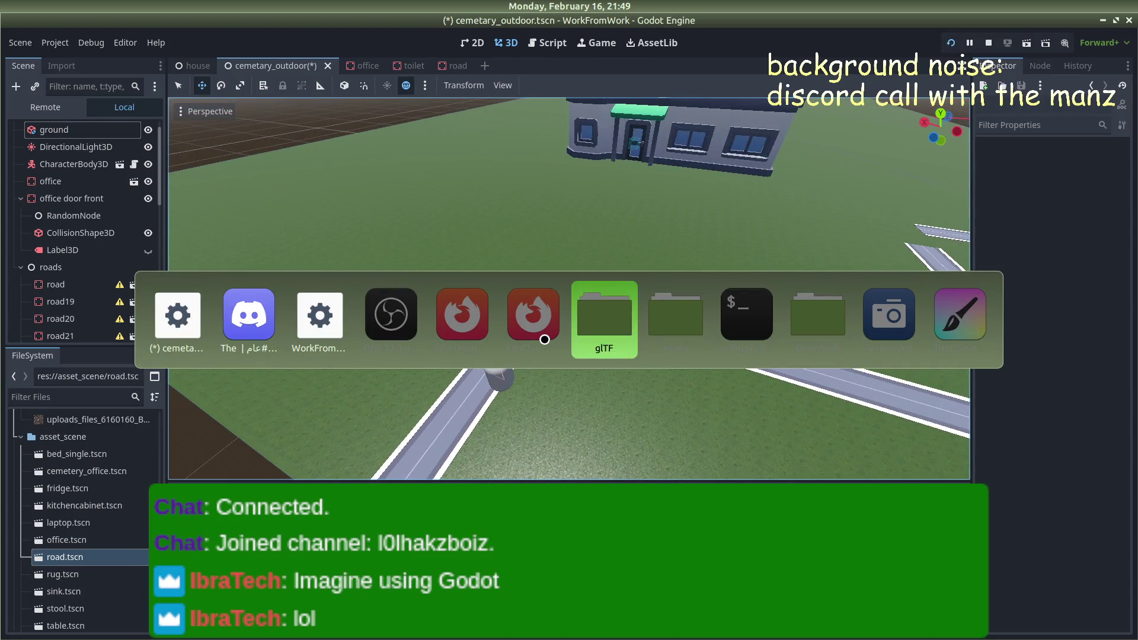
{"action": "key", "text": "alt+Tab"}
{"action": "key", "text": "alt+Tab"}
{"action": "key", "text": "alt+Tab"}
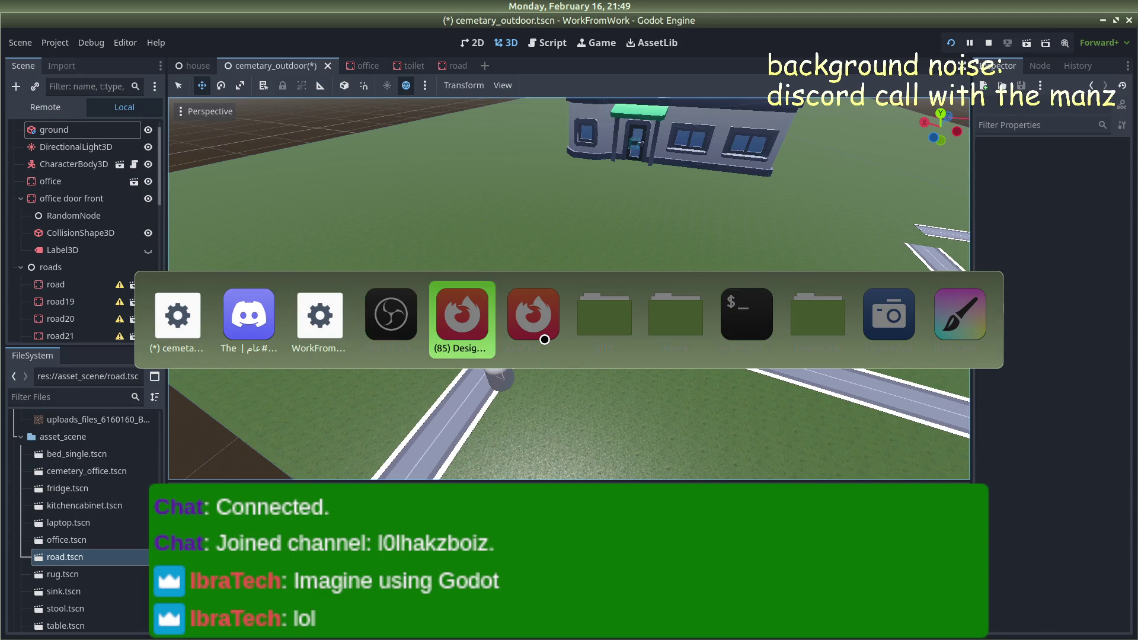
{"action": "key", "text": "ctrl+t"}
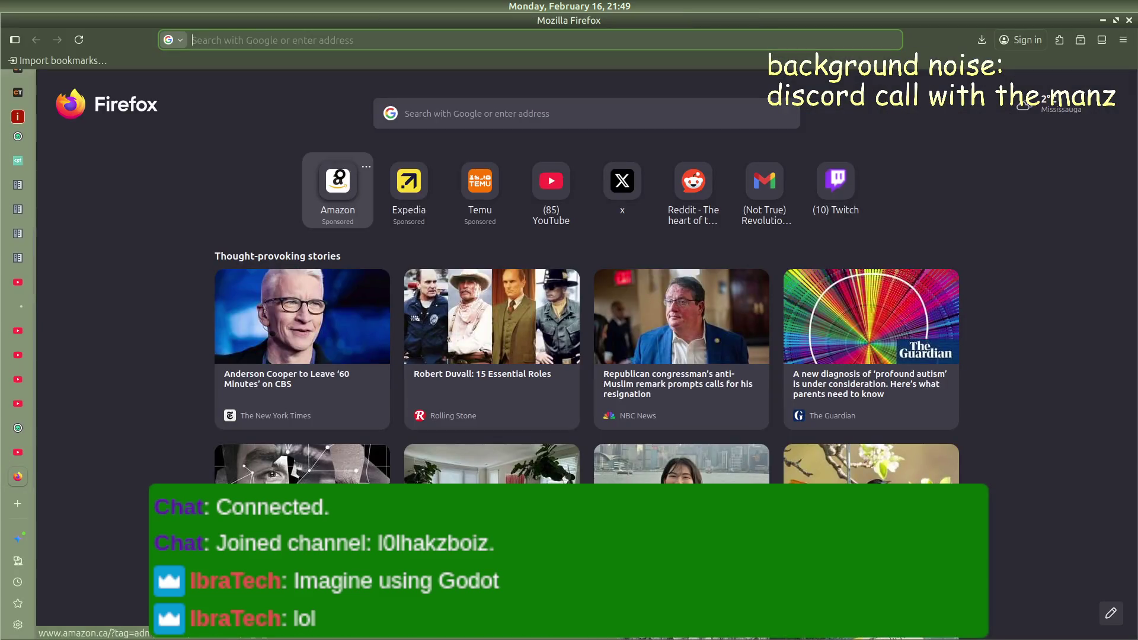
{"action": "type", "text": "min wattage nee"}
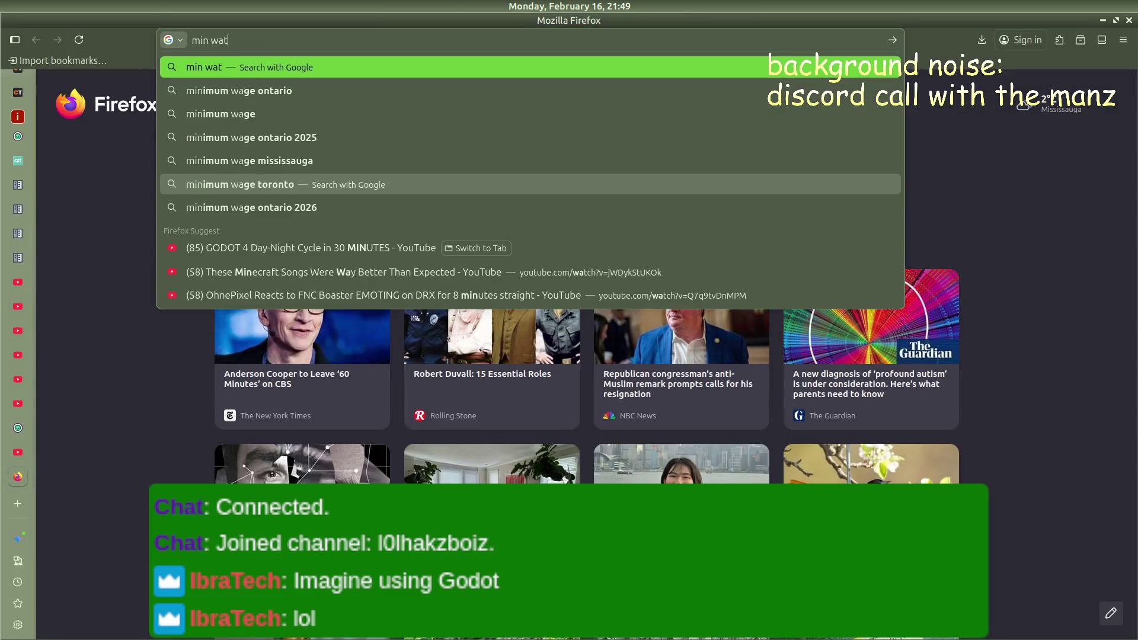
{"action": "type", "text": "ded fo"}
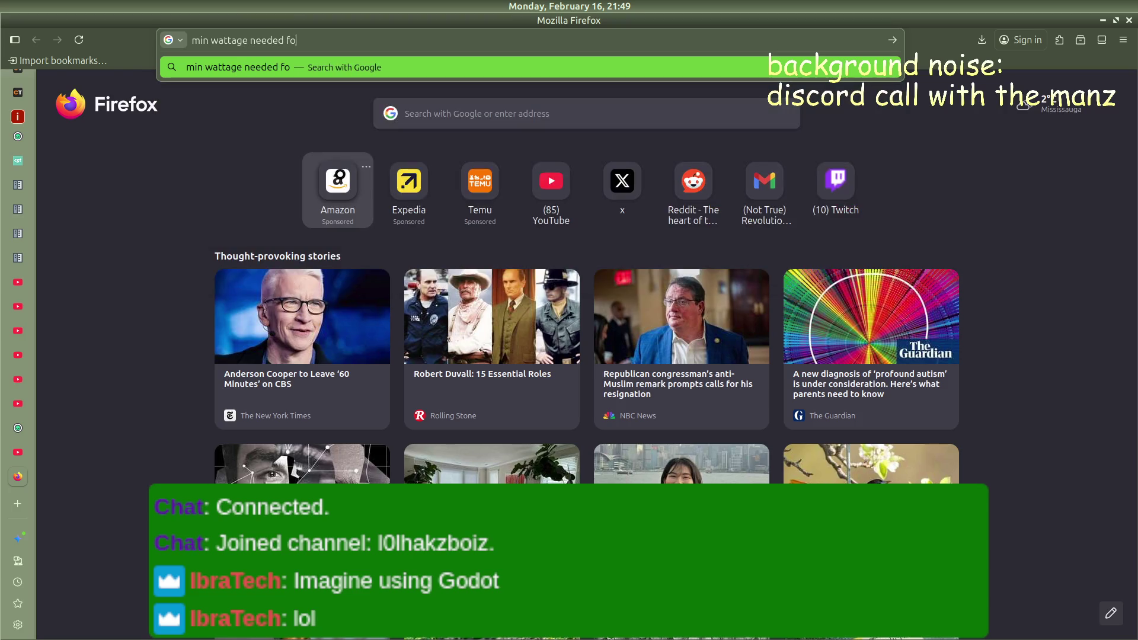
{"action": "type", "text": "r rtx 5080"}
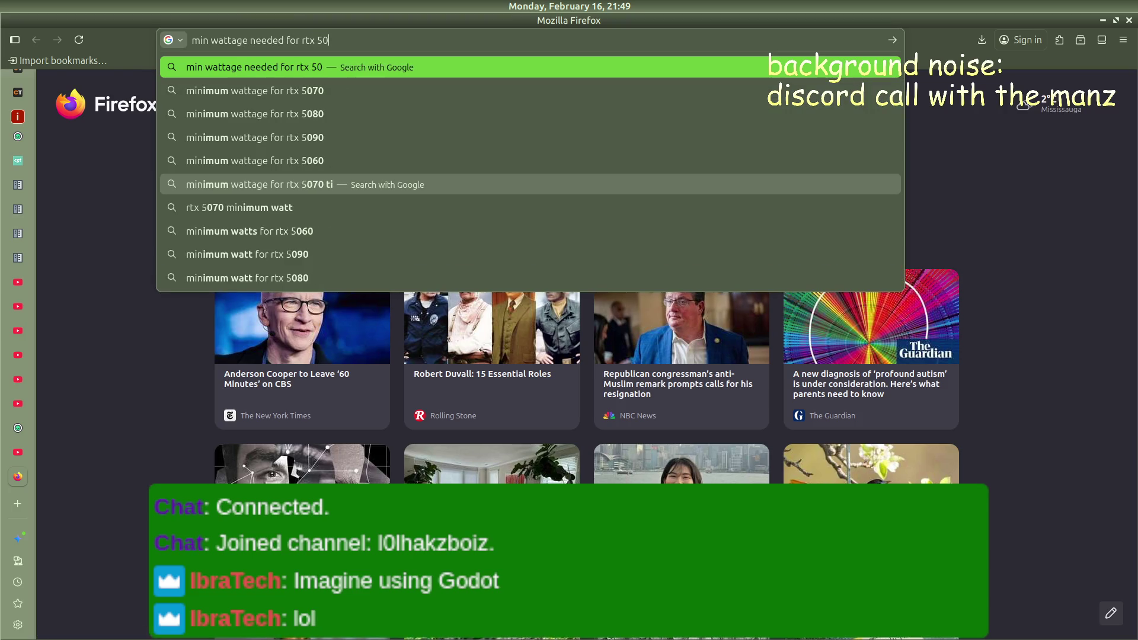
{"action": "key", "text": "Return"}
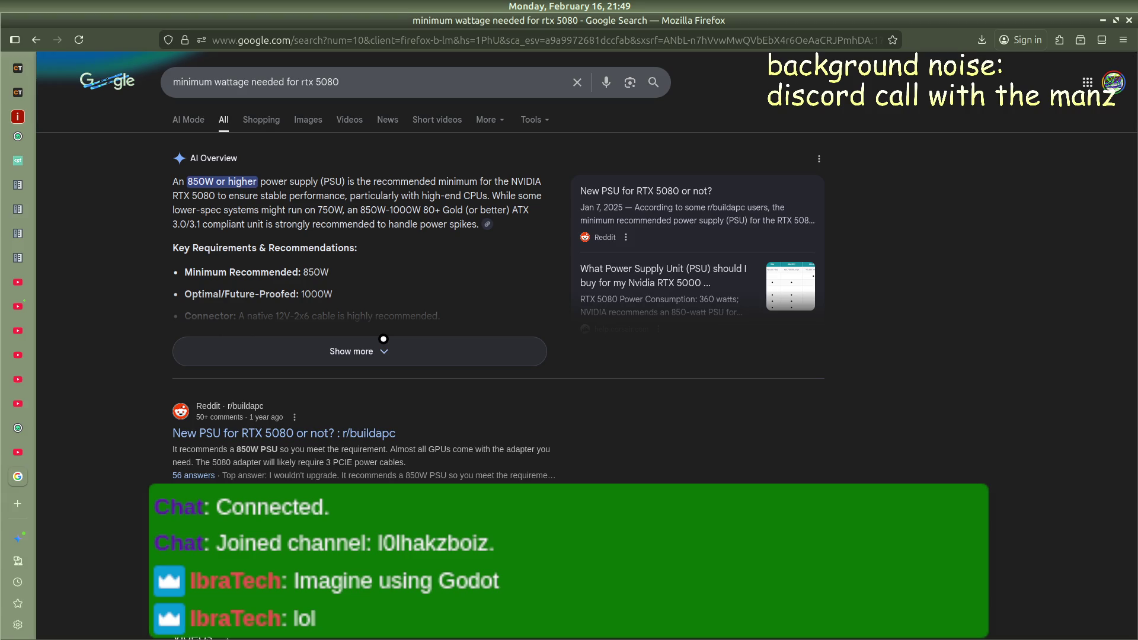
Expand Google's AI overview to read the RTX 5080 PSU recommendations of 850W minimum and 1000W
{"action": "left_click", "coordinate": [379, 341]}
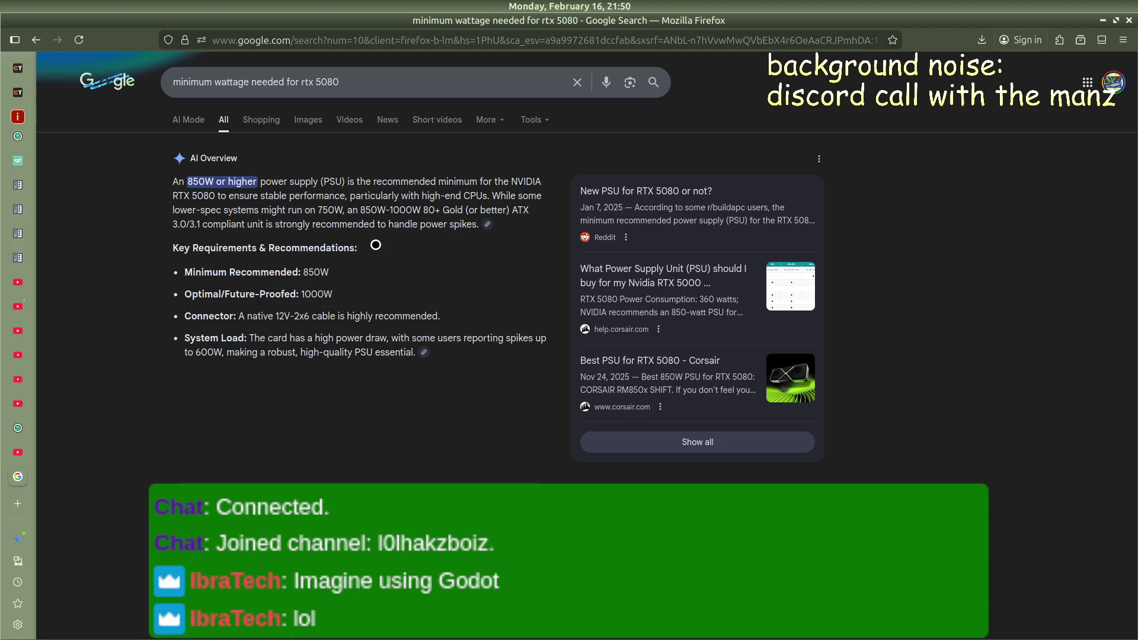
{"action": "key", "text": "alt+Tab"}
{"action": "key", "text": "alt+Tab"}
{"action": "key", "text": "alt+Tab"}
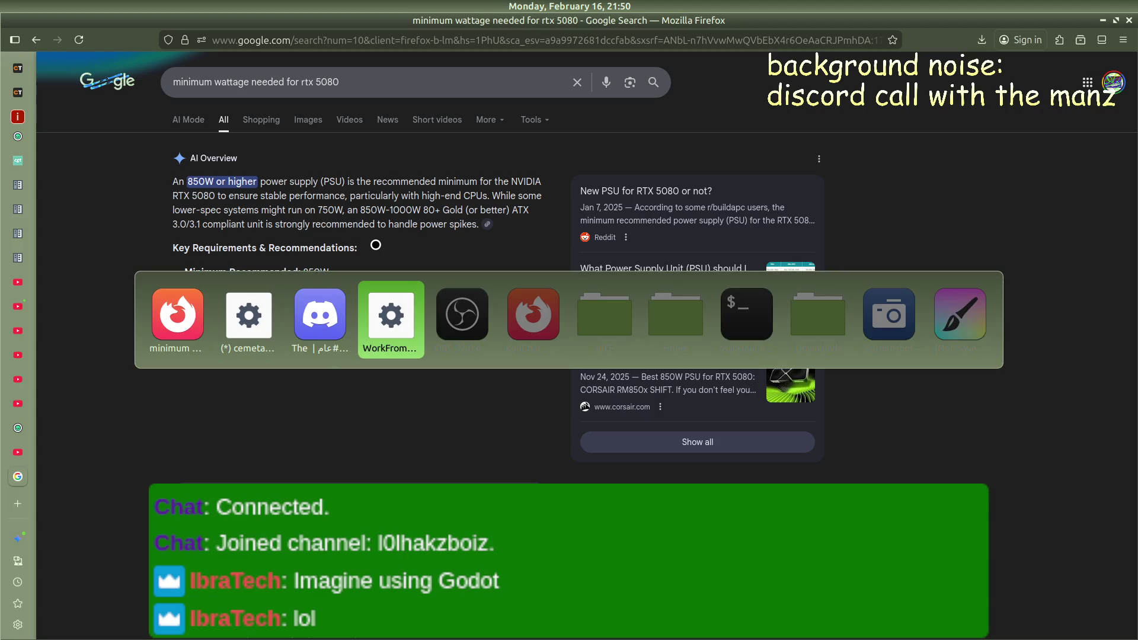
Switch back to Godot and orbit down over the zigzag road leading to the office building
{"action": "key", "text": "shift+alt+Tab"}
{"action": "key", "text": "shift+alt+Tab"}
{"action": "key", "text": "shift+alt+Tab"}
{"action": "key", "text": "alt+Tab"}
{"action": "key", "text": "alt+Tab"}
{"action": "key", "text": "alt+Tab"}
{"action": "key", "text": "alt+Tab"}
{"action": "key", "text": "alt+Tab"}
{"action": "key", "text": "alt+Tab"}
{"action": "key", "text": "alt+Tab"}
{"action": "key", "text": "alt+Tab"}
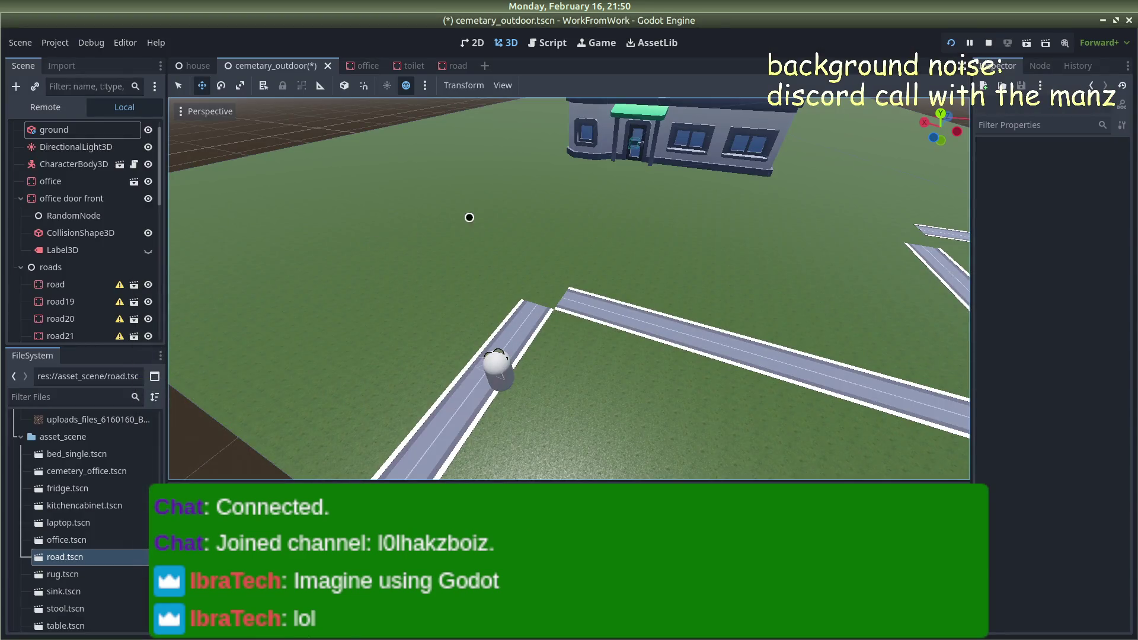
{"action": "mouse_move", "coordinate": [469, 218]}
{"action": "left_mouse_down"}
{"action": "mouse_move", "coordinate": [564, 214]}
{"action": "mouse_move", "coordinate": [612, 180]}
{"action": "left_mouse_up"}
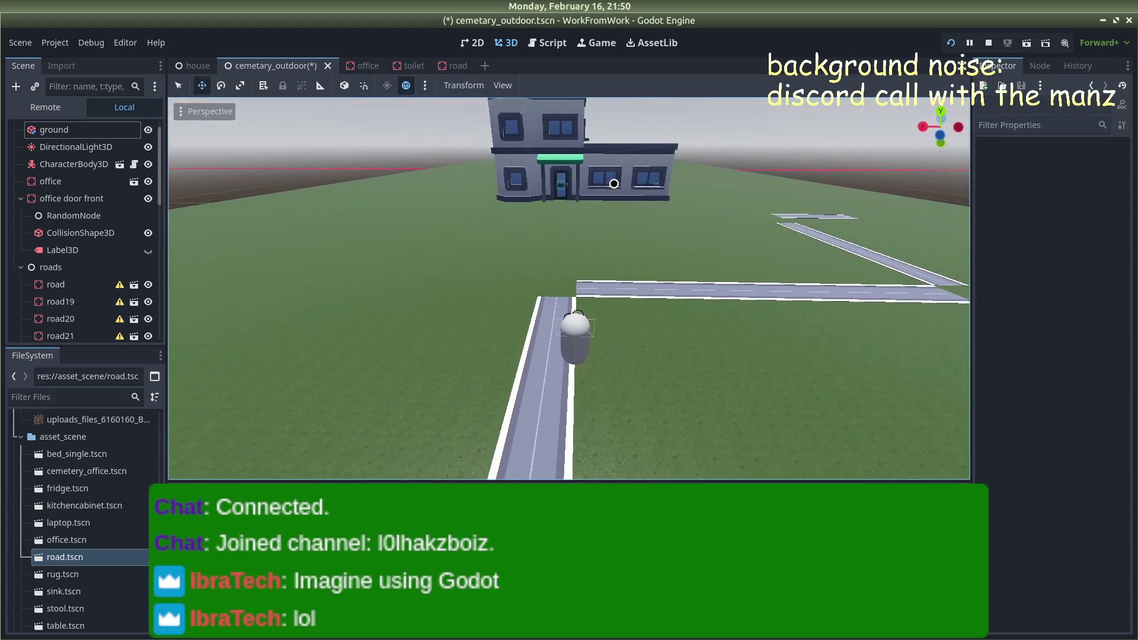
{"action": "scroll", "coordinate": [57, 508], "scroll_direction": "down", "scroll_amount": 3}
{"action": "scroll", "coordinate": [57, 508], "scroll_direction": "down", "scroll_amount": 5}
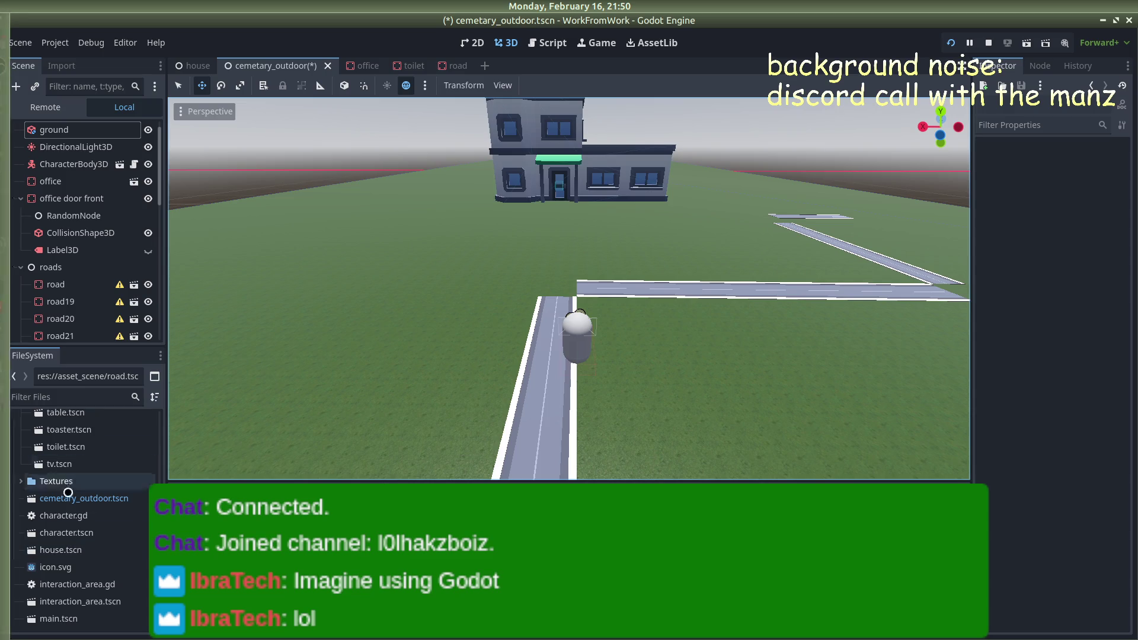
{"action": "scroll", "coordinate": [70, 536], "scroll_direction": "up", "scroll_amount": 9}
{"action": "scroll", "coordinate": [70, 536], "scroll_direction": "down", "scroll_amount": 10}
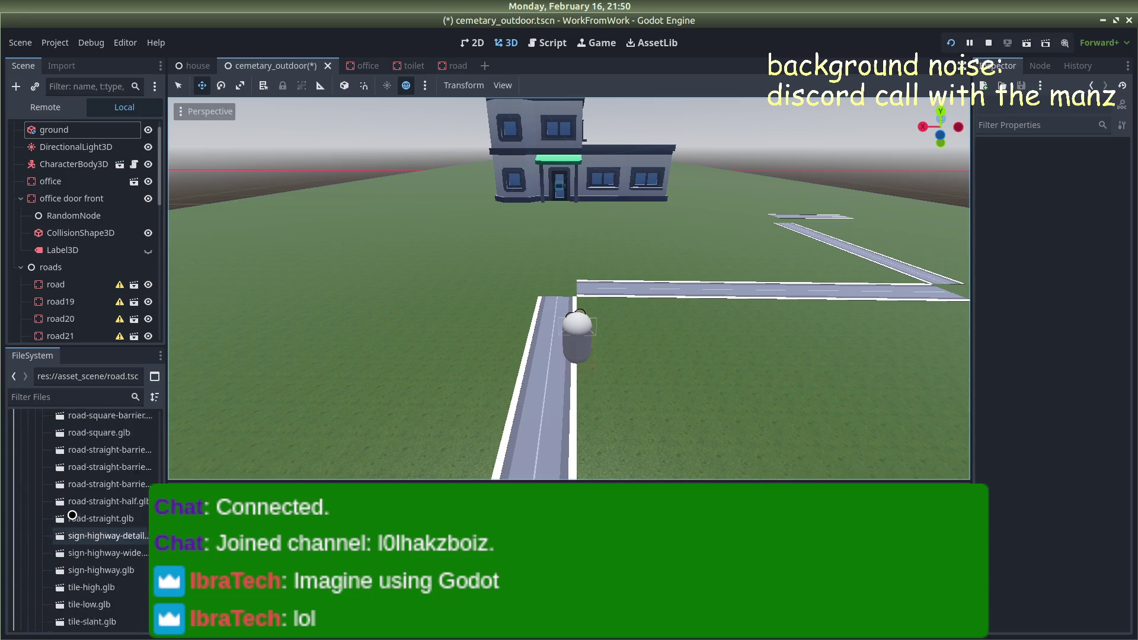
{"action": "scroll", "coordinate": [72, 515], "scroll_direction": "up", "scroll_amount": 10}
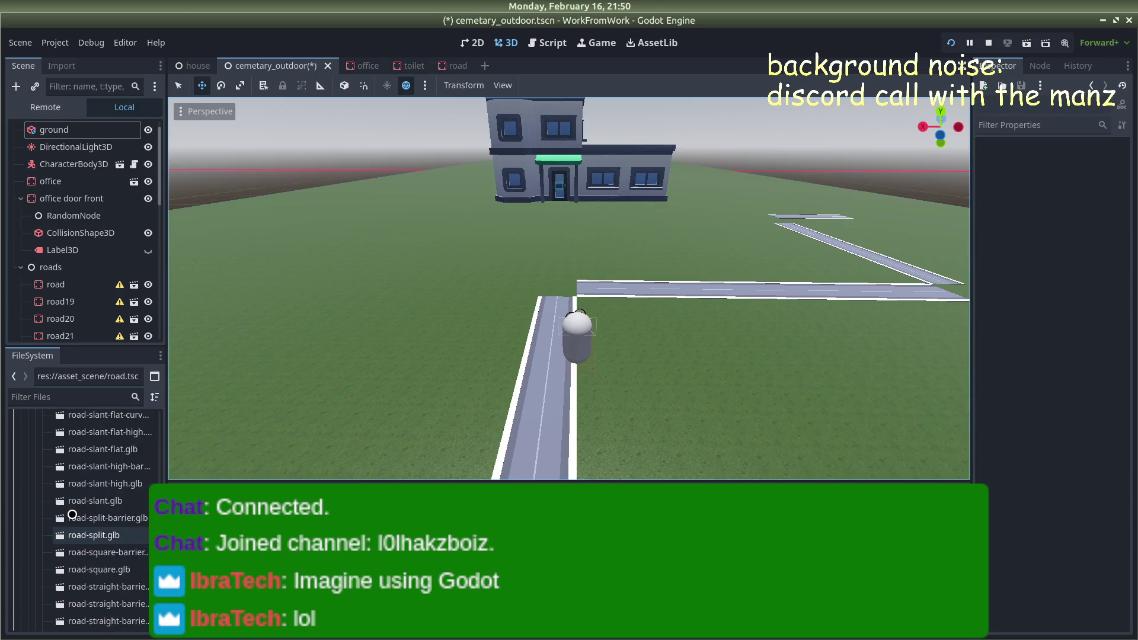
{"action": "scroll", "coordinate": [72, 515], "scroll_direction": "up", "scroll_amount": 5}
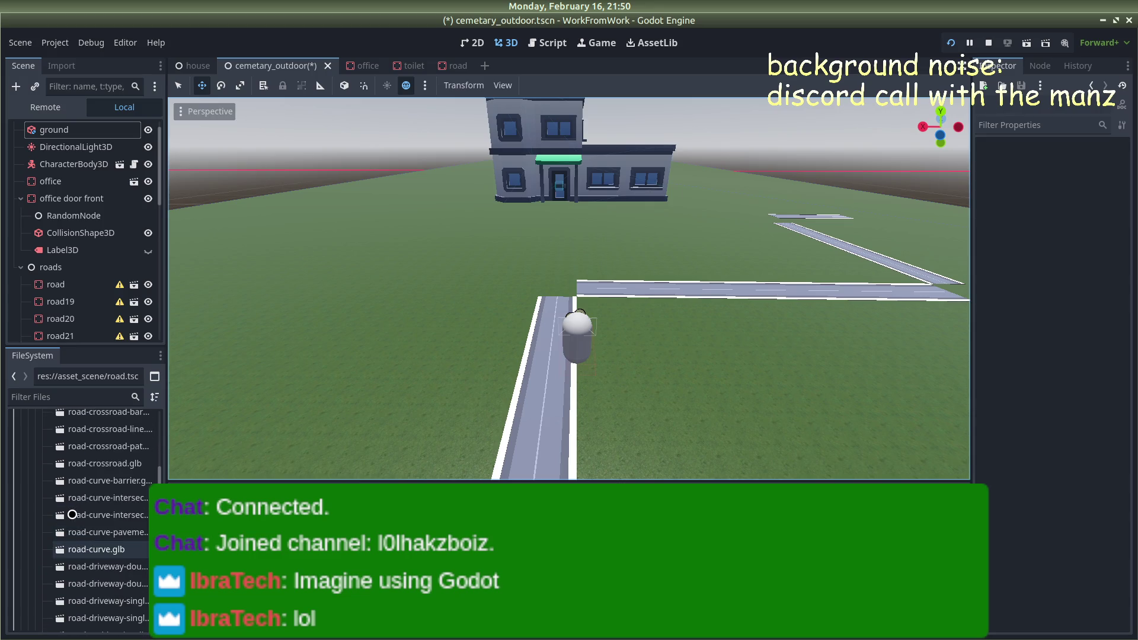
{"action": "scroll", "coordinate": [91, 494], "scroll_direction": "up", "scroll_amount": 3}
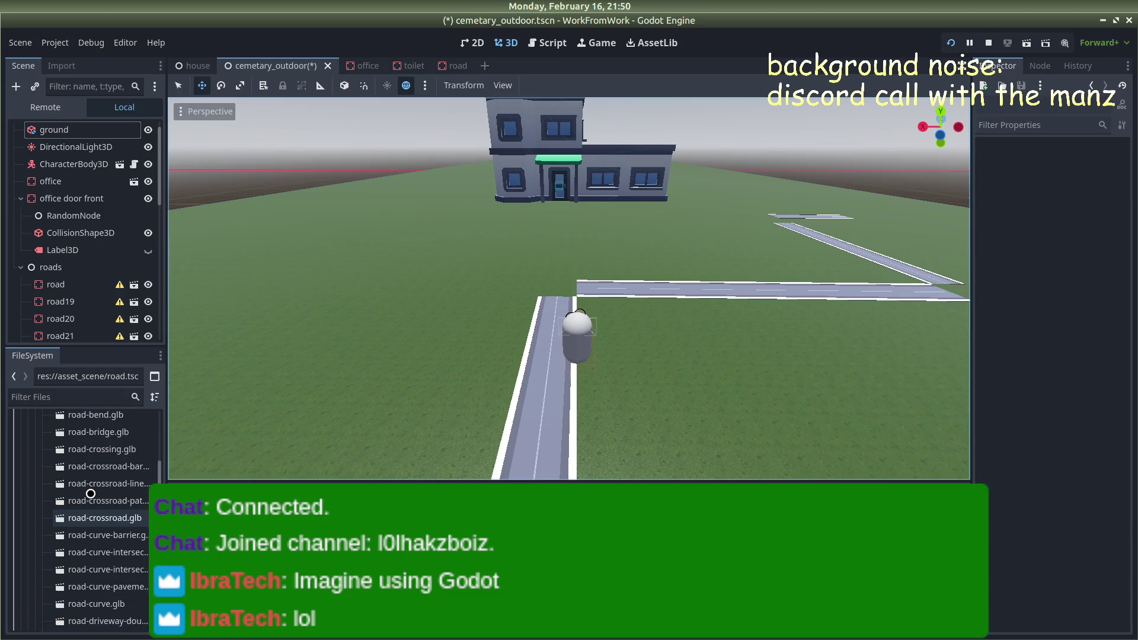
{"action": "mouse_move", "coordinate": [625, 376]}
{"action": "left_mouse_down"}
{"action": "mouse_move", "coordinate": [755, 368]}
{"action": "mouse_move", "coordinate": [721, 352]}
{"action": "mouse_move", "coordinate": [702, 381]}
{"action": "mouse_move", "coordinate": [414, 409]}
{"action": "mouse_move", "coordinate": [546, 420]}
{"action": "mouse_move", "coordinate": [620, 358]}
{"action": "left_mouse_up"}
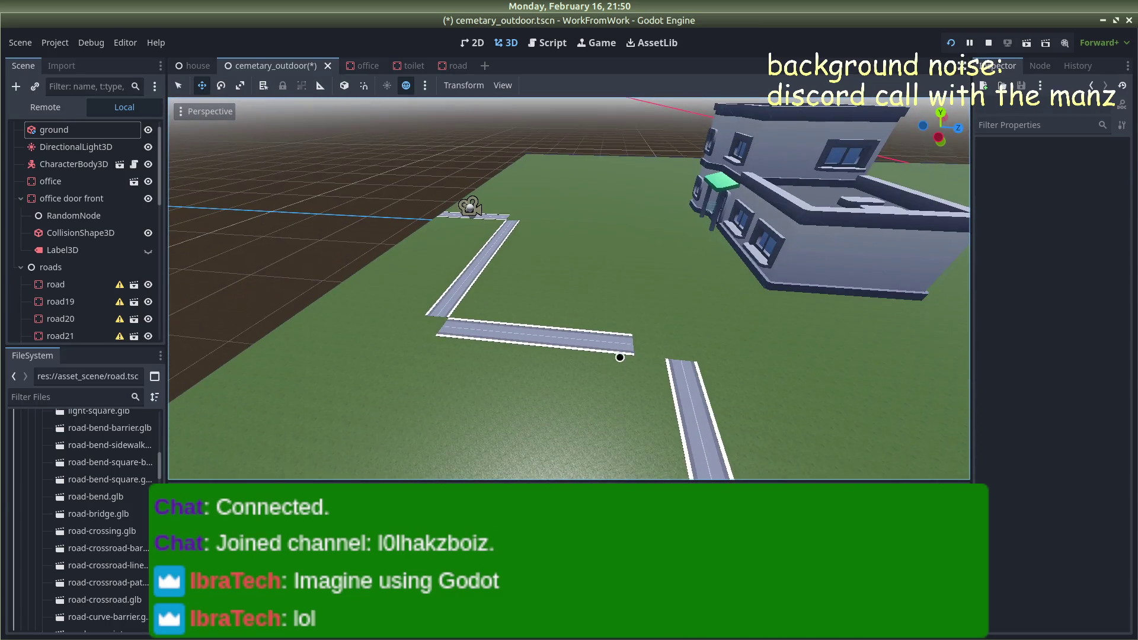
Move road28's Position Z from -76 to -74 so it meets the neighbouring road piece
{"action": "left_click", "coordinate": [620, 358]}
{"action": "left_click", "coordinate": [1009, 359]}
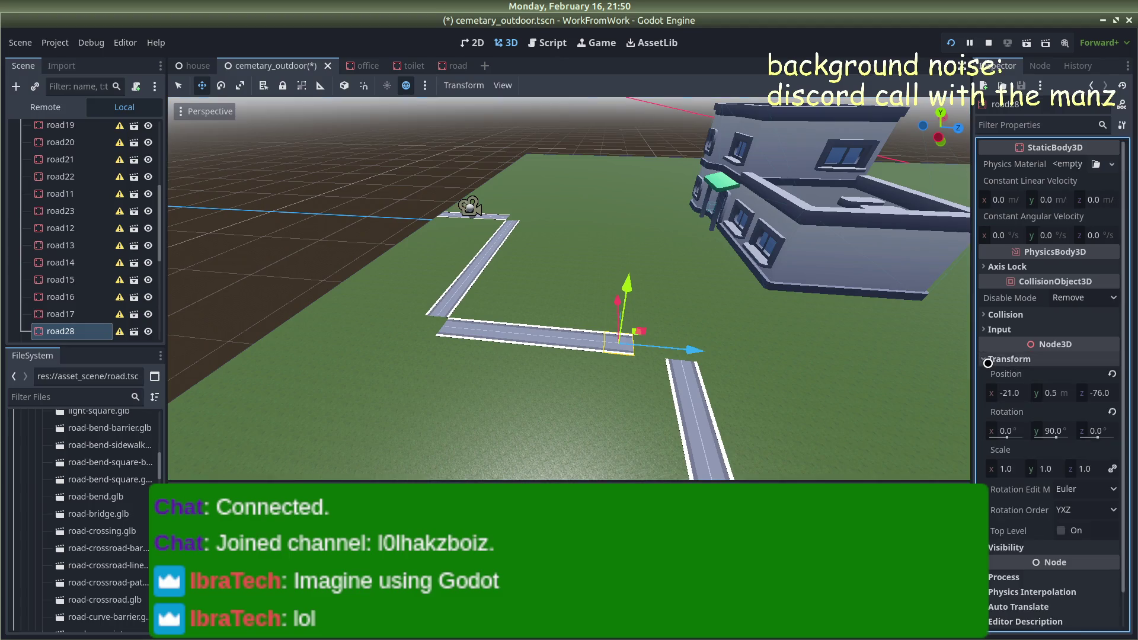
{"action": "left_click", "coordinate": [1099, 392]}
{"action": "type", "text": "-74"}
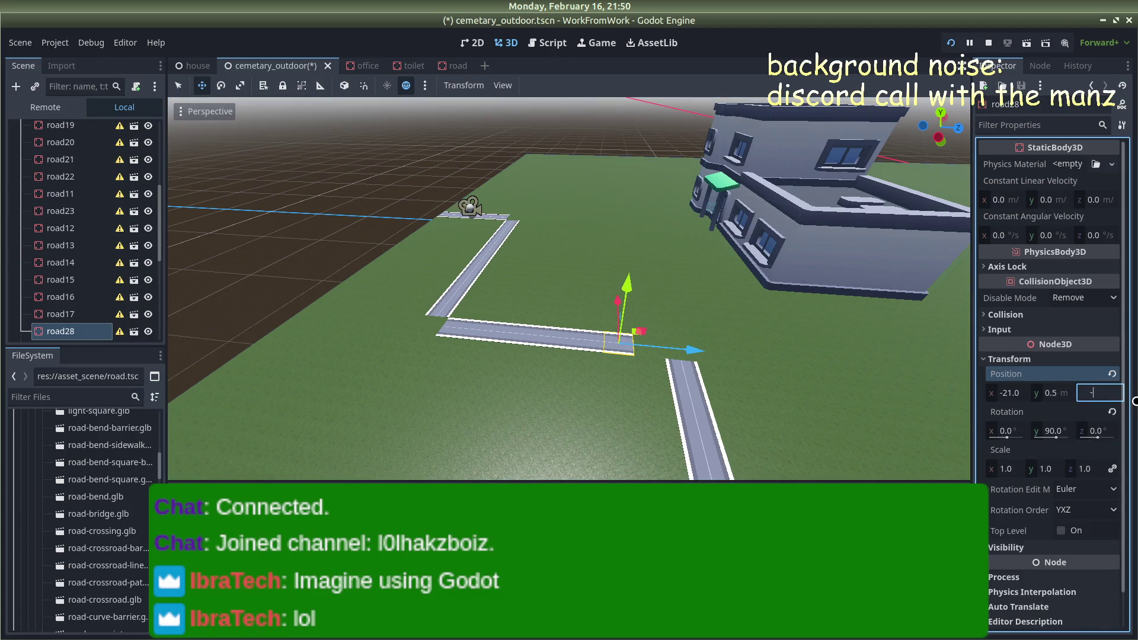
{"action": "key", "text": "Return"}
{"action": "left_click", "coordinate": [252, 195]}
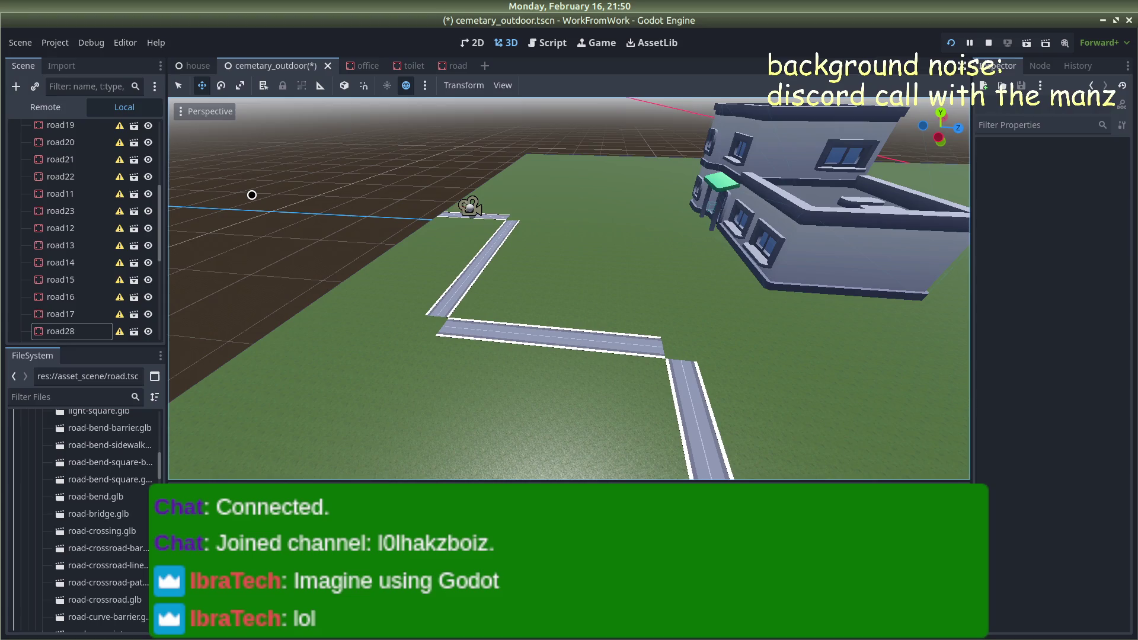
{"action": "left_click_drag", "start_coordinate": [252, 196], "coordinate": [767, 282]}
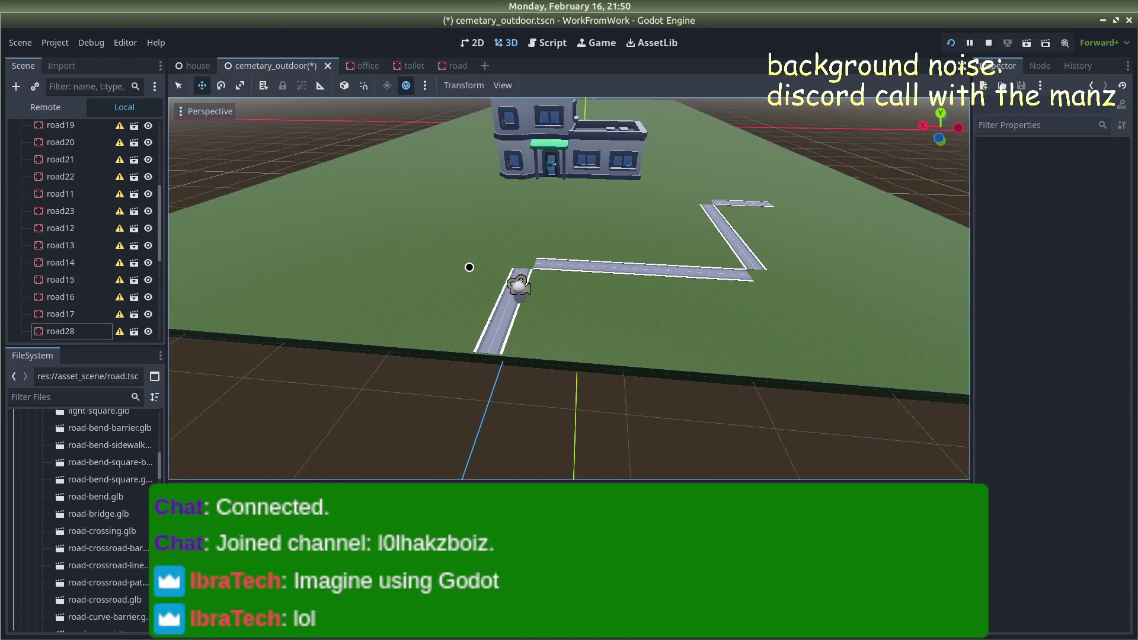
{"action": "scroll", "coordinate": [493, 264], "scroll_direction": "up", "scroll_amount": 3}
{"action": "mouse_move", "coordinate": [493, 263]}
{"action": "left_mouse_down"}
{"action": "mouse_move", "coordinate": [510, 215]}
{"action": "mouse_move", "coordinate": [591, 234]}
{"action": "left_mouse_up"}
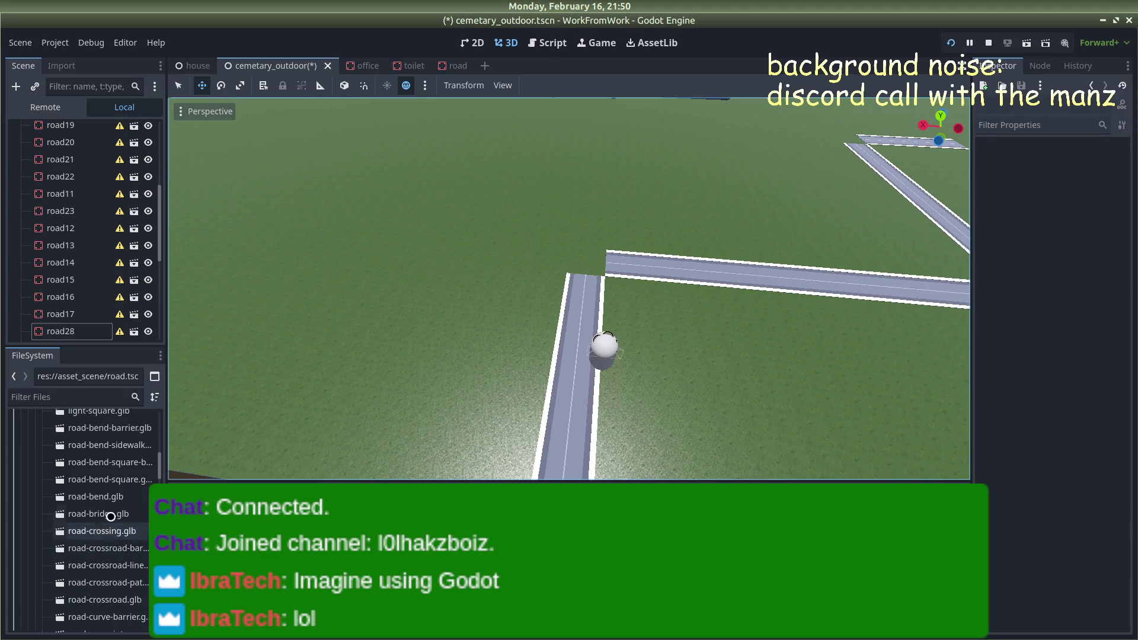
Preview the road-bend-square-barrier and road-bend-sidewalk models from the Kenney city kit
{"action": "double_click", "coordinate": [94, 459]}
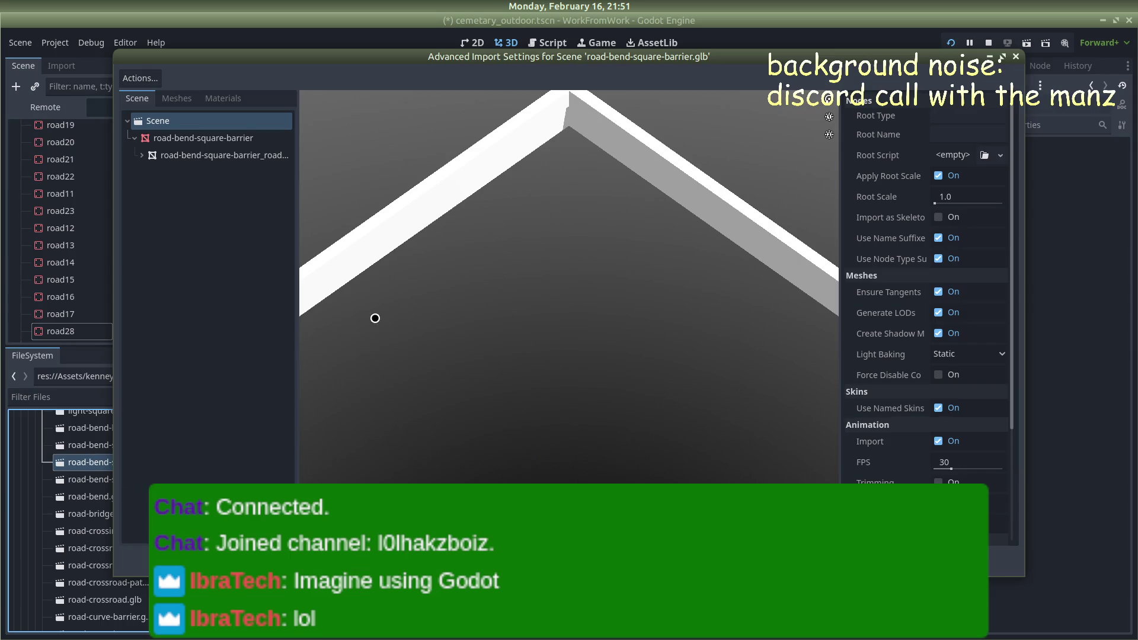
{"action": "scroll", "coordinate": [430, 309], "scroll_direction": "down", "scroll_amount": 3}
{"action": "key", "text": "Escape"}
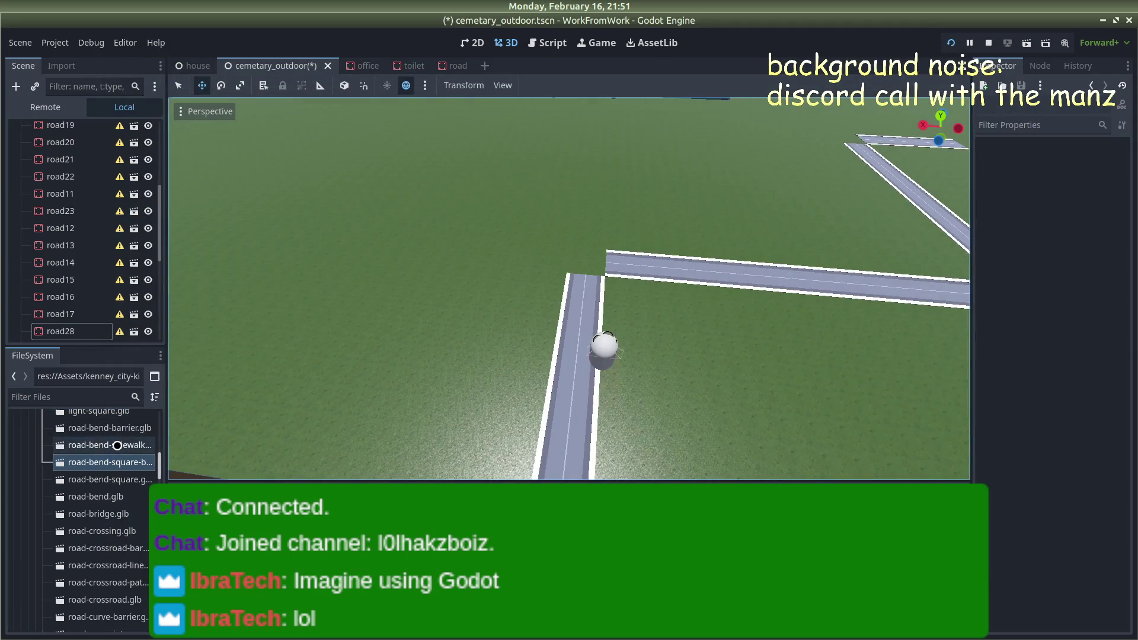
{"action": "double_click", "coordinate": [117, 446]}
{"action": "key", "text": "Escape"}
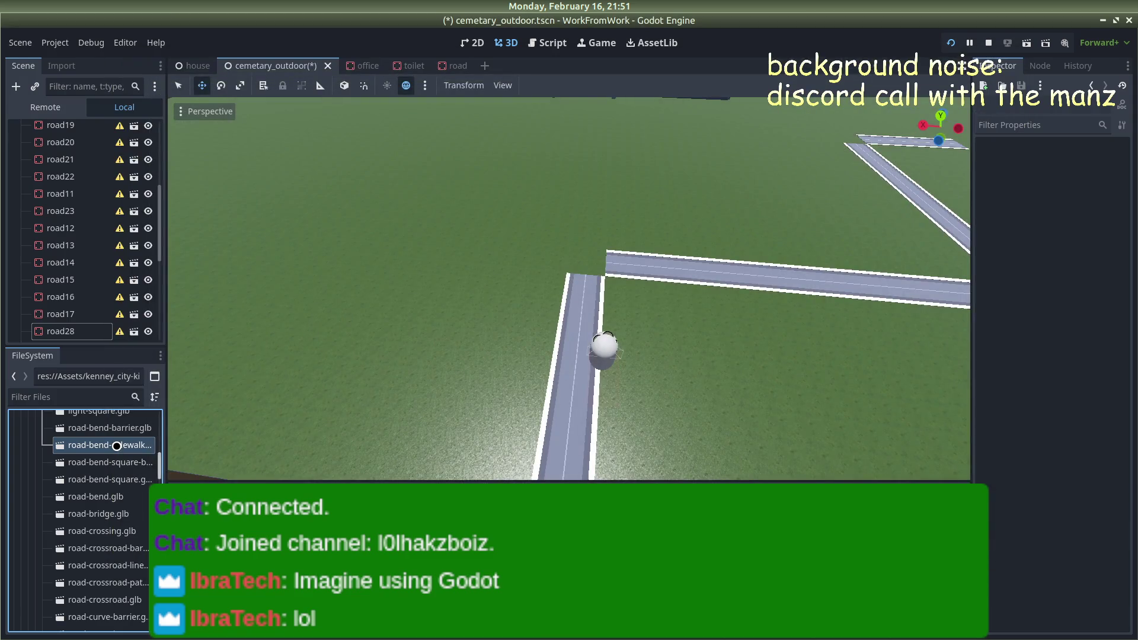
{"action": "double_click", "coordinate": [117, 446]}
{"action": "key", "text": "Escape"}
{"action": "double_click", "coordinate": [111, 428]}
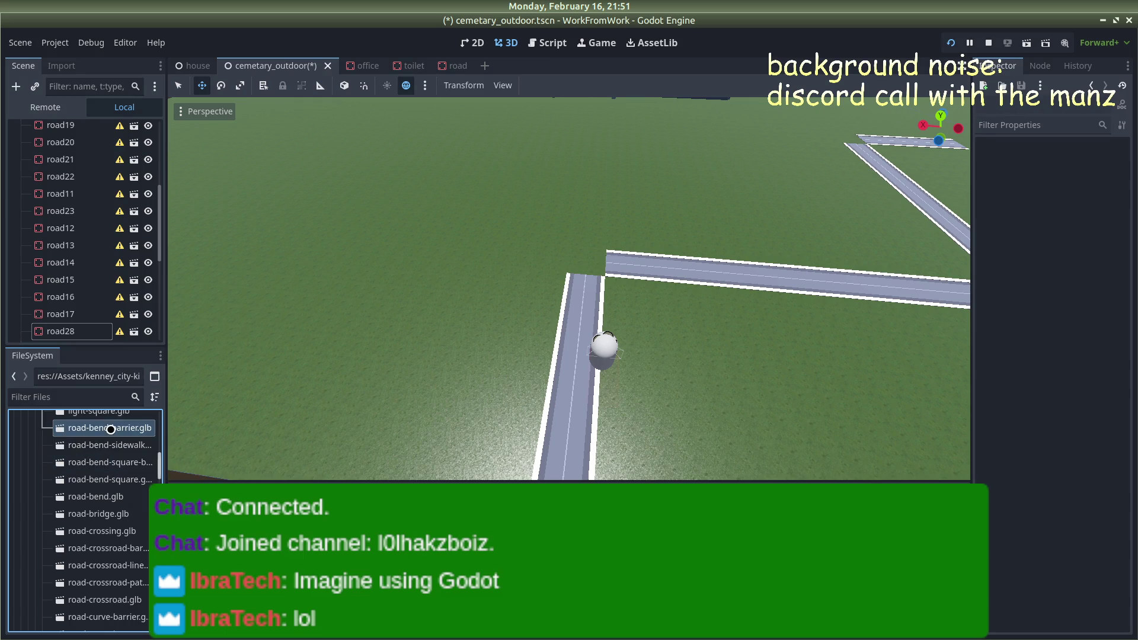
{"action": "key", "text": "Escape"}
{"action": "scroll", "coordinate": [424, 342], "scroll_direction": "down", "scroll_amount": 5}
{"action": "mouse_move", "coordinate": [721, 325]}
{"action": "left_mouse_down"}
{"action": "mouse_move", "coordinate": [699, 277]}
{"action": "mouse_move", "coordinate": [779, 261]}
{"action": "mouse_move", "coordinate": [451, 225]}
{"action": "left_mouse_up"}
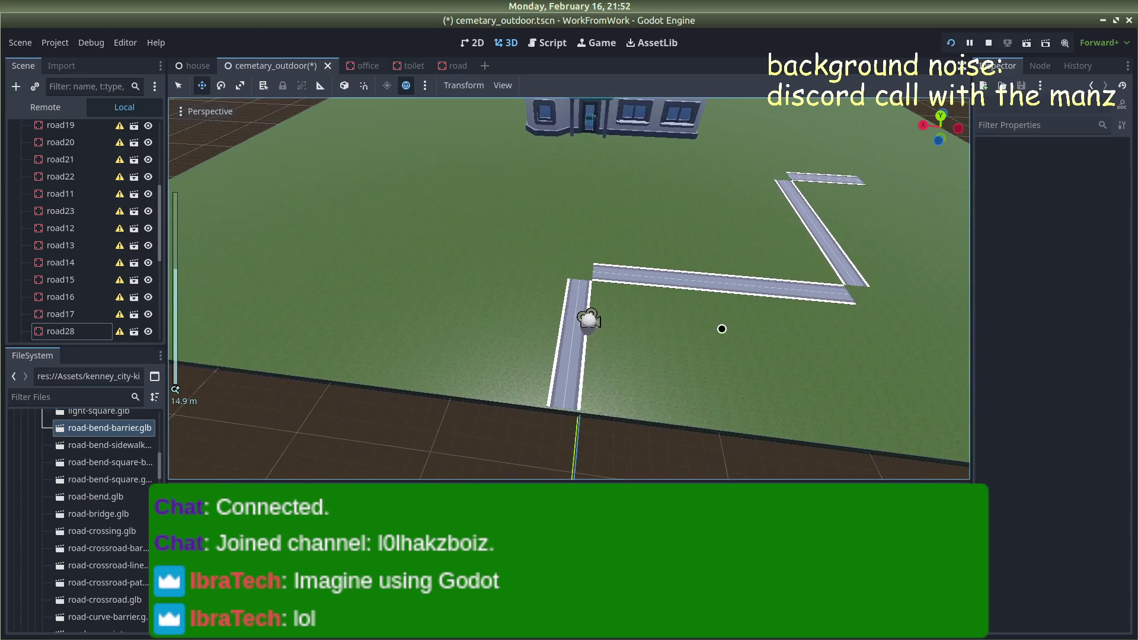
{"action": "scroll", "coordinate": [536, 236], "scroll_direction": "up", "scroll_amount": 3}
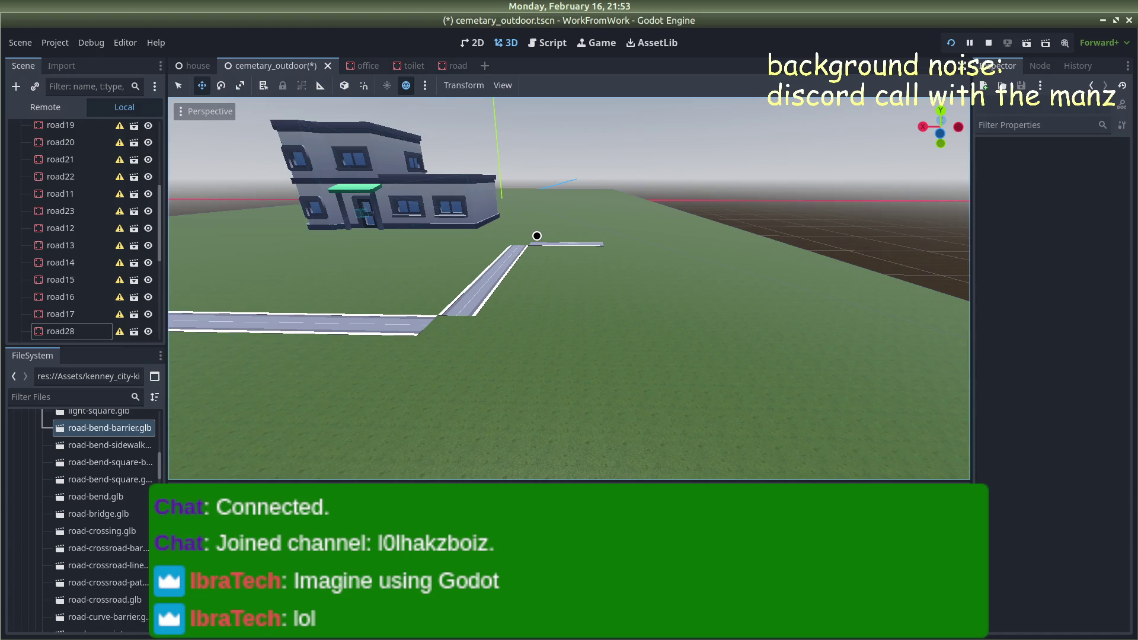
{"action": "mouse_move", "coordinate": [736, 145]}
{"action": "left_mouse_down"}
{"action": "mouse_move", "coordinate": [757, 152]}
{"action": "mouse_move", "coordinate": [655, 157]}
{"action": "left_mouse_up"}
{"action": "mouse_move", "coordinate": [942, 124]}
{"action": "left_mouse_down"}
{"action": "mouse_move", "coordinate": [919, 227]}
{"action": "mouse_move", "coordinate": [505, 207]}
{"action": "mouse_move", "coordinate": [475, 178]}
{"action": "mouse_move", "coordinate": [409, 160]}
{"action": "mouse_move", "coordinate": [524, 178]}
{"action": "mouse_move", "coordinate": [237, 196]}
{"action": "mouse_move", "coordinate": [386, 184]}
{"action": "mouse_move", "coordinate": [247, 183]}
{"action": "mouse_move", "coordinate": [492, 178]}
{"action": "mouse_move", "coordinate": [249, 184]}
{"action": "mouse_move", "coordinate": [500, 188]}
{"action": "mouse_move", "coordinate": [255, 181]}
{"action": "mouse_move", "coordinate": [663, 168]}
{"action": "left_mouse_up"}
{"action": "scroll", "coordinate": [660, 191], "scroll_direction": "up", "scroll_amount": 3}
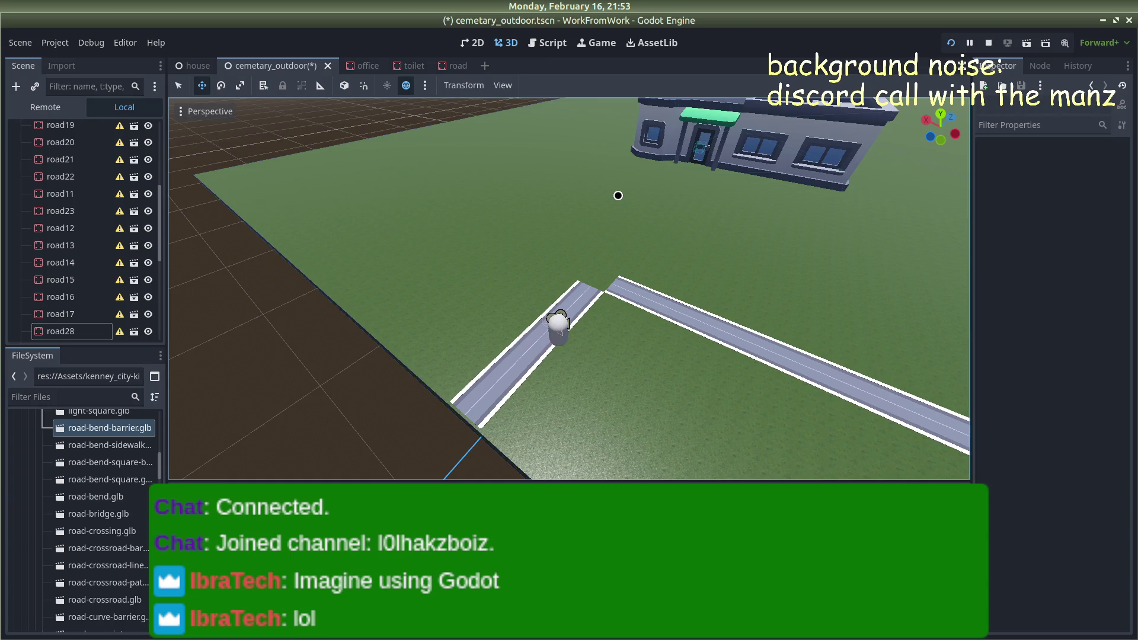
{"action": "scroll", "coordinate": [607, 231], "scroll_direction": "up", "scroll_amount": 10}
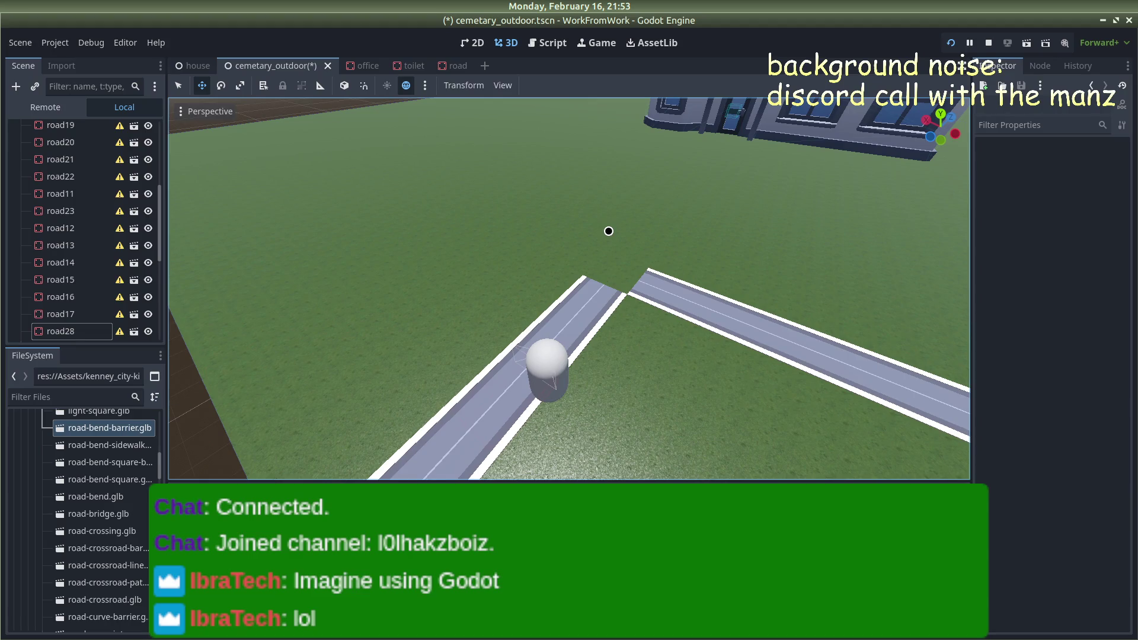
{"action": "scroll", "coordinate": [609, 231], "scroll_direction": "down", "scroll_amount": 4}
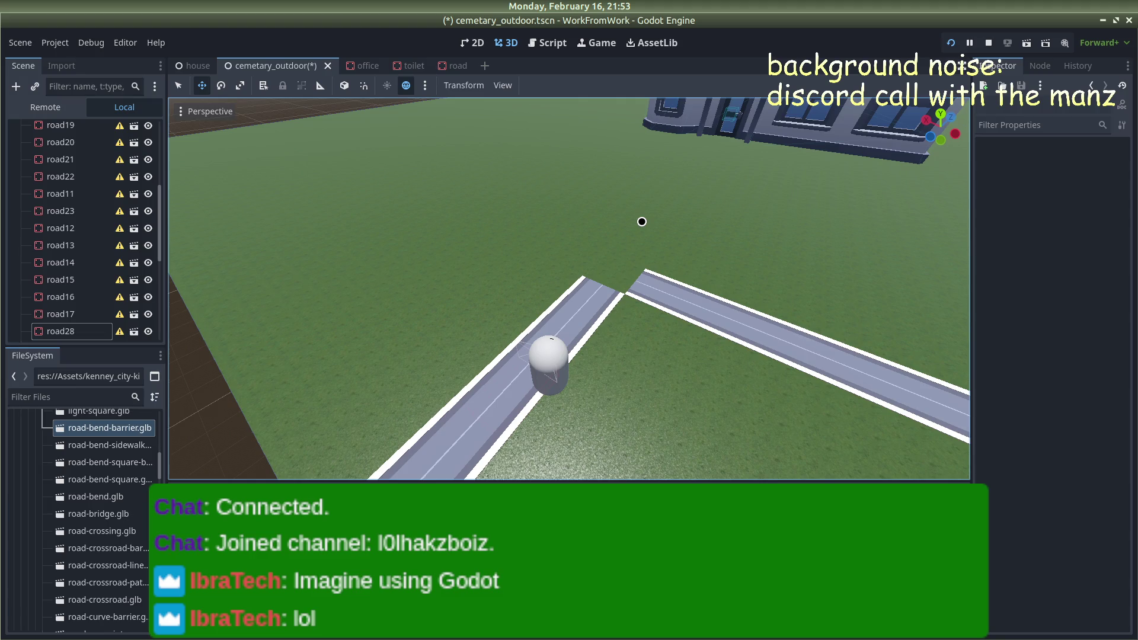
{"action": "scroll", "coordinate": [105, 438], "scroll_direction": "up", "scroll_amount": 10}
{"action": "scroll", "coordinate": [105, 437], "scroll_direction": "down", "scroll_amount": 5}
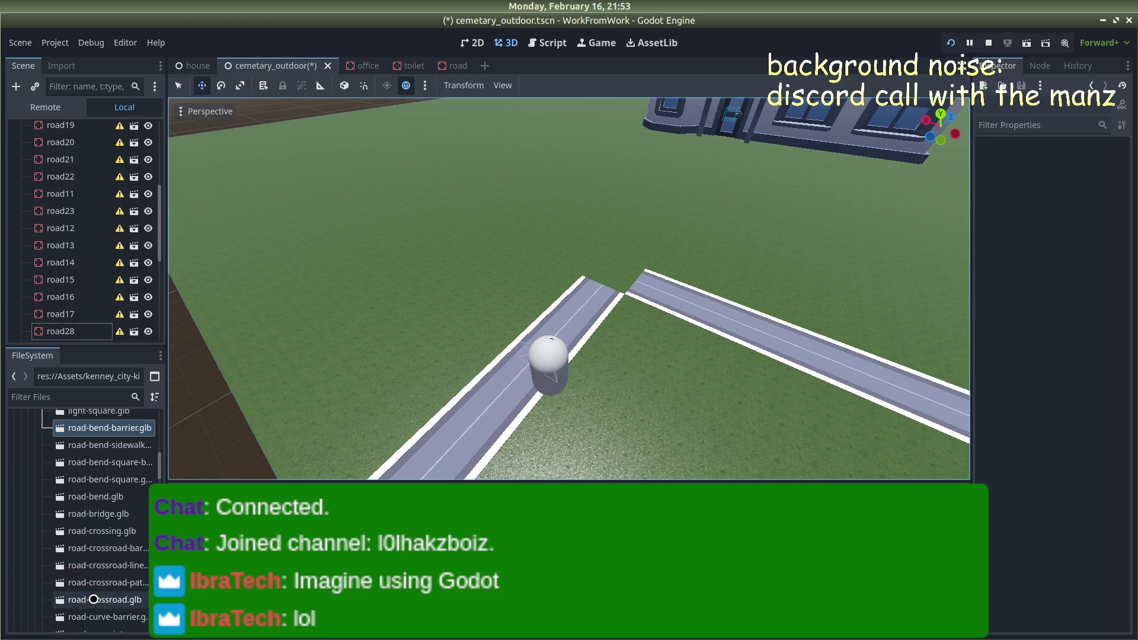
{"action": "scroll", "coordinate": [92, 587], "scroll_direction": "down", "scroll_amount": 2}
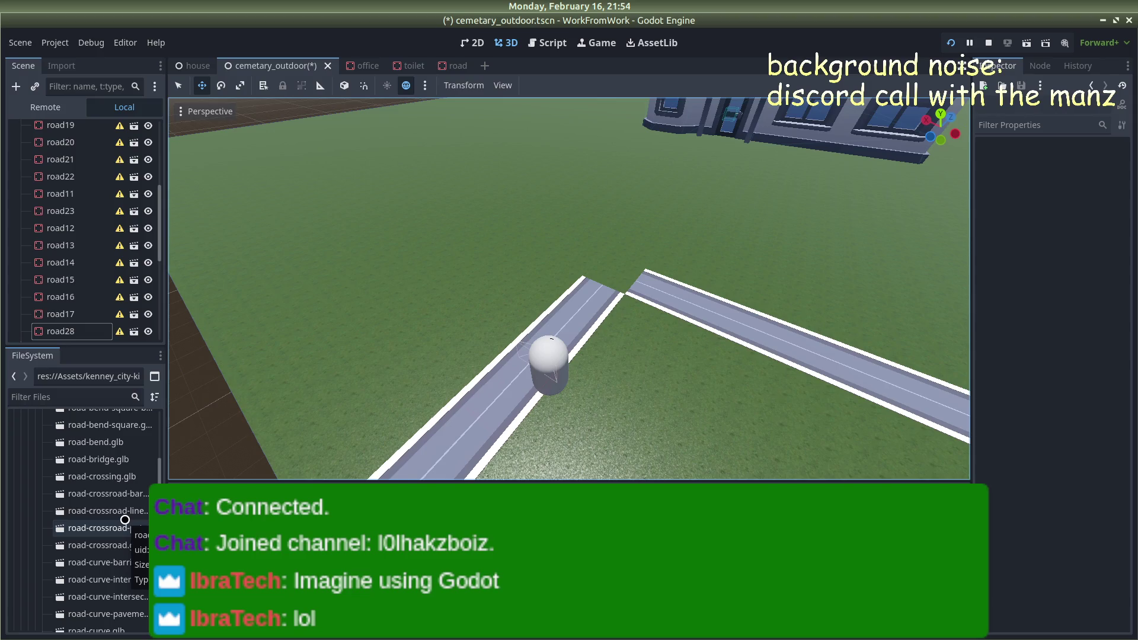
{"action": "scroll", "coordinate": [121, 510], "scroll_direction": "down", "scroll_amount": 3}
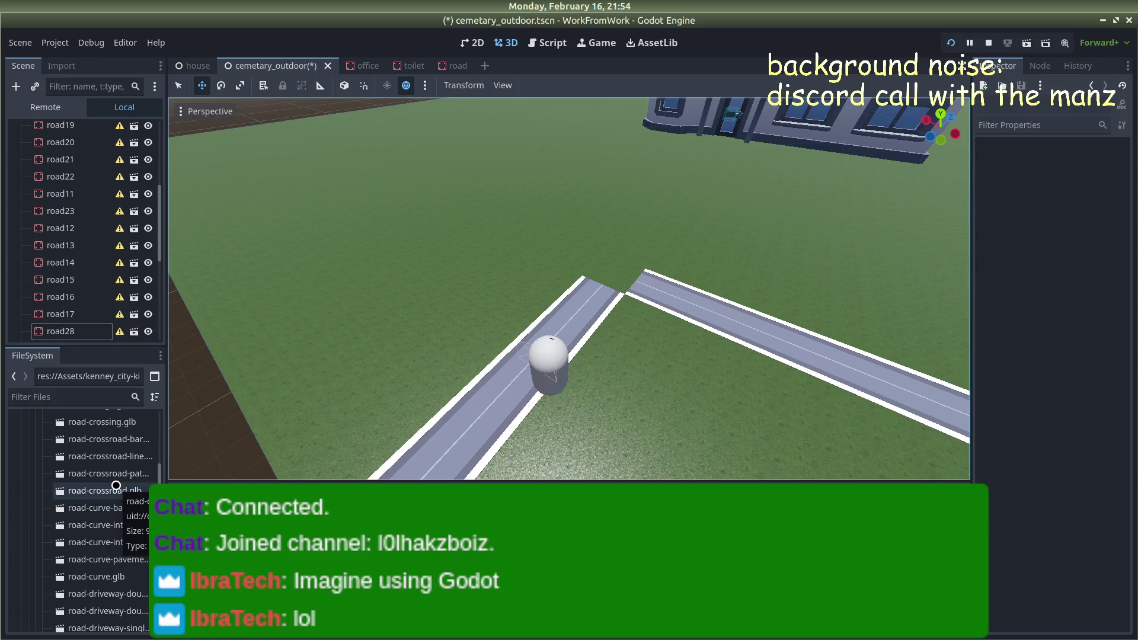
{"action": "scroll", "coordinate": [95, 485], "scroll_direction": "down", "scroll_amount": 10}
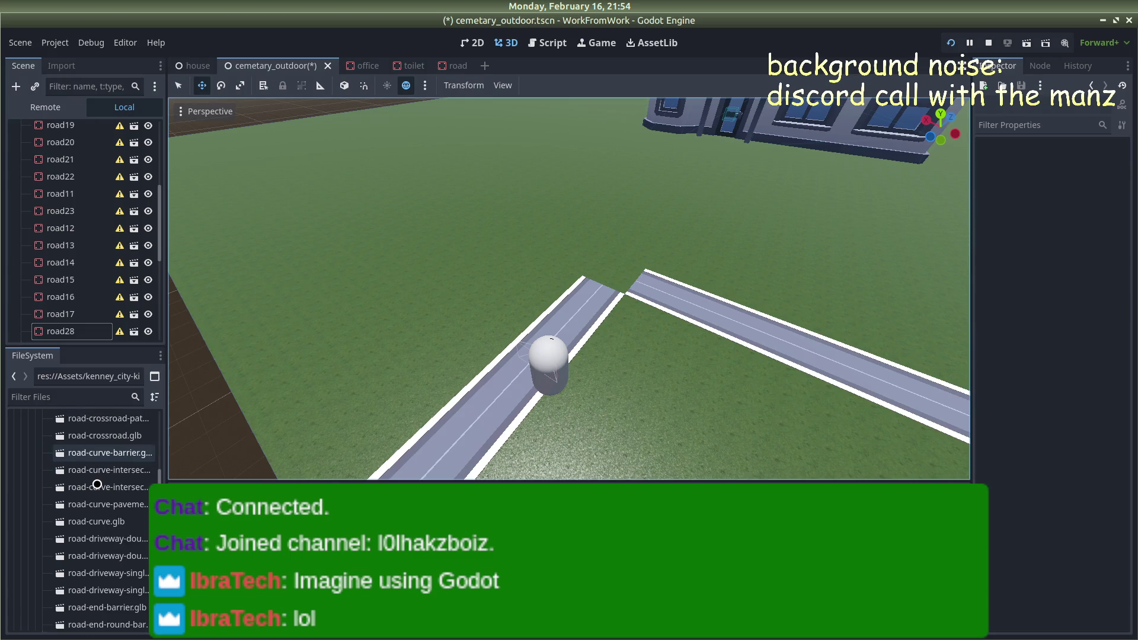
{"action": "scroll", "coordinate": [90, 486], "scroll_direction": "down", "scroll_amount": 3}
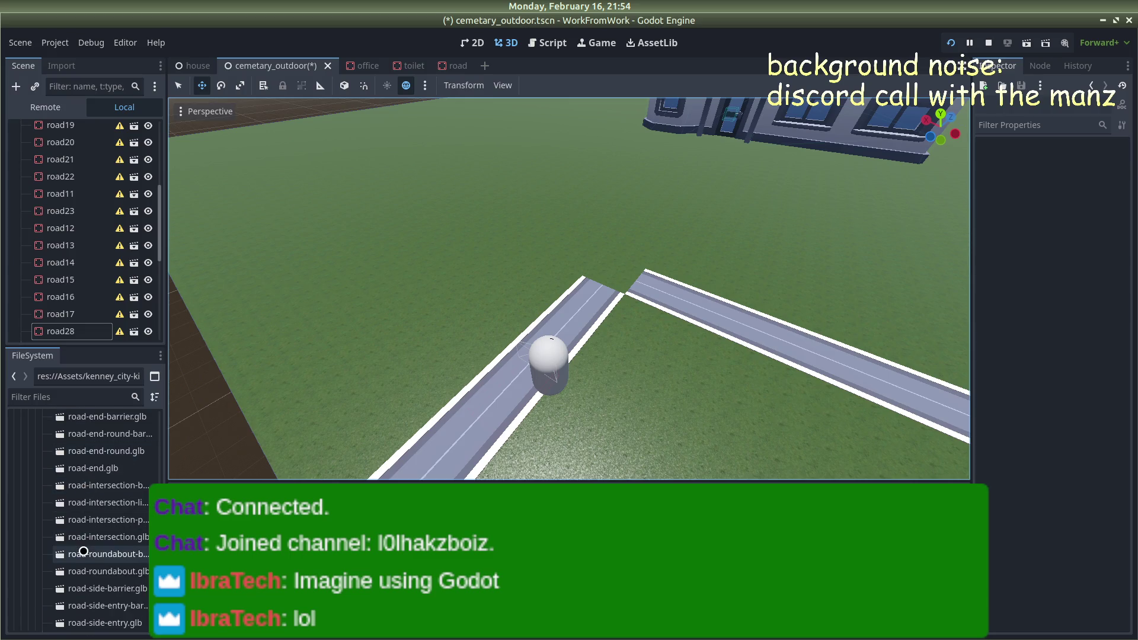
{"action": "scroll", "coordinate": [109, 500], "scroll_direction": "down", "scroll_amount": 6}
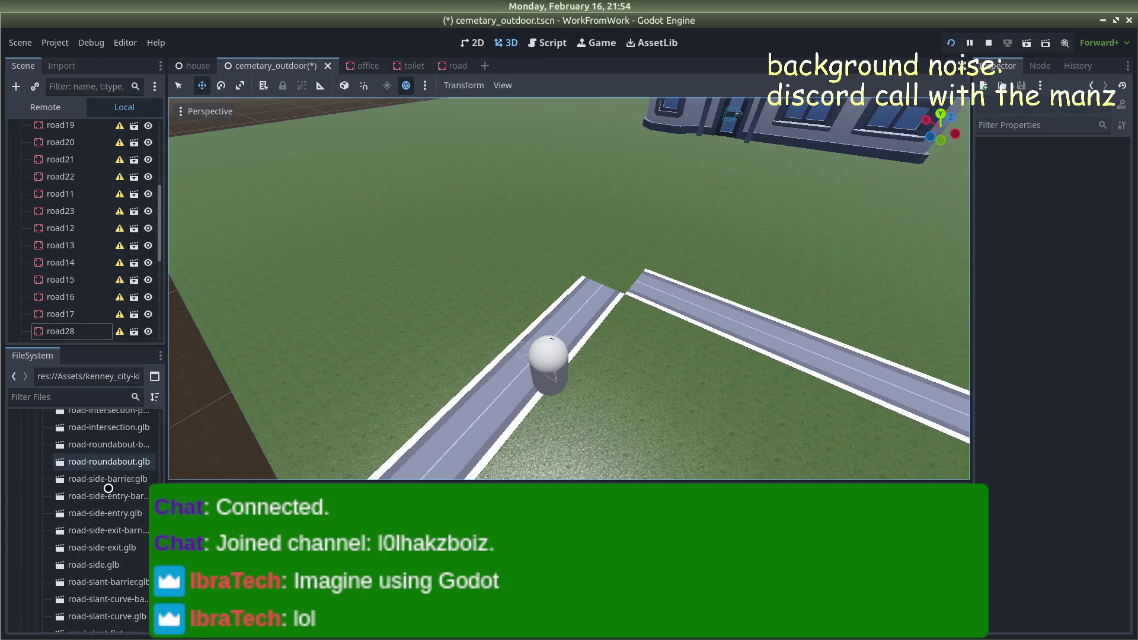
{"action": "scroll", "coordinate": [108, 491], "scroll_direction": "down", "scroll_amount": 18}
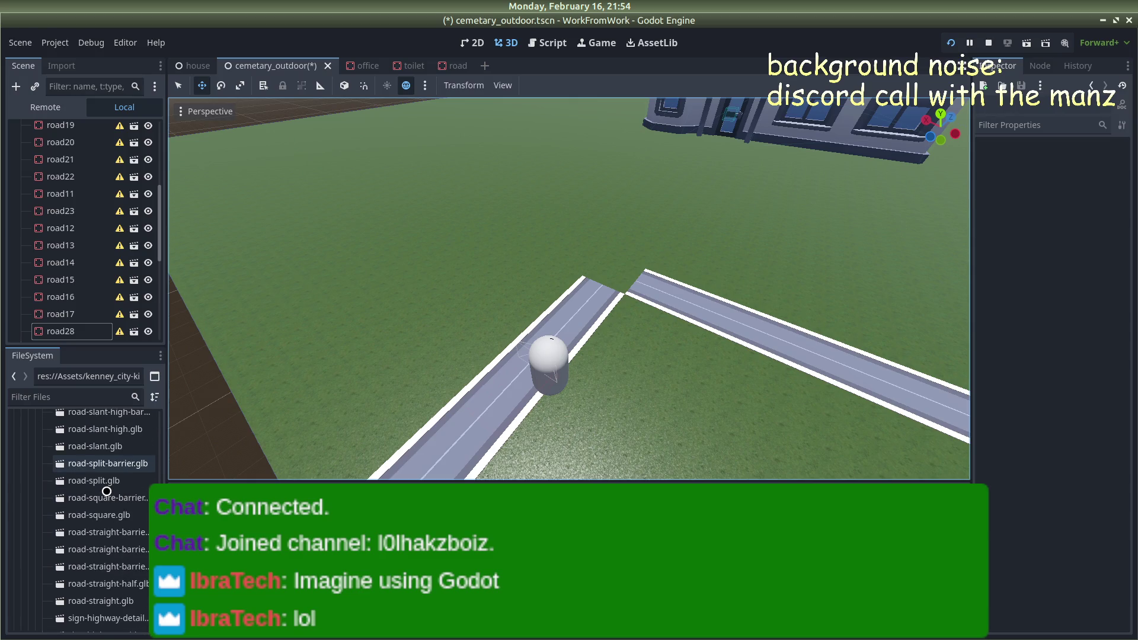
{"action": "scroll", "coordinate": [107, 492], "scroll_direction": "down", "scroll_amount": 3}
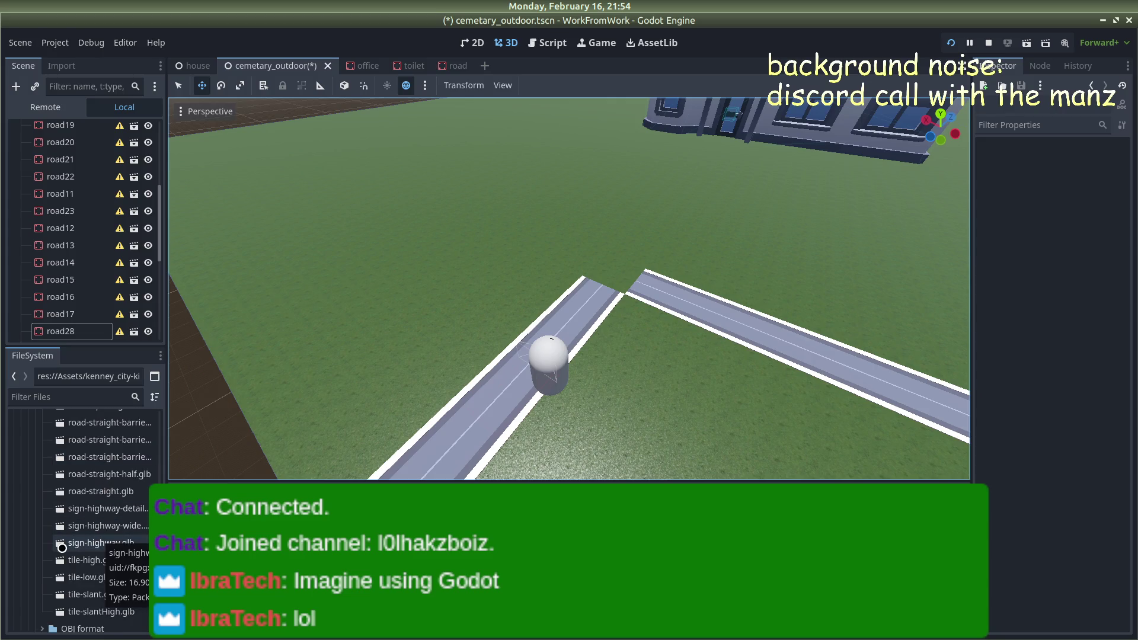
{"action": "scroll", "coordinate": [62, 544], "scroll_direction": "up", "scroll_amount": 5}
{"action": "scroll", "coordinate": [71, 522], "scroll_direction": "up", "scroll_amount": 15}
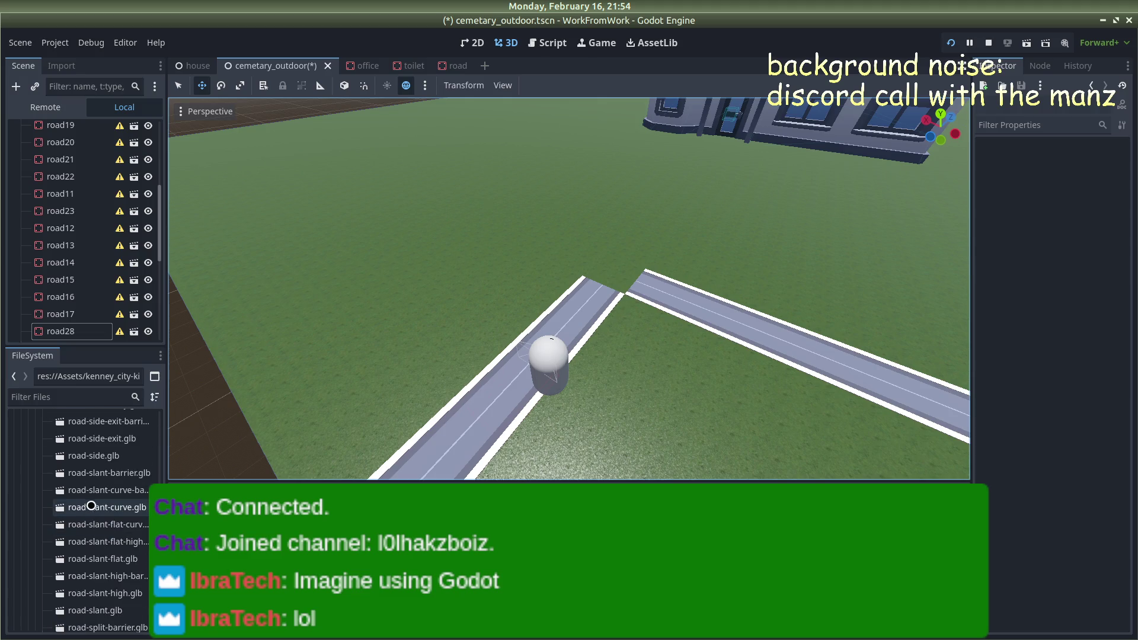
{"action": "scroll", "coordinate": [88, 504], "scroll_direction": "up", "scroll_amount": 10}
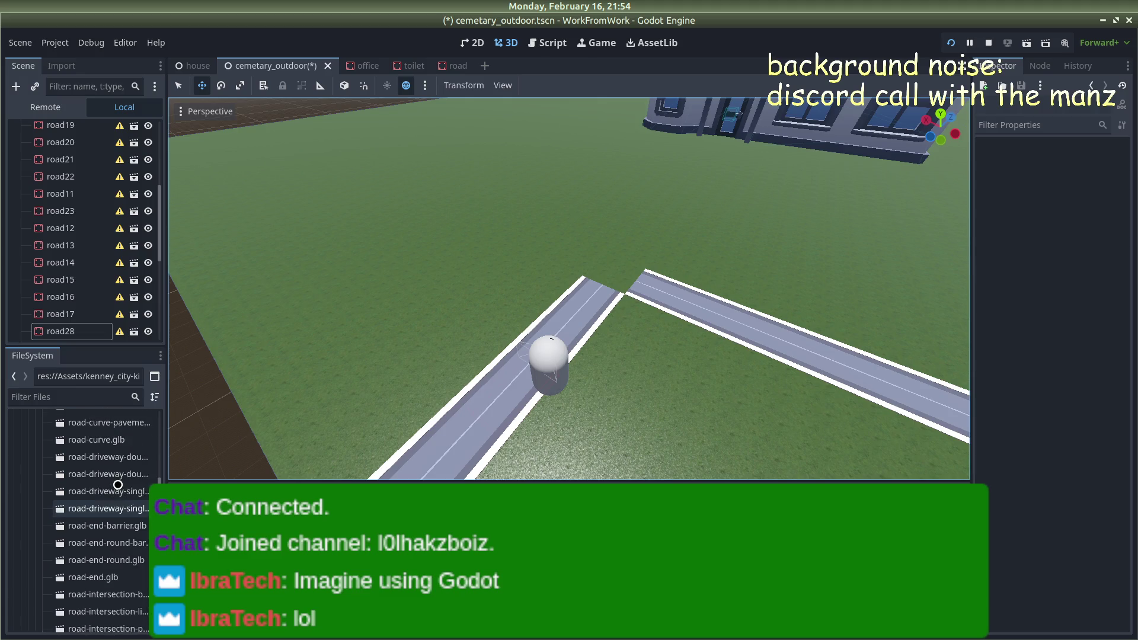
{"action": "scroll", "coordinate": [117, 486], "scroll_direction": "up", "scroll_amount": 5}
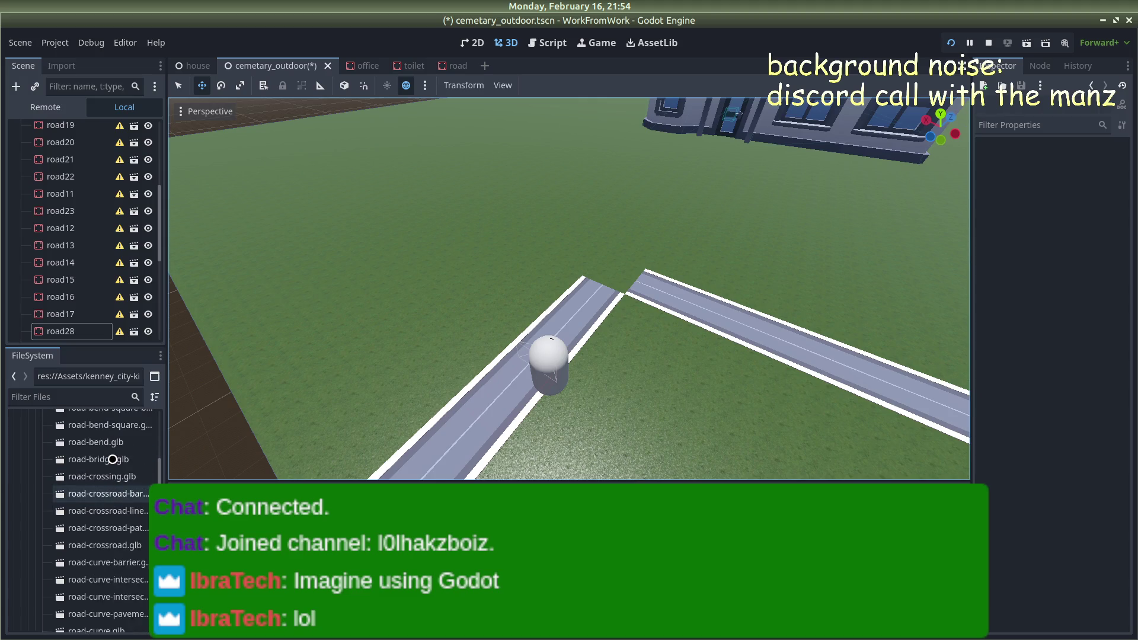
{"action": "scroll", "coordinate": [108, 520], "scroll_direction": "up", "scroll_amount": 3}
{"action": "scroll", "coordinate": [108, 521], "scroll_direction": "up", "scroll_amount": 2}
Preview the light-curved, light-square-cross and road-bend-barrier models in turn
{"action": "double_click", "coordinate": [106, 495]}
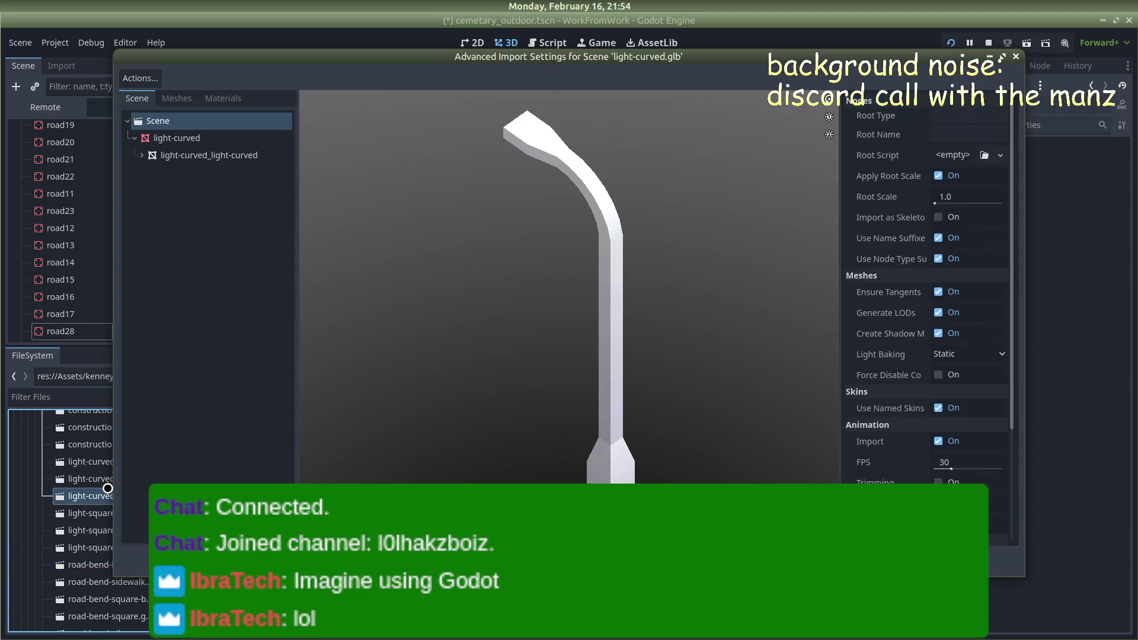
{"action": "left_click", "coordinate": [1016, 56]}
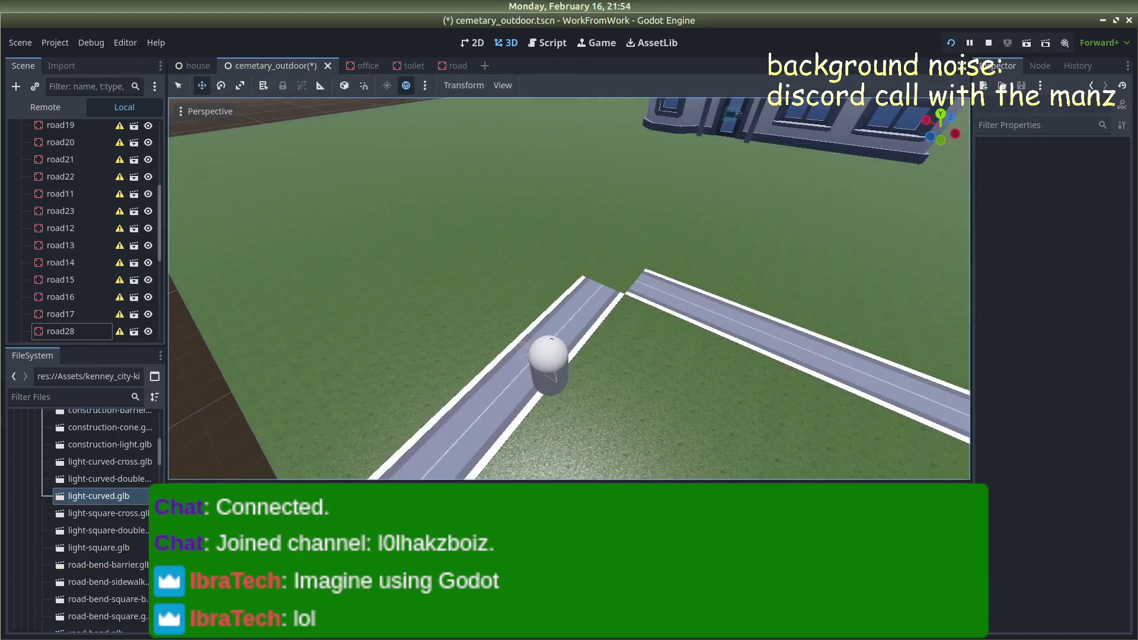
{"action": "double_click", "coordinate": [124, 512]}
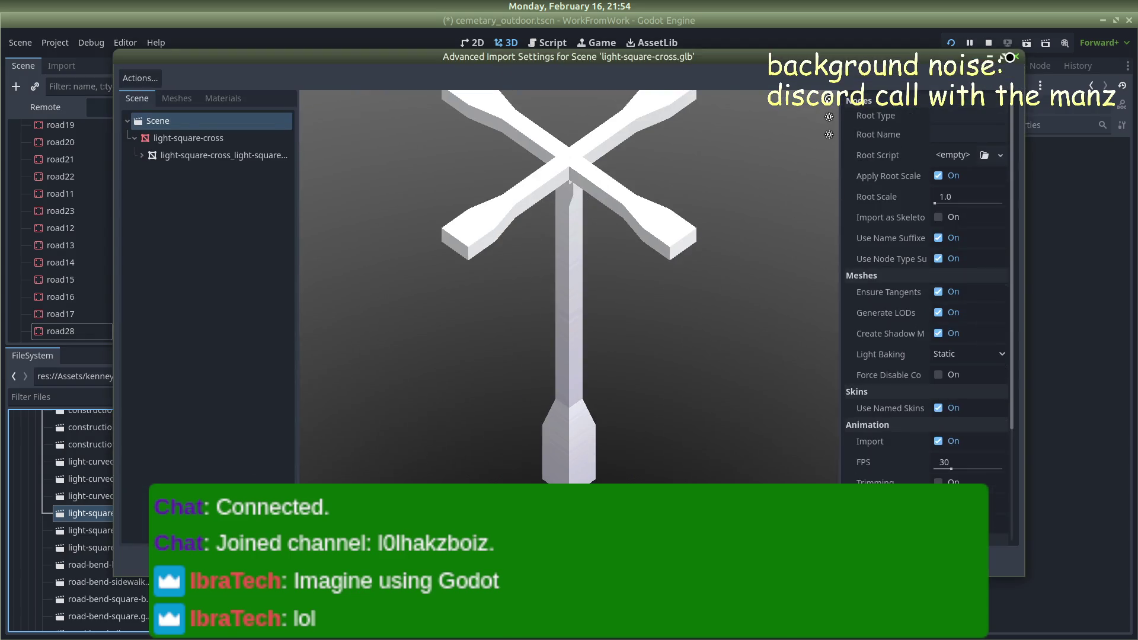
{"action": "left_click", "coordinate": [1018, 54]}
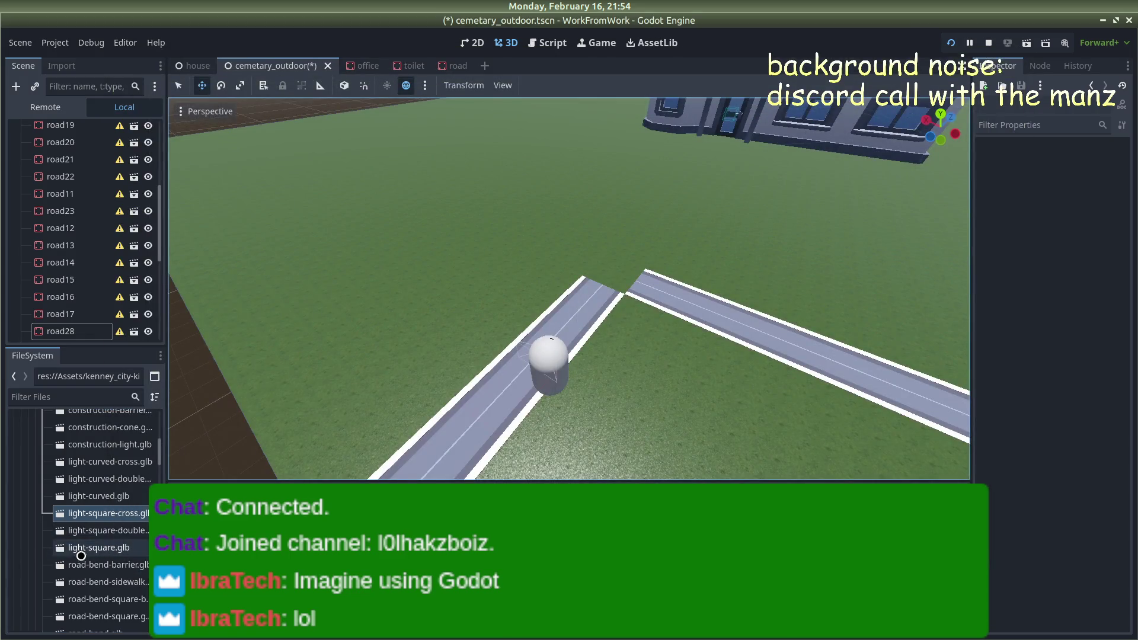
{"action": "double_click", "coordinate": [83, 565]}
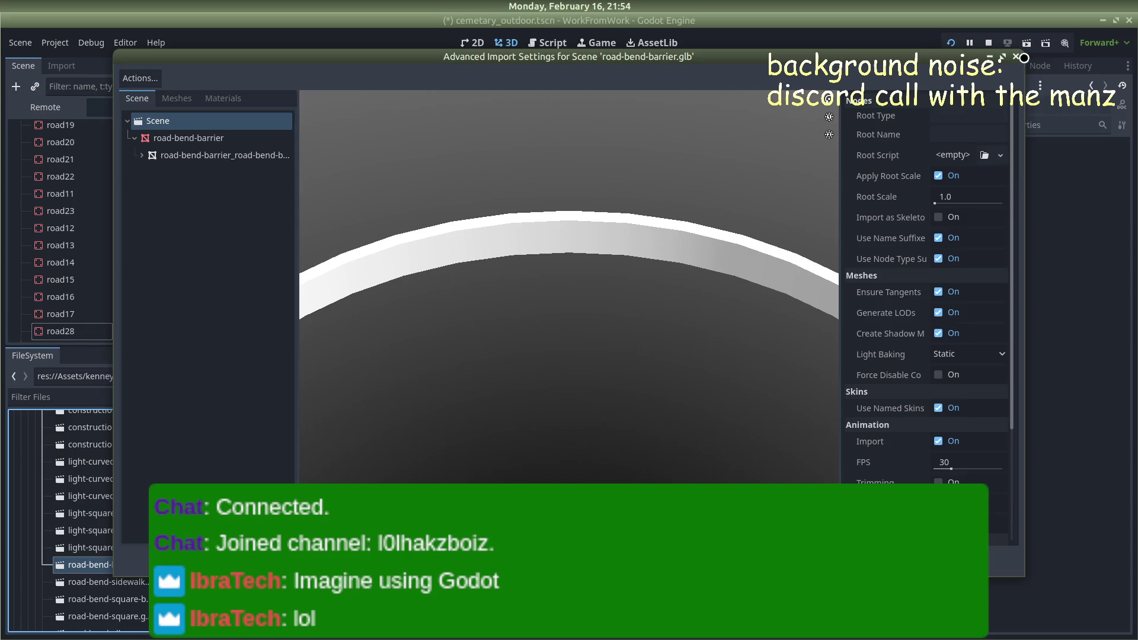
{"action": "left_click", "coordinate": [1020, 58]}
Find road-curve.glb in the FileSystem dock and preview the curved road model
{"action": "scroll", "coordinate": [89, 551], "scroll_direction": "down", "scroll_amount": 6}
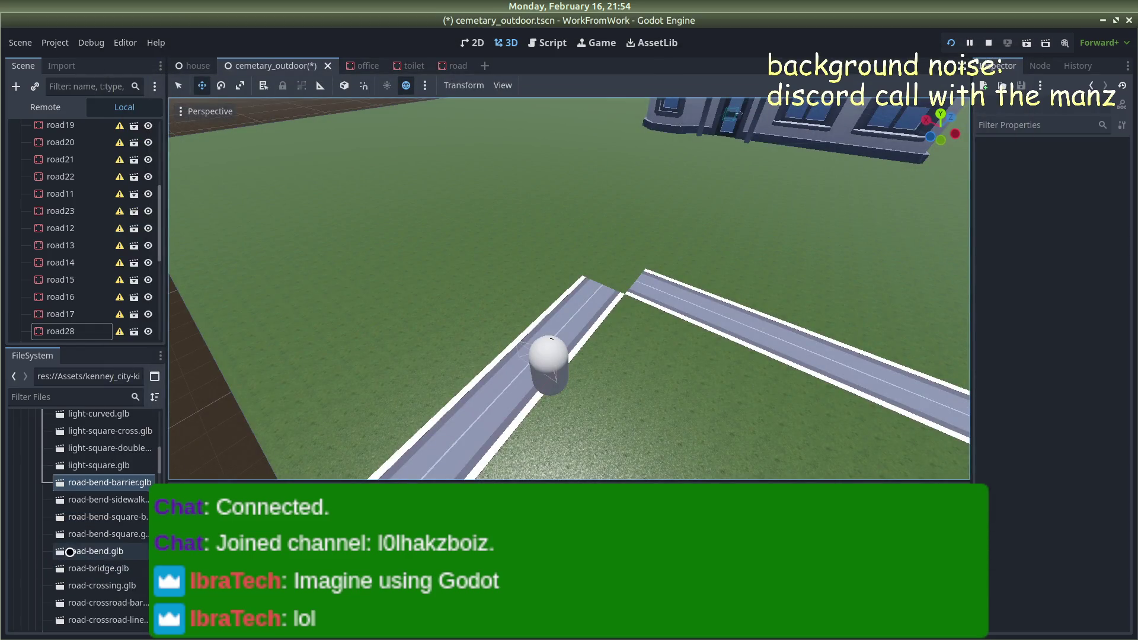
{"action": "scroll", "coordinate": [113, 532], "scroll_direction": "down", "scroll_amount": 4}
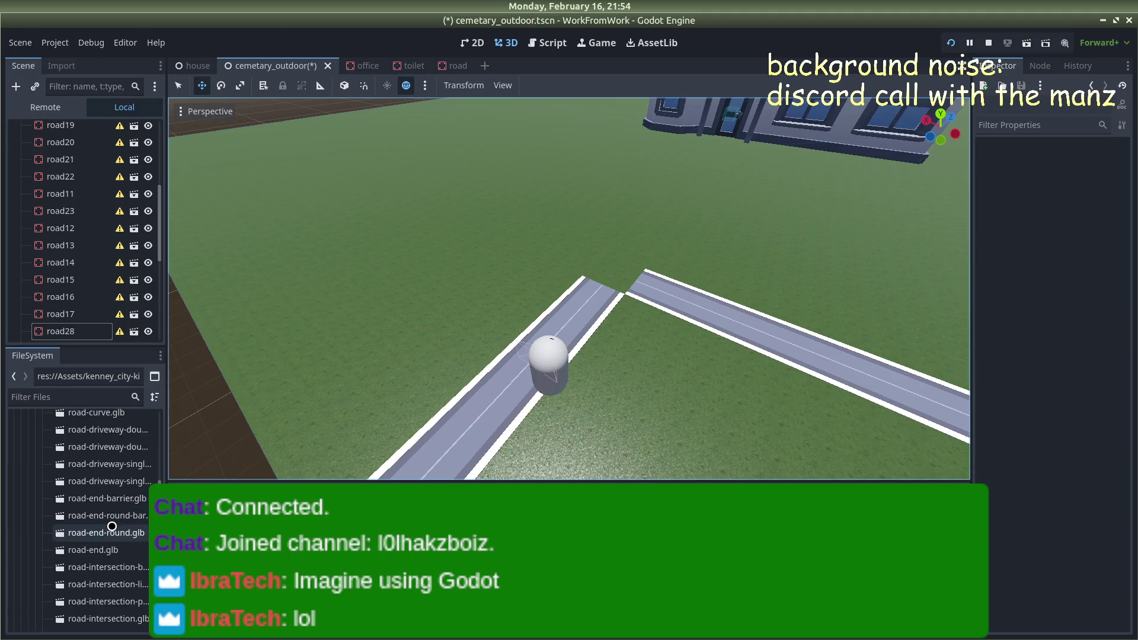
{"action": "scroll", "coordinate": [112, 526], "scroll_direction": "down", "scroll_amount": 2}
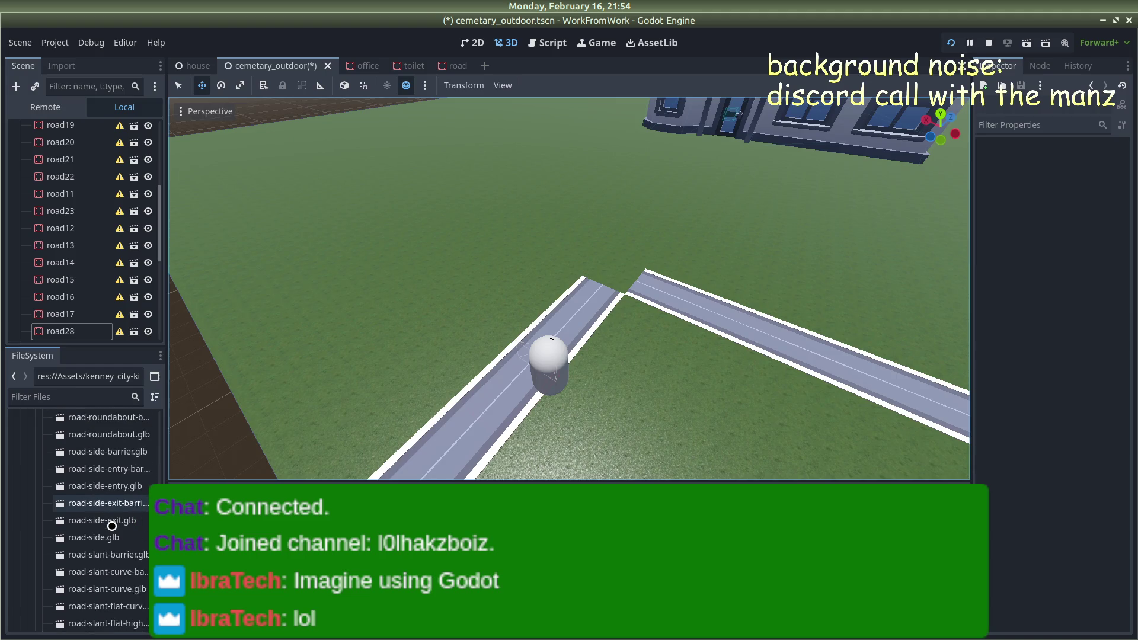
{"action": "scroll", "coordinate": [112, 526], "scroll_direction": "down", "scroll_amount": 1}
{"action": "scroll", "coordinate": [118, 493], "scroll_direction": "down", "scroll_amount": 4}
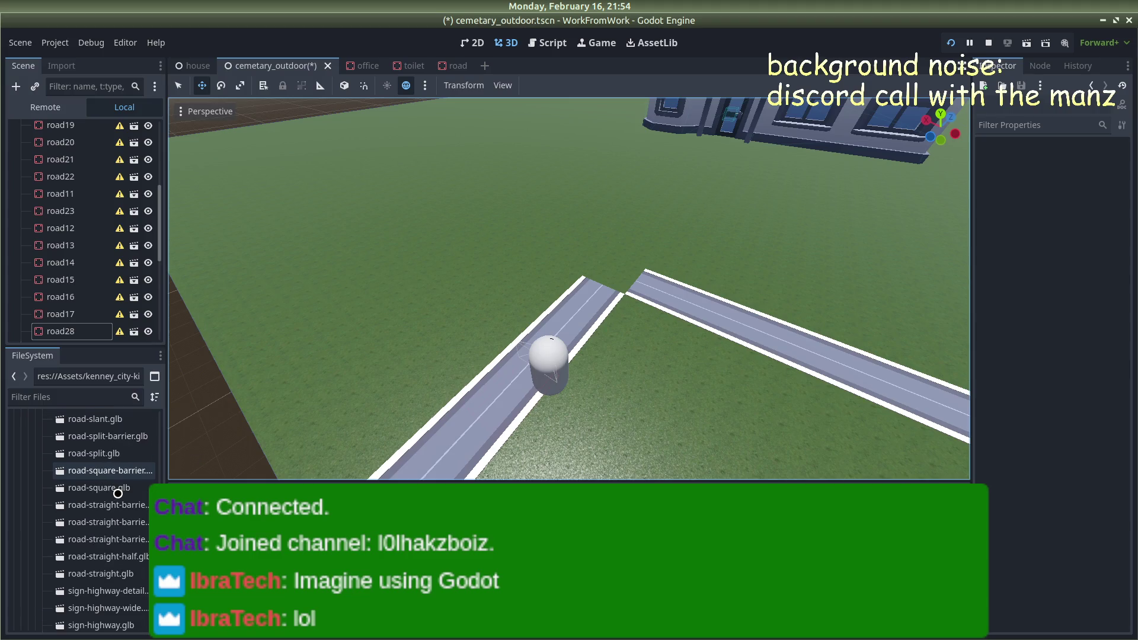
{"action": "scroll", "coordinate": [107, 530], "scroll_direction": "down", "scroll_amount": 3}
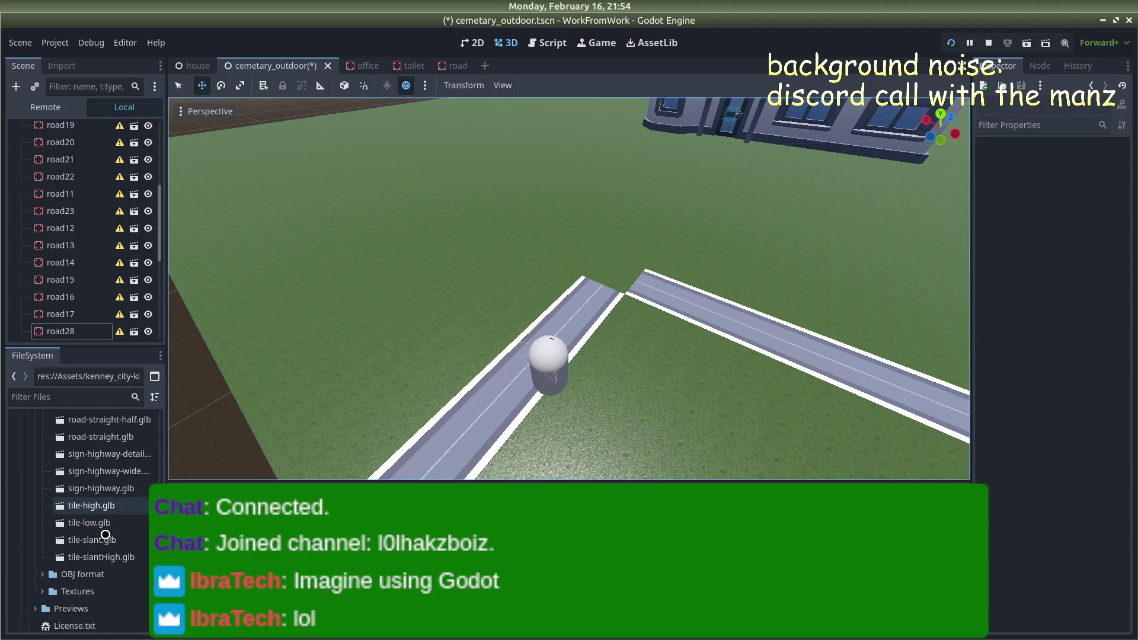
{"action": "scroll", "coordinate": [98, 534], "scroll_direction": "up", "scroll_amount": 3}
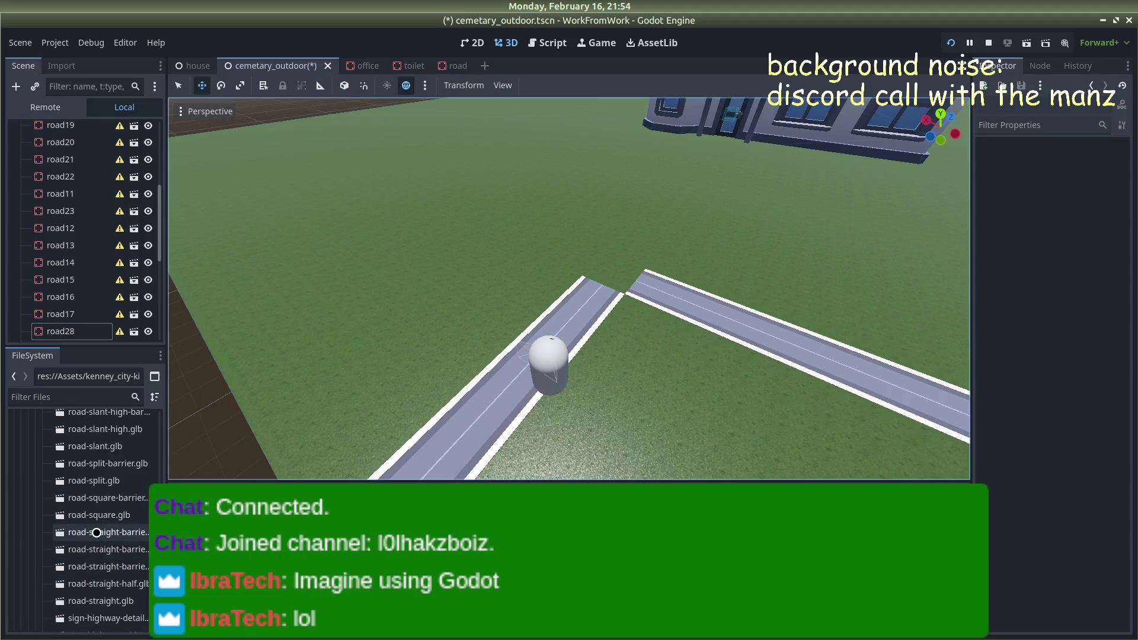
{"action": "scroll", "coordinate": [99, 468], "scroll_direction": "up", "scroll_amount": 3}
{"action": "scroll", "coordinate": [98, 464], "scroll_direction": "up", "scroll_amount": 5}
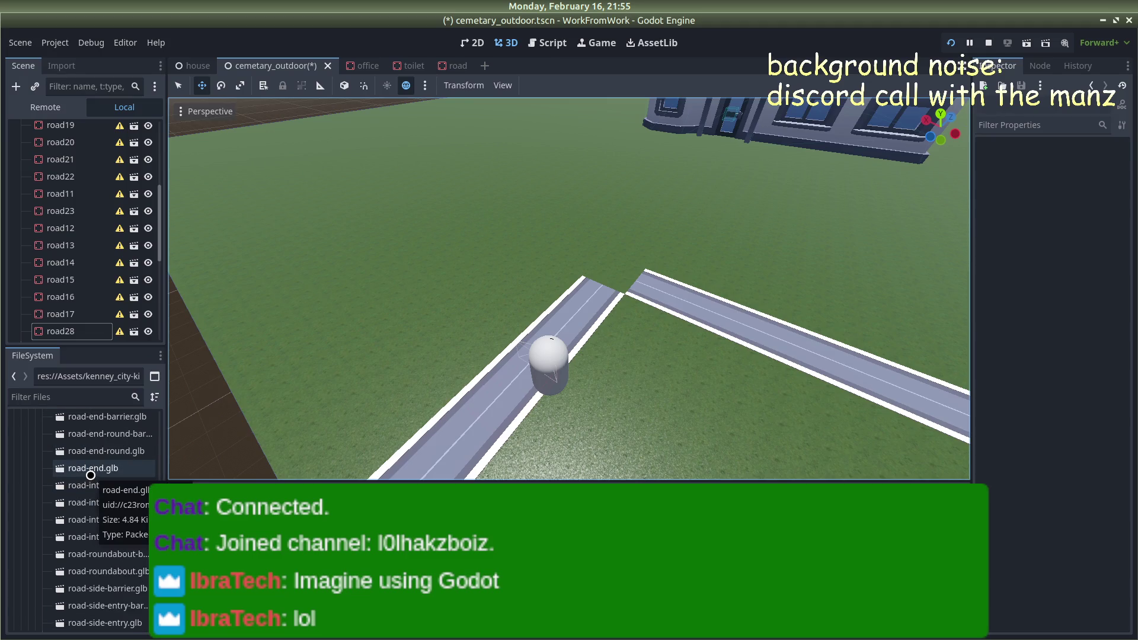
{"action": "scroll", "coordinate": [92, 471], "scroll_direction": "up", "scroll_amount": 3}
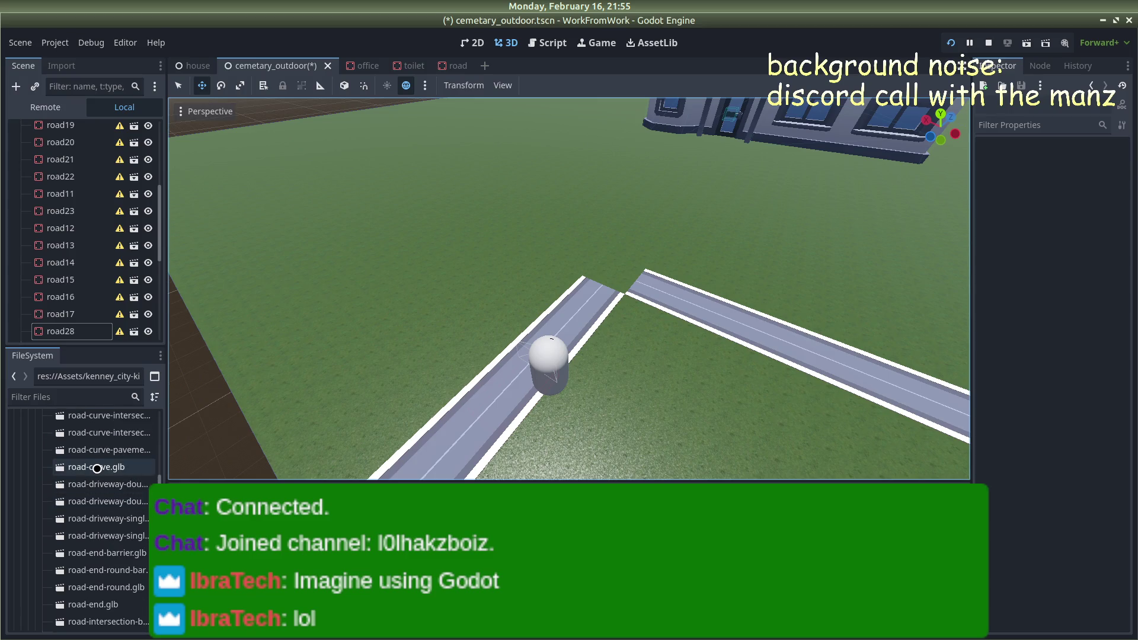
{"action": "double_click", "coordinate": [97, 468]}
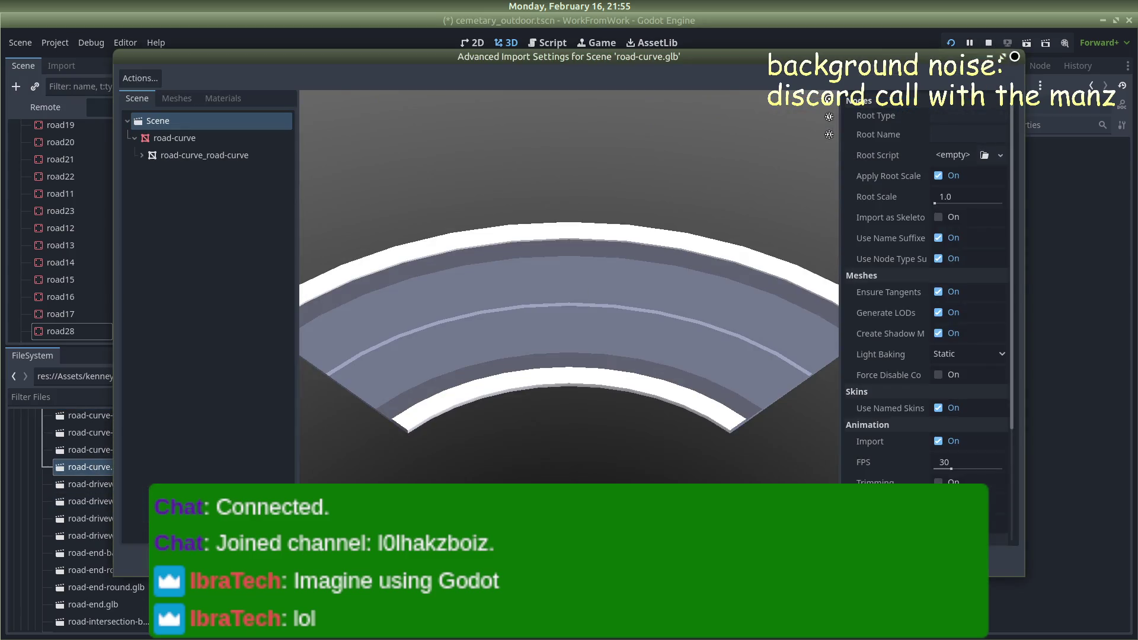
{"action": "left_click", "coordinate": [1021, 57]}
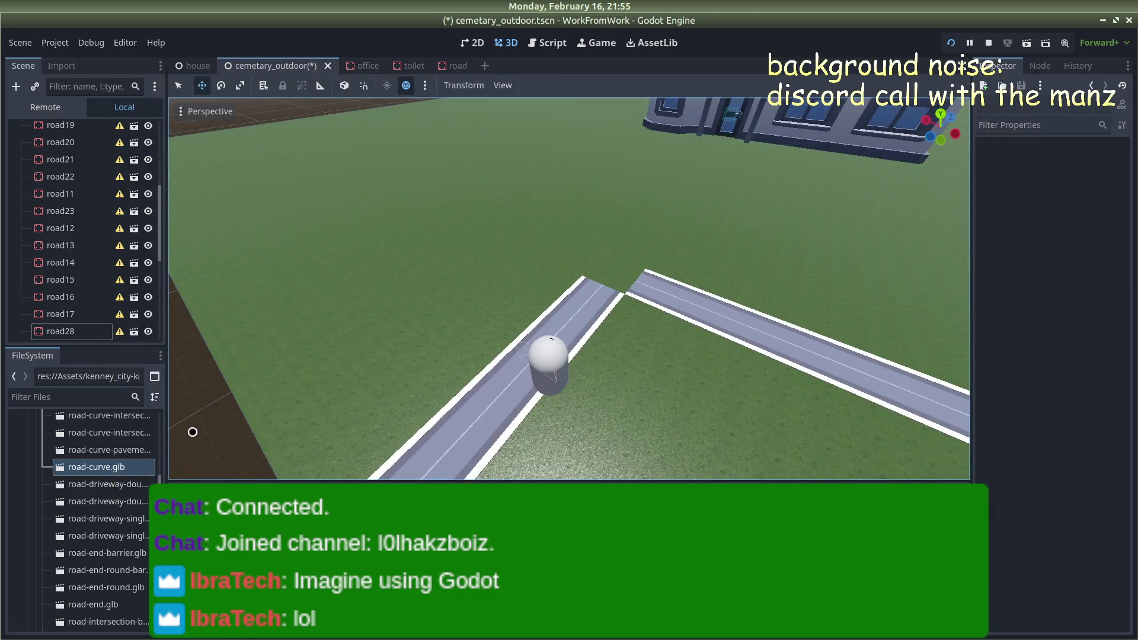
{"action": "right_click", "coordinate": [91, 466]}
Create a New Inherited Scene from road-curve.glb and select its road-curve2 root for renaming
{"action": "left_click", "coordinate": [125, 316]}
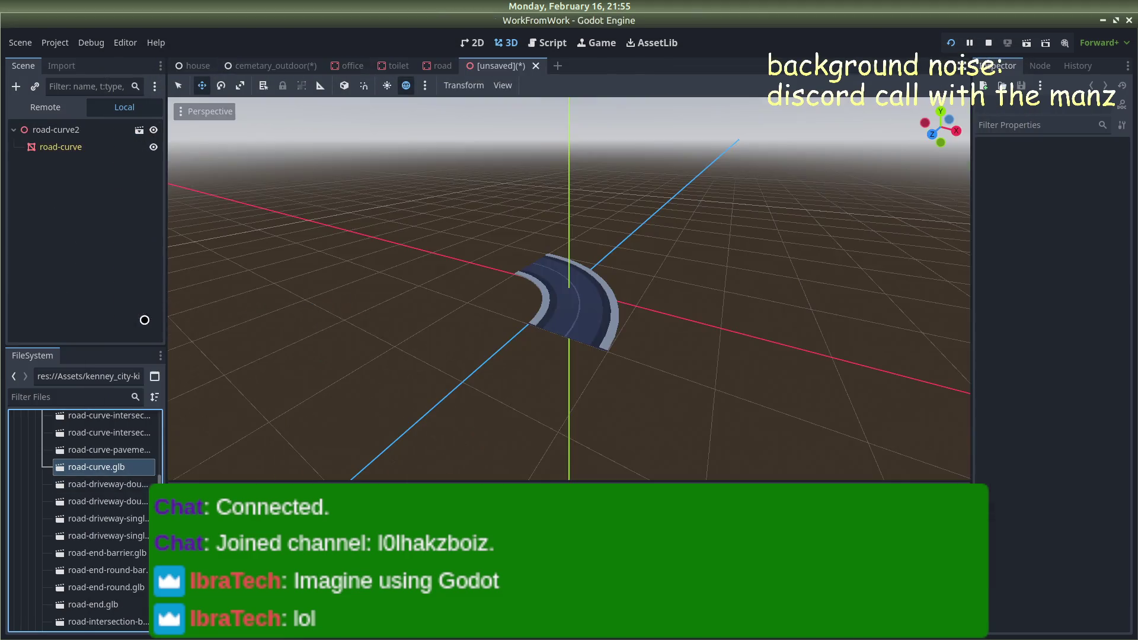
{"action": "mouse_move", "coordinate": [482, 292]}
{"action": "left_mouse_down"}
{"action": "mouse_move", "coordinate": [605, 308]}
{"action": "mouse_move", "coordinate": [483, 281]}
{"action": "left_mouse_up"}
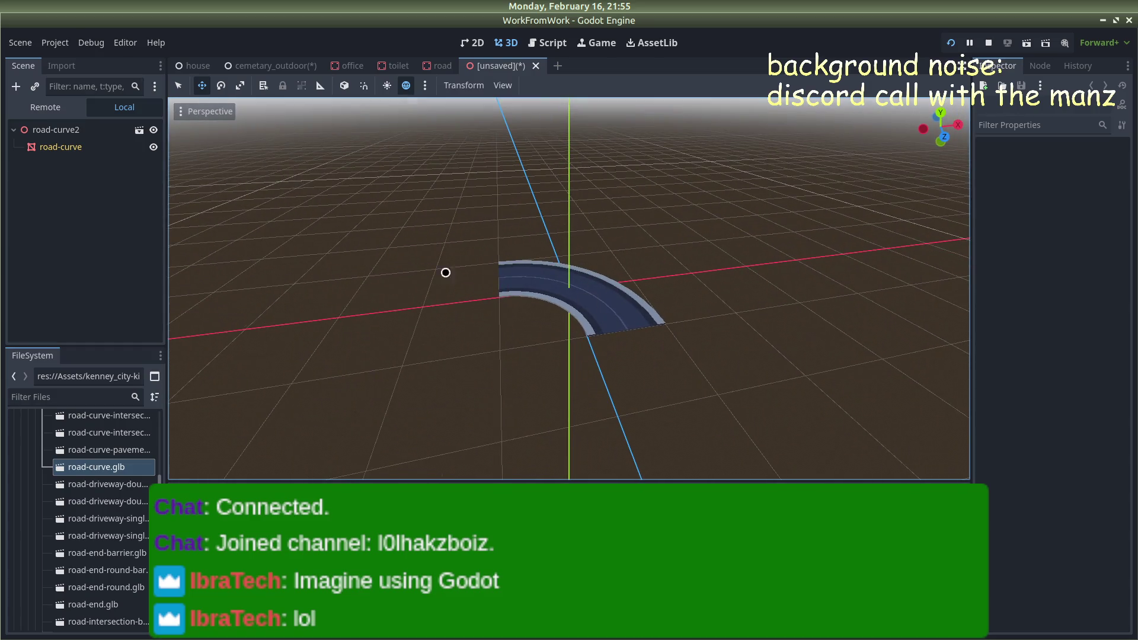
{"action": "left_click", "coordinate": [99, 134]}
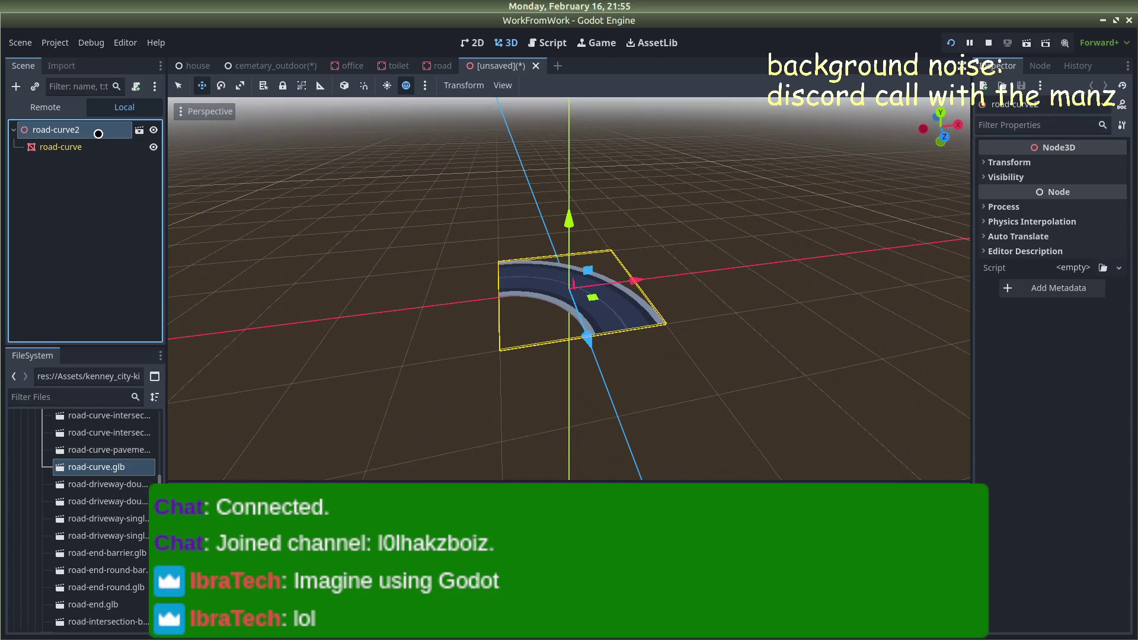
{"action": "left_click", "coordinate": [98, 134]}
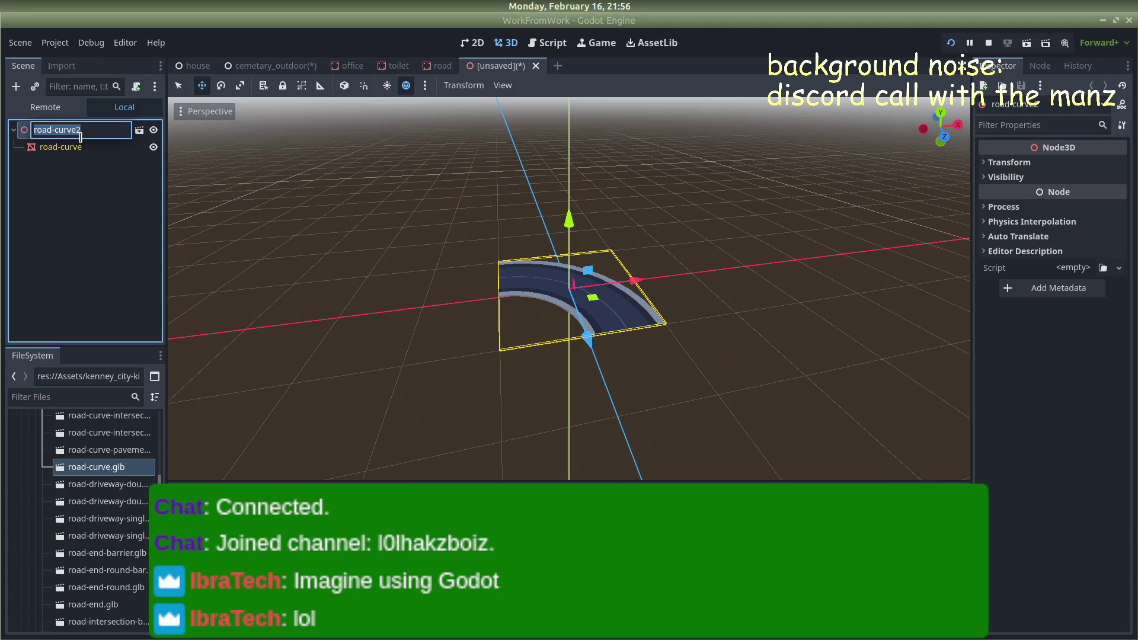
Rename the root node to road-bend and save the scene as road_bend.tscn
{"action": "type", "text": "roac"}
{"action": "type", "text": "d-"}
{"action": "type", "text": "bend"}
{"action": "key", "text": "Return"}
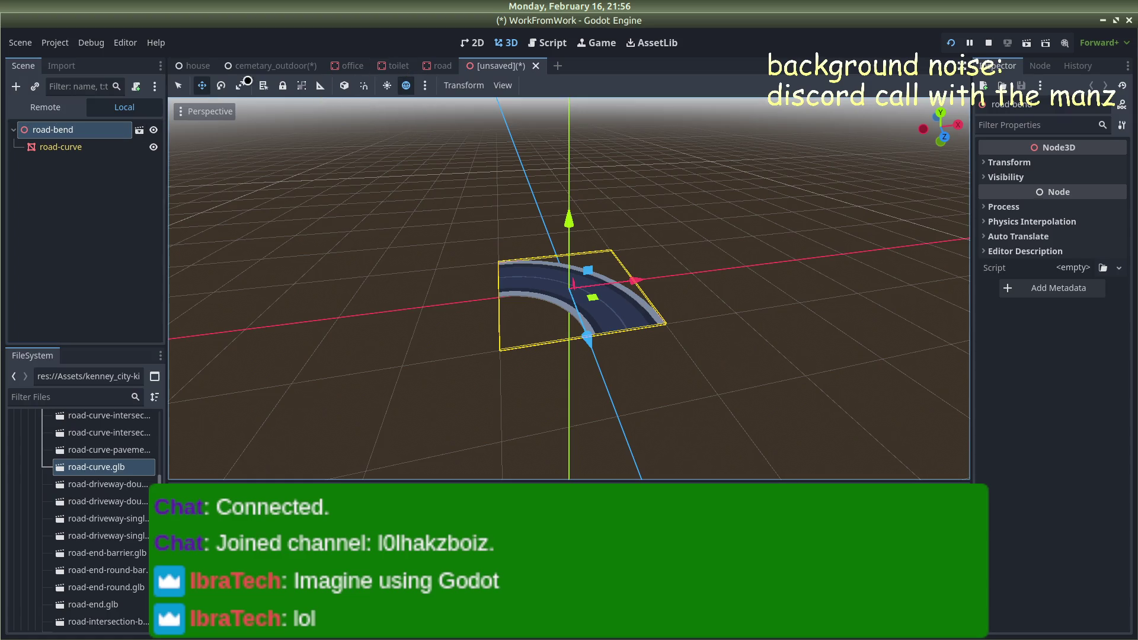
{"action": "key", "text": "ctrl+s"}
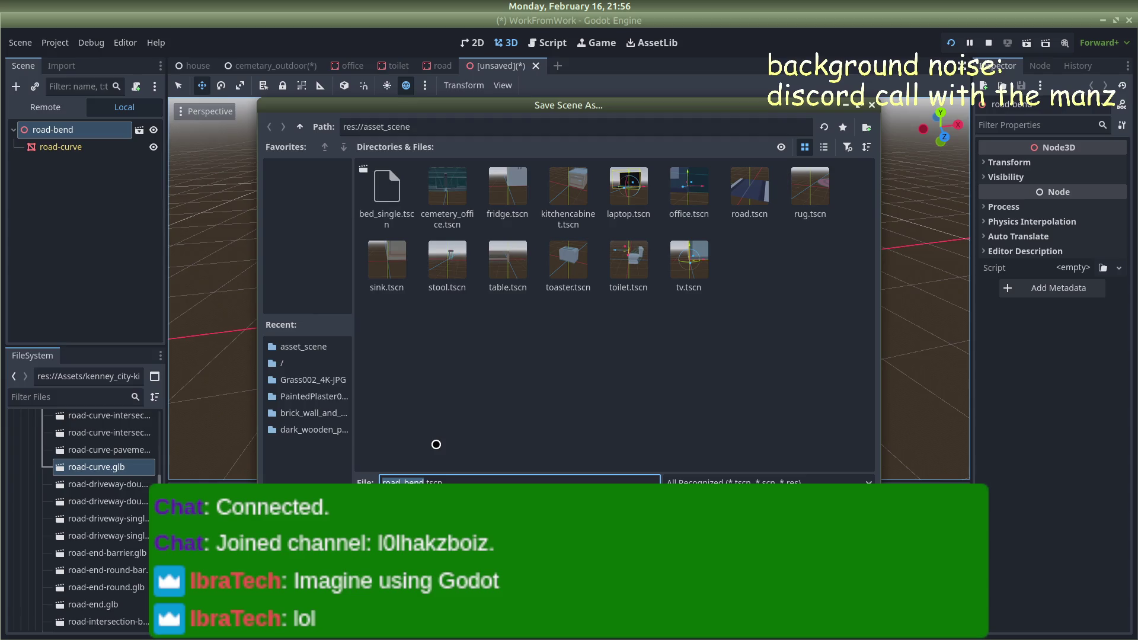
{"action": "key", "text": "Return"}
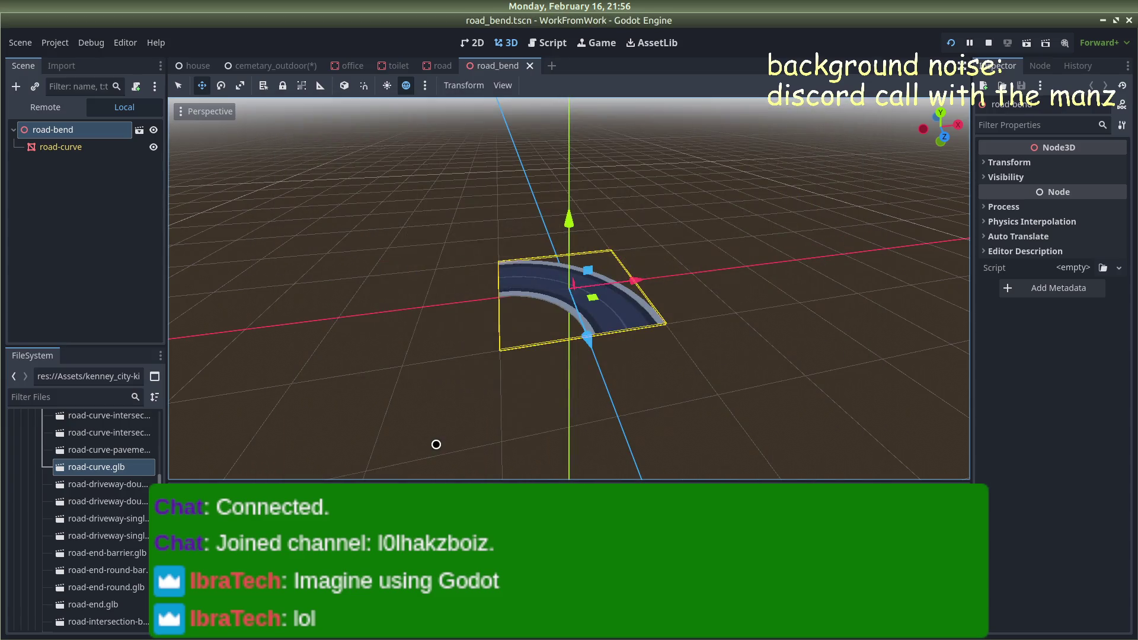
Choose Clear Inheritance from the road-bend root's context menu
{"action": "right_click", "coordinate": [65, 147]}
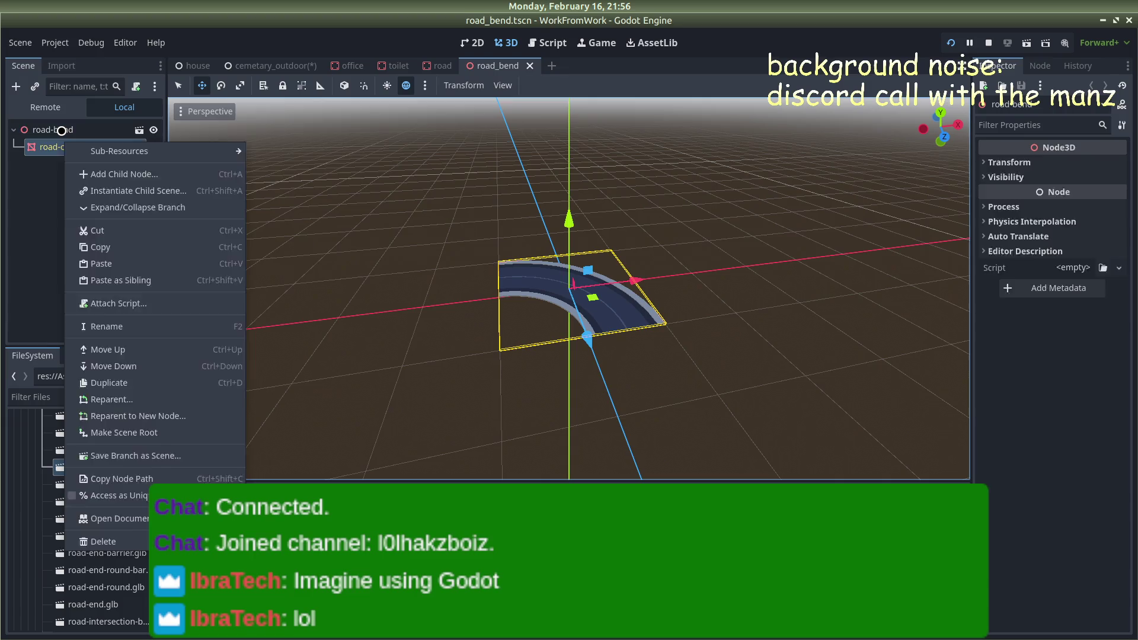
{"action": "left_click", "coordinate": [65, 146]}
{"action": "right_click", "coordinate": [62, 136]}
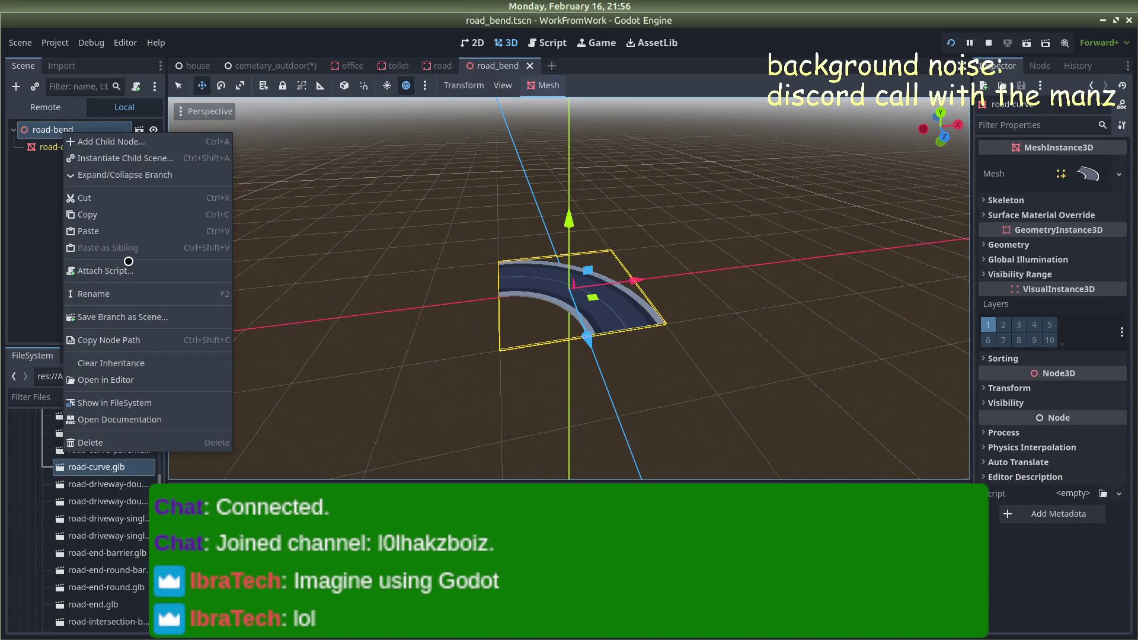
{"action": "left_click", "coordinate": [121, 365]}
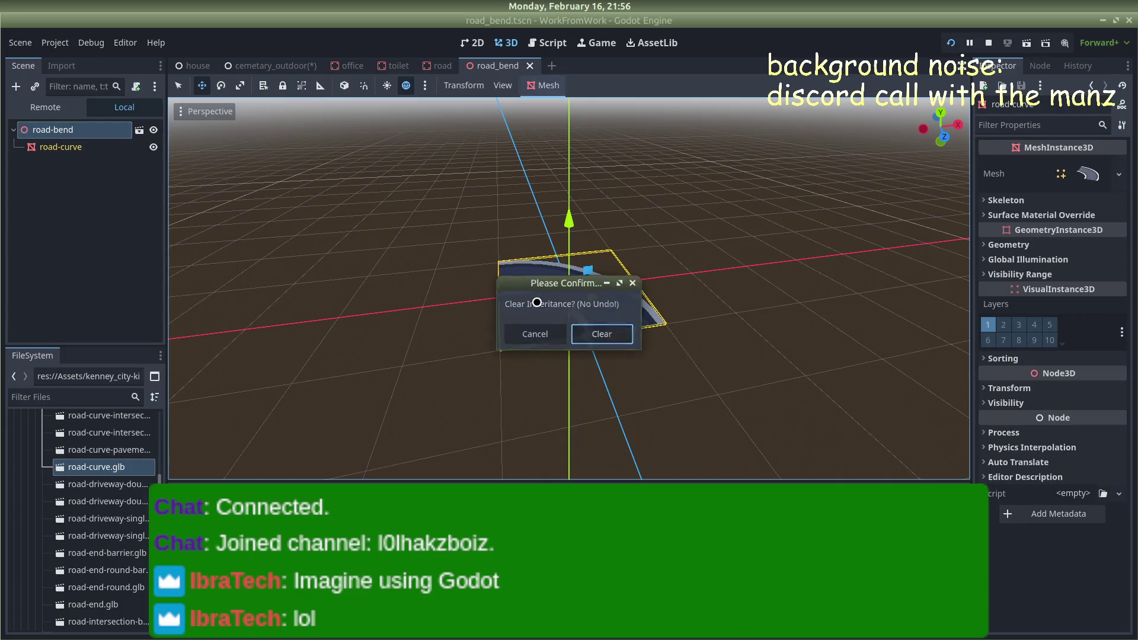
Confirm clearing road-bend's inheritance from the road-curve model
{"action": "left_click", "coordinate": [596, 333]}
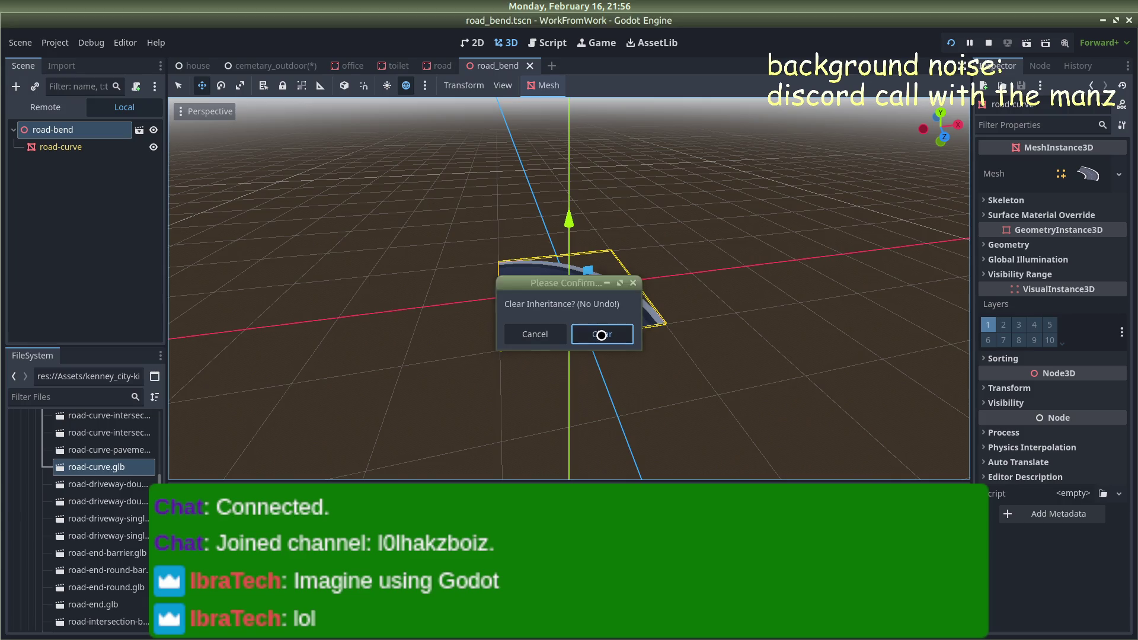
{"action": "right_click", "coordinate": [71, 132]}
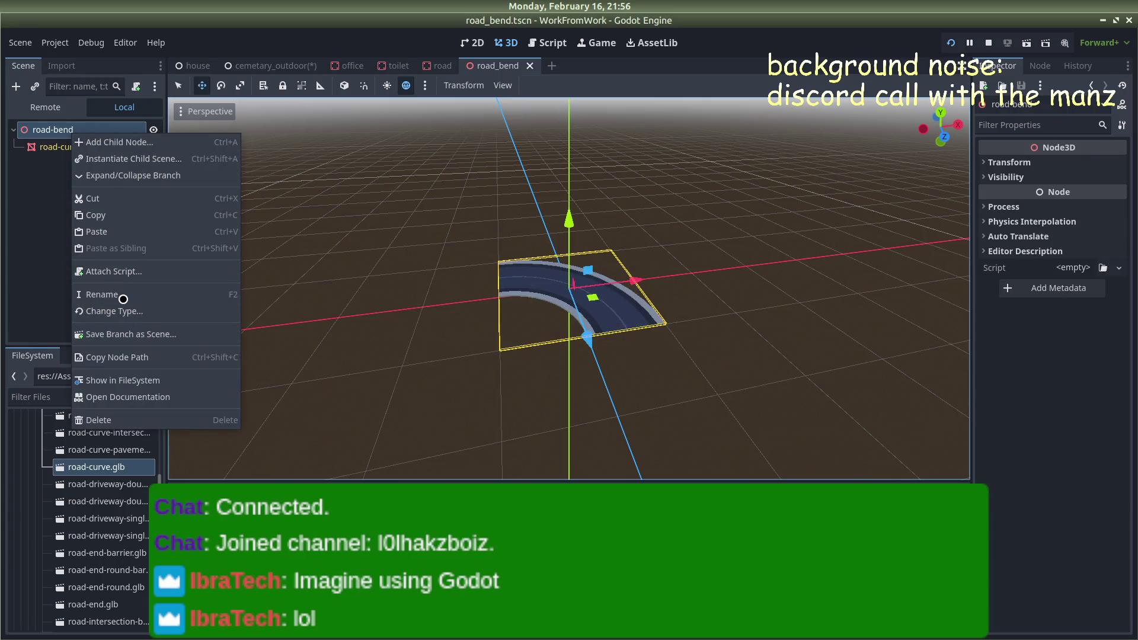
{"action": "key", "text": "Escape"}
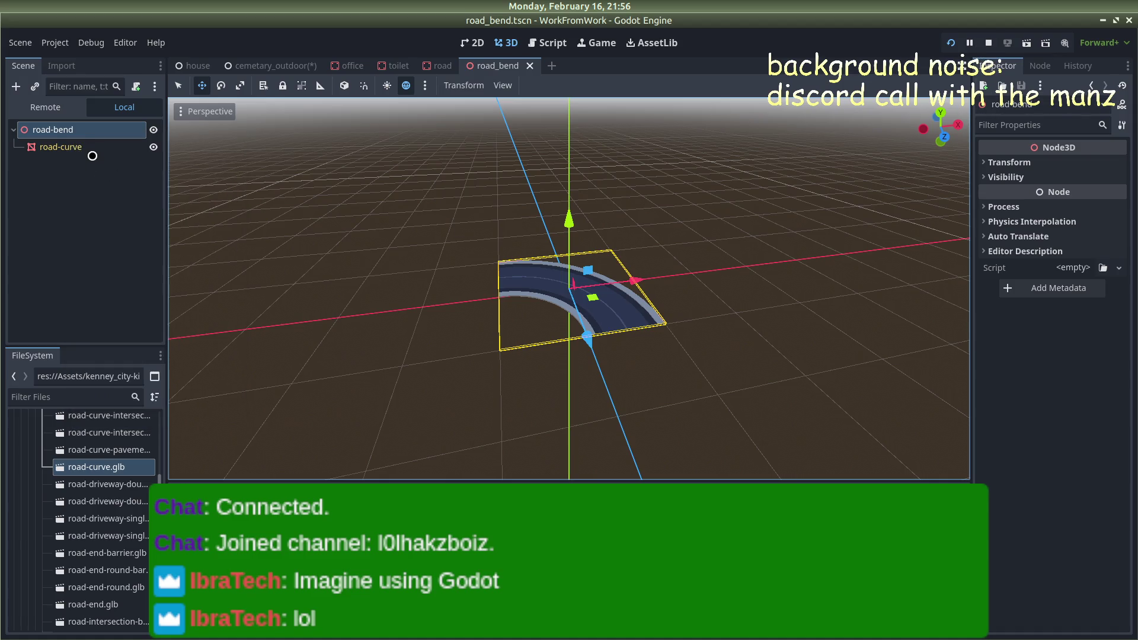
{"action": "right_click", "coordinate": [83, 135]}
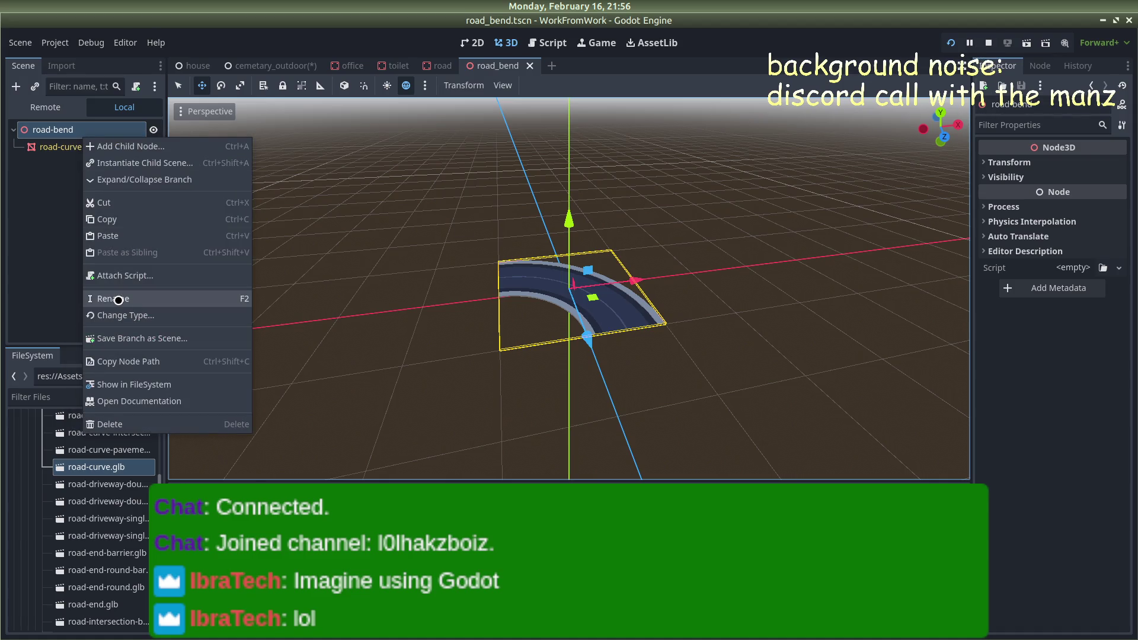
{"action": "key", "text": "Escape"}
Change the road-bend root node's type to StaticBody3D
{"action": "key", "text": "ctrl+shift+t"}
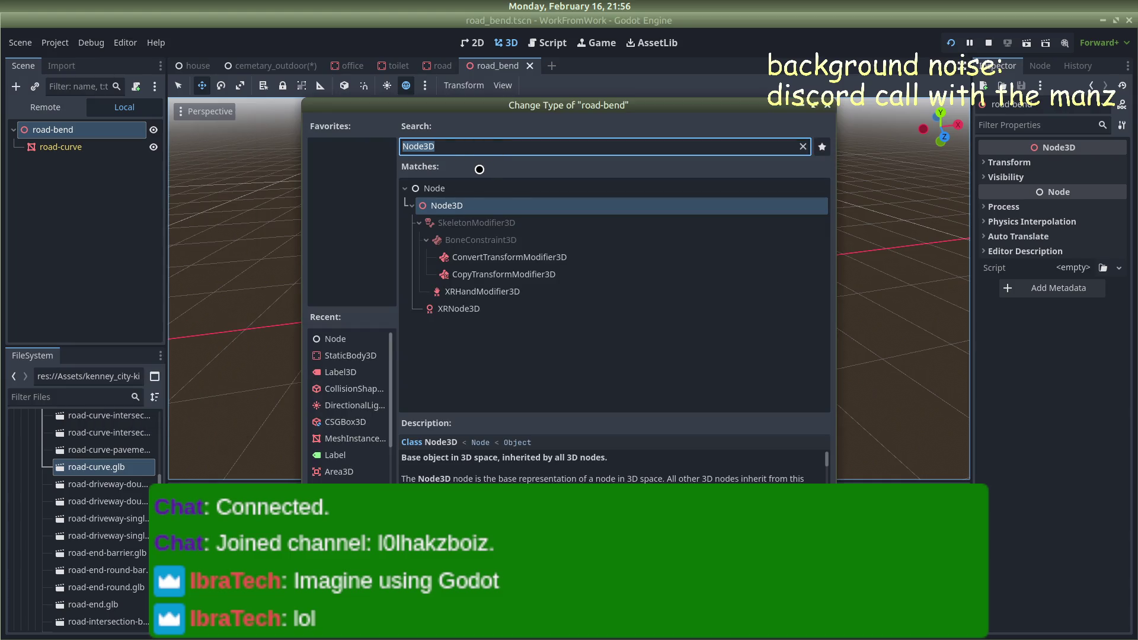
{"action": "type", "text": "stati"}
{"action": "key", "text": "Return"}
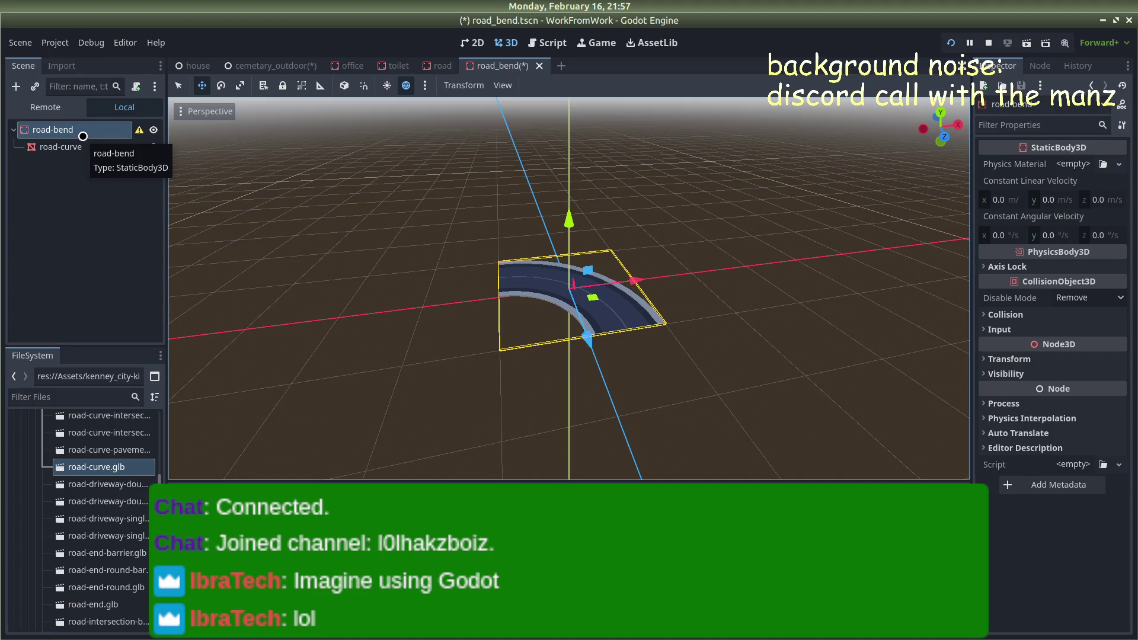
{"action": "left_click", "coordinate": [82, 208]}
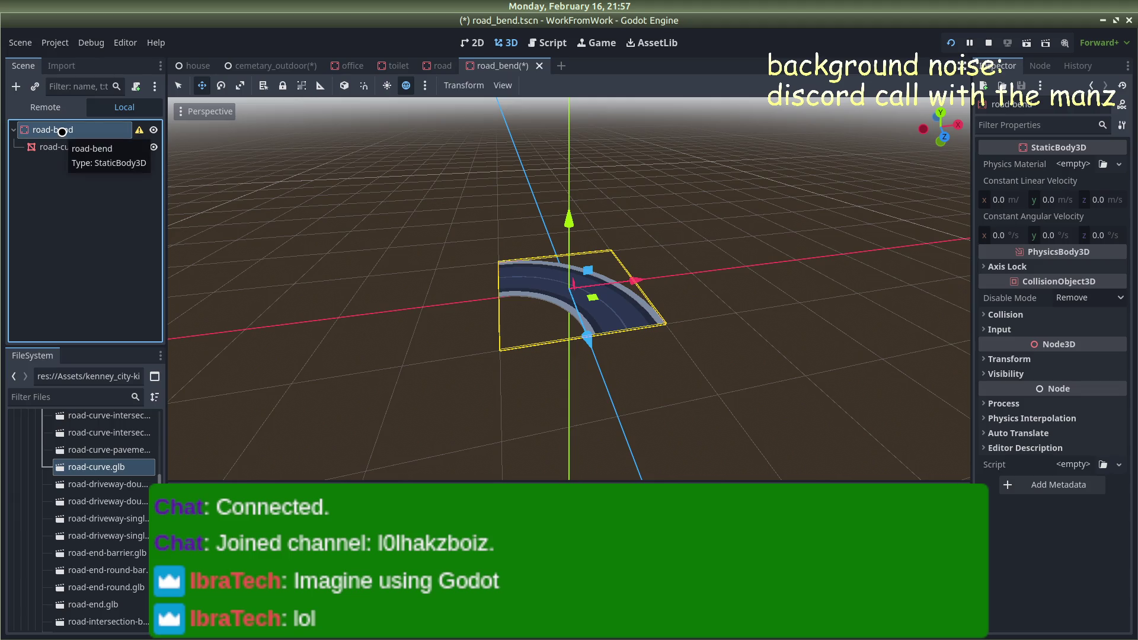
{"action": "mouse_move", "coordinate": [308, 203]}
{"action": "left_mouse_down"}
{"action": "mouse_move", "coordinate": [367, 185]}
{"action": "mouse_move", "coordinate": [318, 186]}
{"action": "left_mouse_up"}
{"action": "left_click", "coordinate": [318, 186]}
Lower the view to a flatter angle on the road and save the road_bend scene
{"action": "scroll", "coordinate": [256, 181], "scroll_direction": "down", "scroll_amount": 2}
{"action": "scroll", "coordinate": [303, 189], "scroll_direction": "up", "scroll_amount": 2}
{"action": "mouse_move", "coordinate": [315, 198]}
{"action": "left_mouse_down"}
{"action": "mouse_move", "coordinate": [284, 167]}
{"action": "mouse_move", "coordinate": [268, 169]}
{"action": "left_mouse_up"}
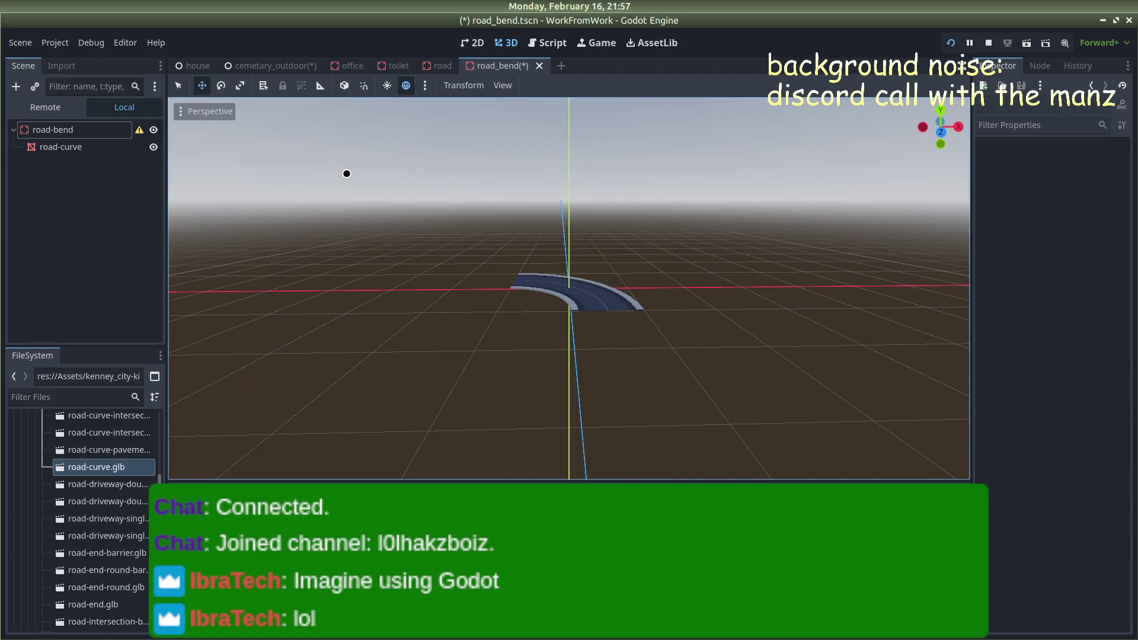
{"action": "key", "text": "ctrl+s"}
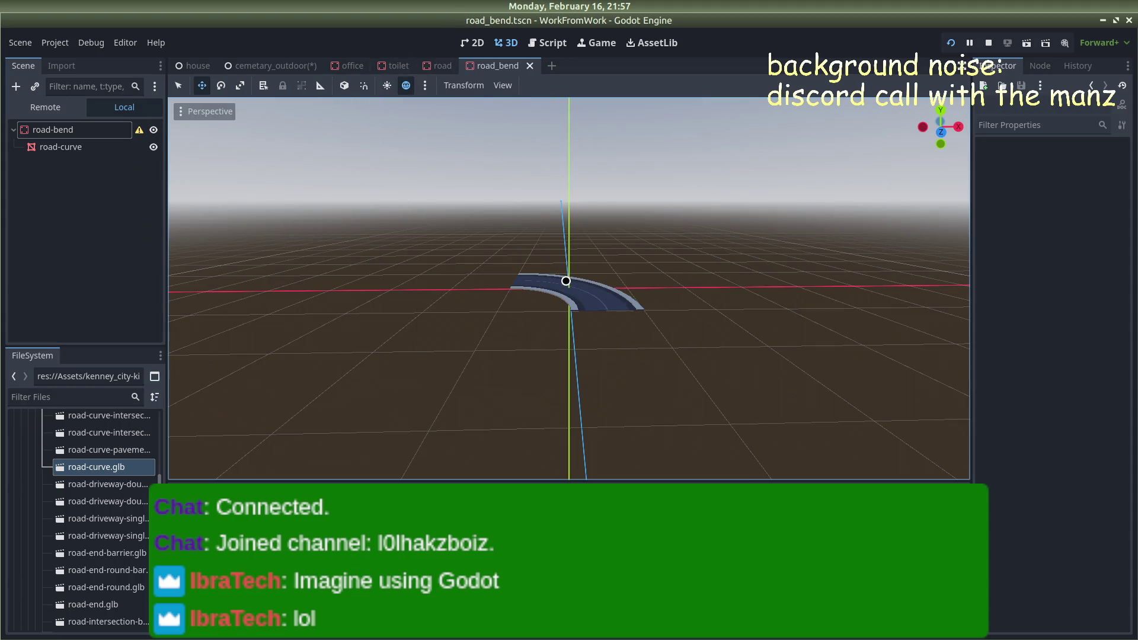
Scale the road-curve mesh to 2 on X and Z, then return to cemetary_outdoor
{"action": "left_click", "coordinate": [568, 281]}
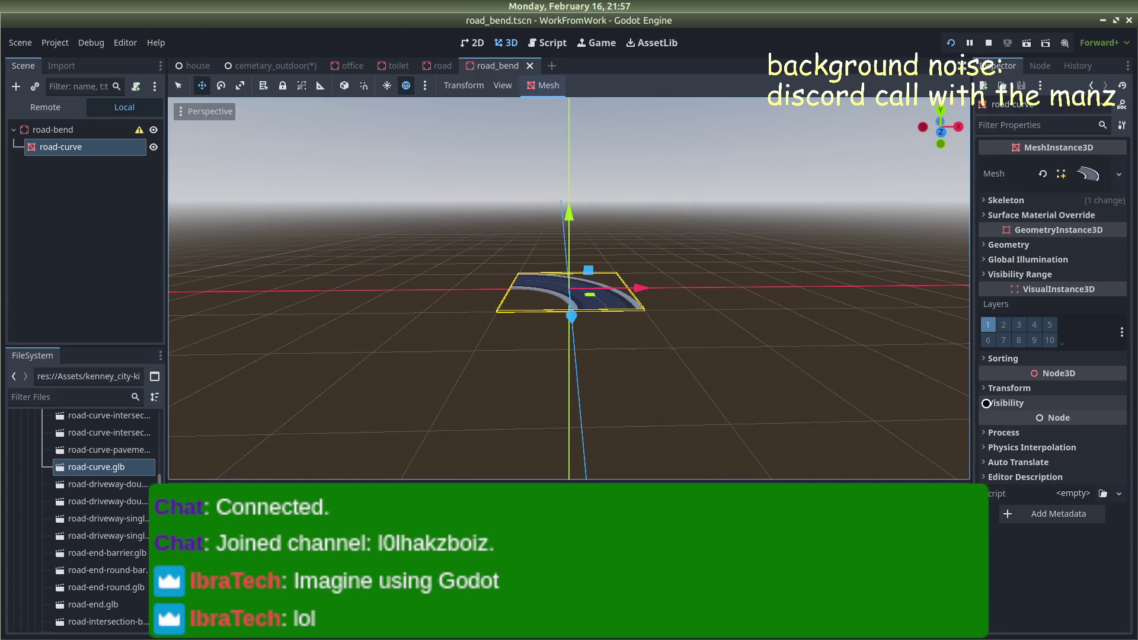
{"action": "left_click", "coordinate": [1008, 388]}
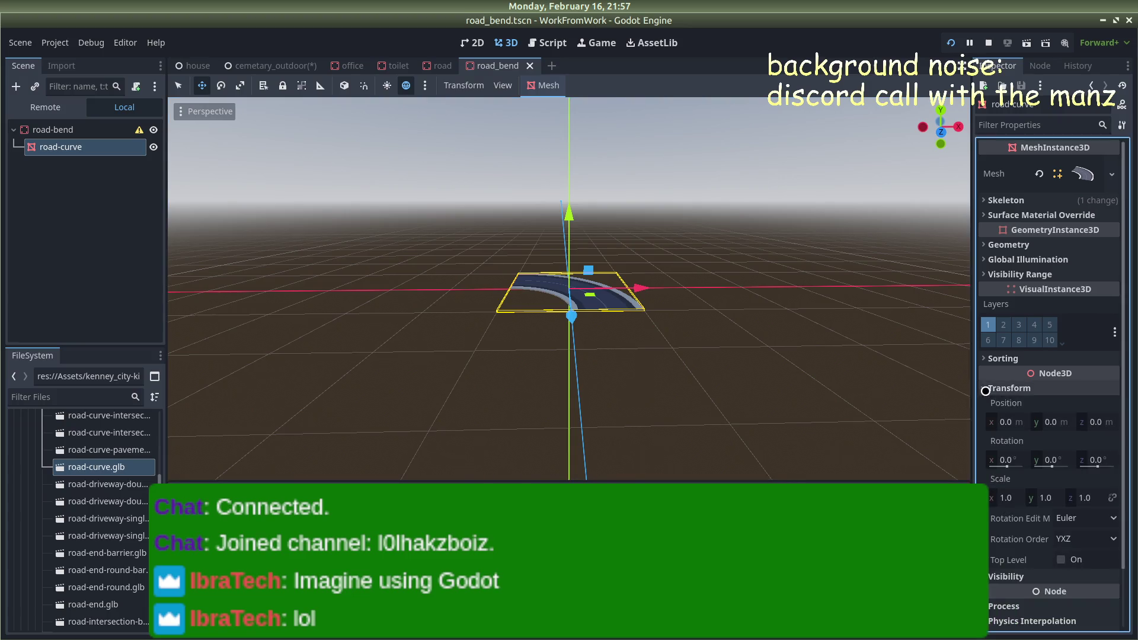
{"action": "left_click", "coordinate": [1007, 497]}
{"action": "type", "text": "2"}
{"action": "key", "text": "Return"}
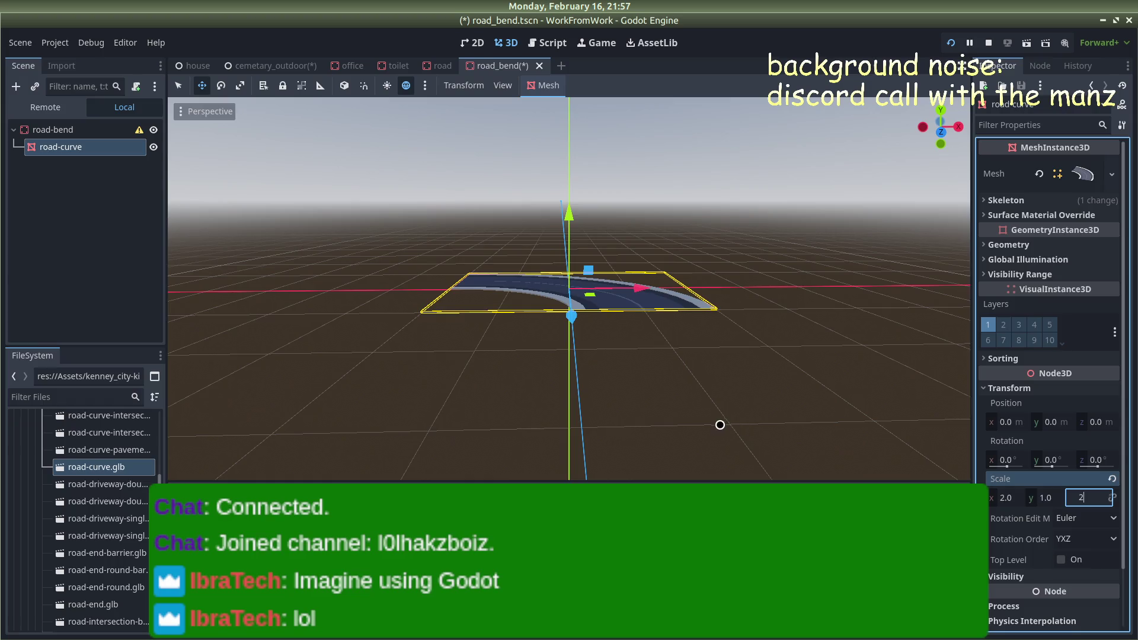
{"action": "left_click", "coordinate": [720, 427]}
{"action": "left_click", "coordinate": [273, 65]}
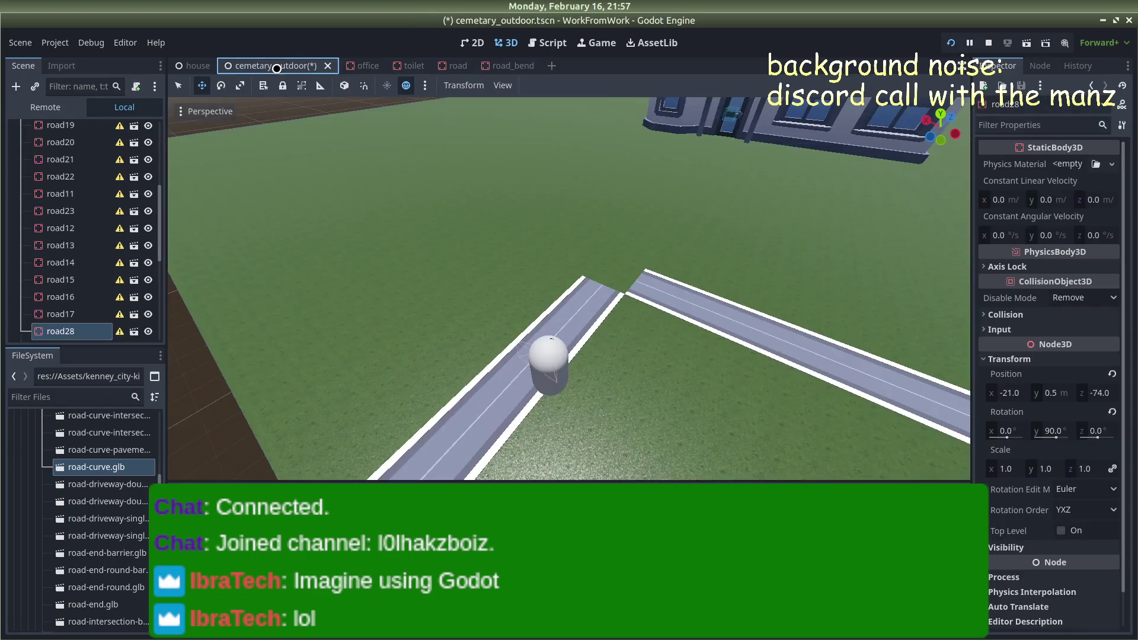
Launch the Calculator app by searching 'calc' in the application launcher
{"action": "scroll", "coordinate": [66, 440], "scroll_direction": "down", "scroll_amount": 15}
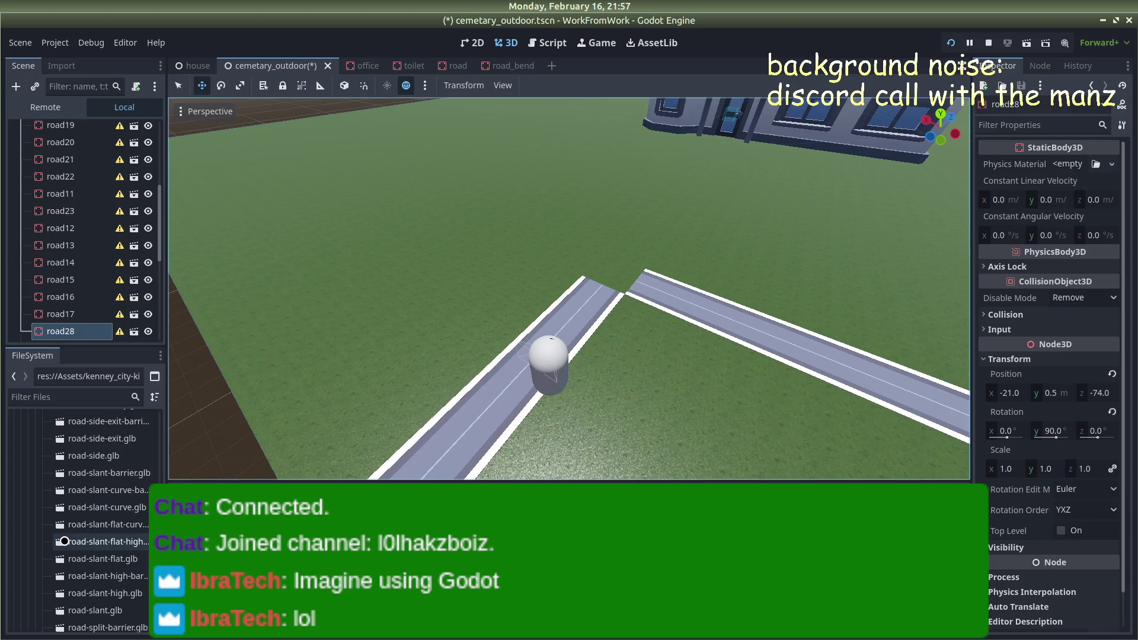
{"action": "scroll", "coordinate": [51, 530], "scroll_direction": "down", "scroll_amount": 6}
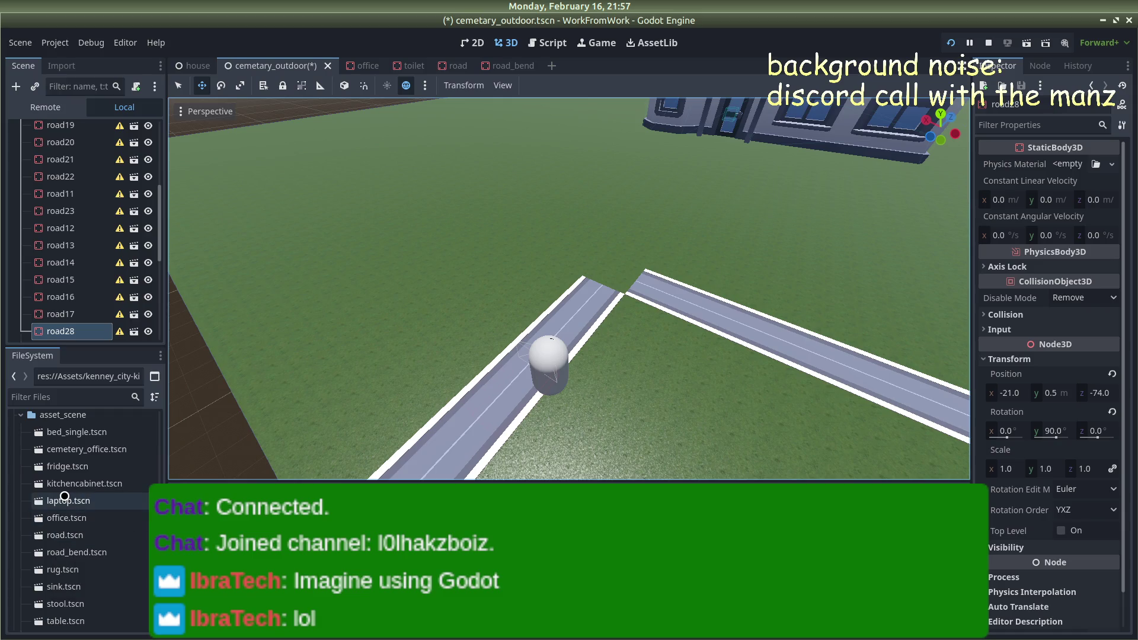
{"action": "key", "text": "super"}
{"action": "type", "text": "calc"}
{"action": "key", "text": "Return"}
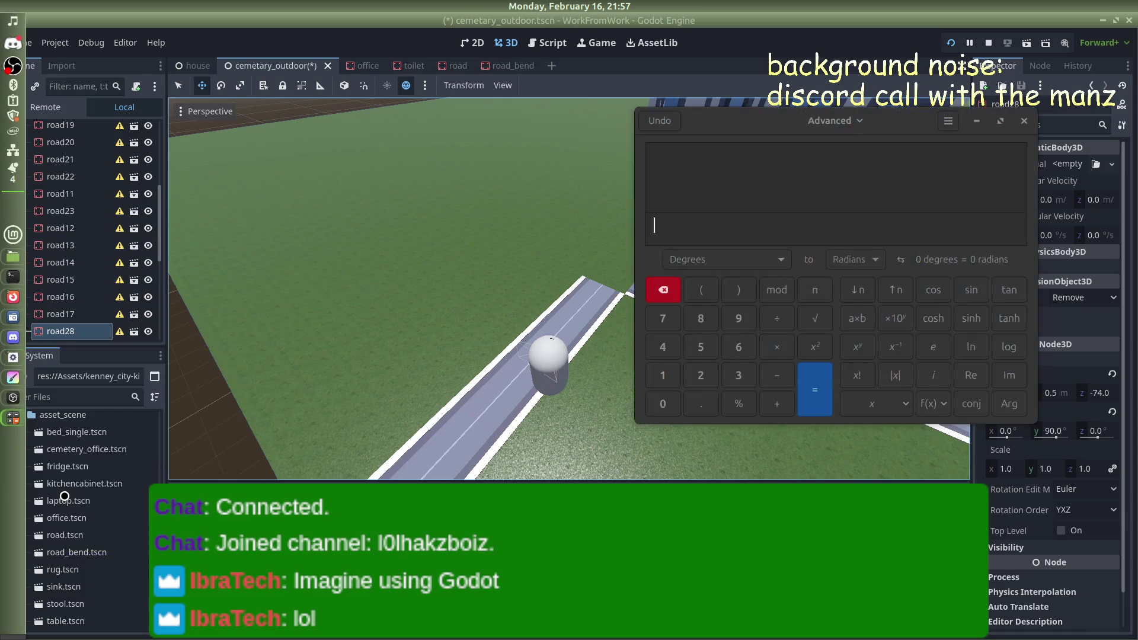
Clear the calculator entry and compute 250 × 6 = 1500
{"action": "type", "text": "20"}
{"action": "key", "text": "BackSpace"}
{"action": "key", "text": "BackSpace"}
{"action": "type", "text": "50"}
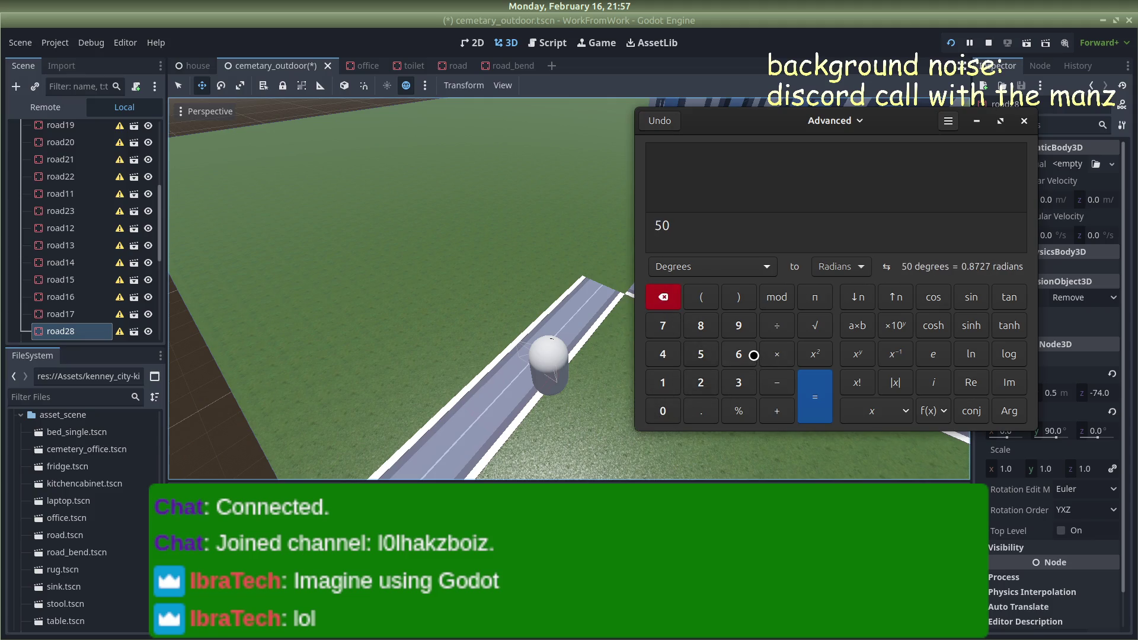
{"action": "left_click", "coordinate": [663, 294]}
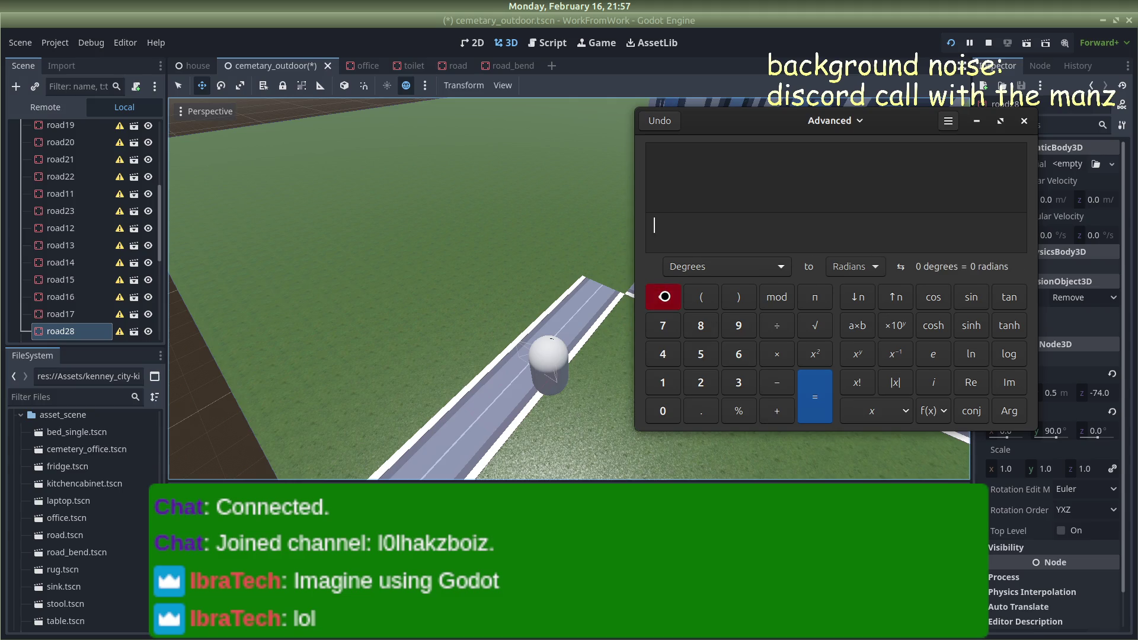
{"action": "left_click", "coordinate": [700, 382]}
{"action": "left_click", "coordinate": [701, 354]}
{"action": "left_click", "coordinate": [663, 411]}
{"action": "left_click", "coordinate": [777, 354]}
{"action": "left_click", "coordinate": [738, 354]}
{"action": "left_click", "coordinate": [806, 392]}
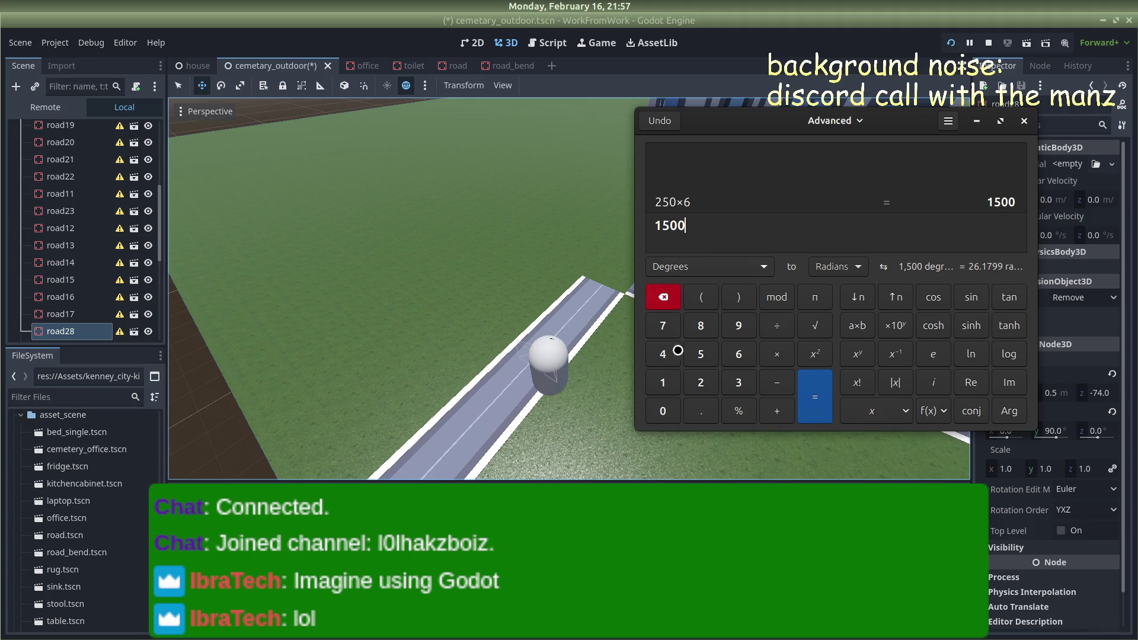
Compute 250 × 8 = 2000
{"action": "left_click", "coordinate": [698, 382]}
{"action": "left_click", "coordinate": [699, 353]}
{"action": "left_click", "coordinate": [663, 410]}
{"action": "left_click", "coordinate": [774, 354]}
{"action": "left_click", "coordinate": [696, 323]}
{"action": "left_click", "coordinate": [816, 404]}
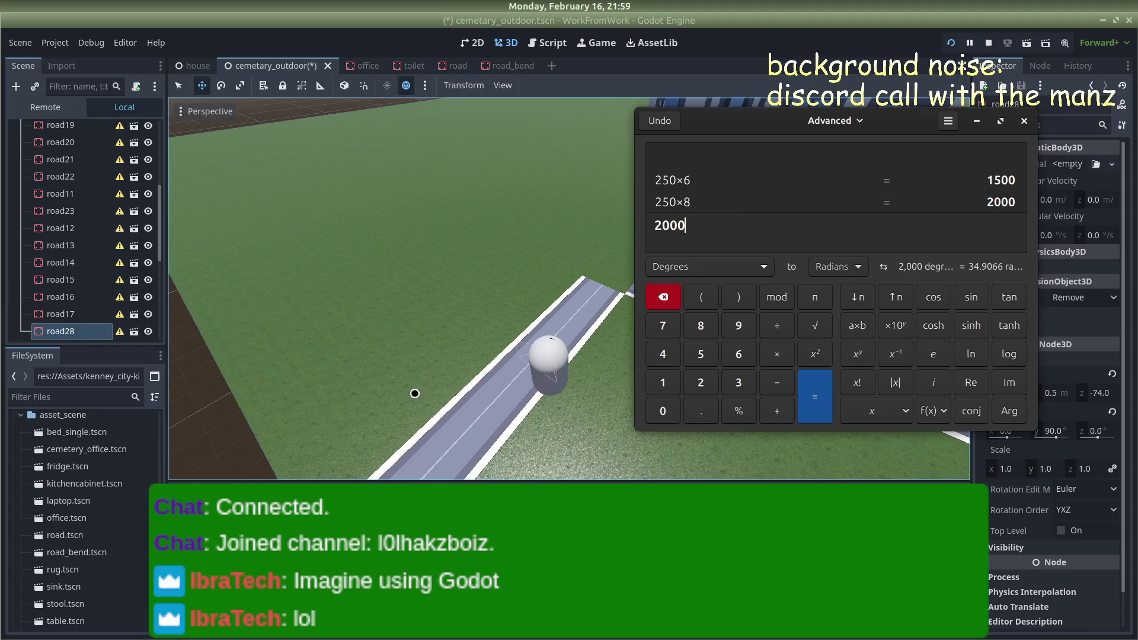
Put the calculator away to reveal the cemetery_outdoor scene's road corner in Godot
{"action": "mouse_move", "coordinate": [11, 416]}
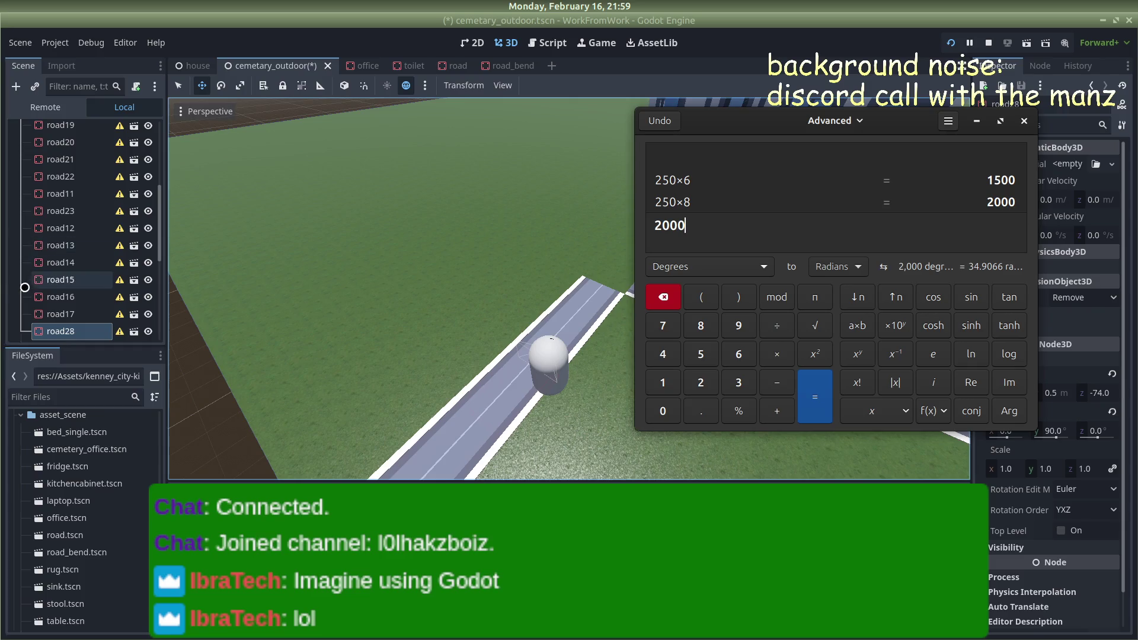
{"action": "mouse_move", "coordinate": [13, 296]}
{"action": "mouse_move", "coordinate": [76, 377]}
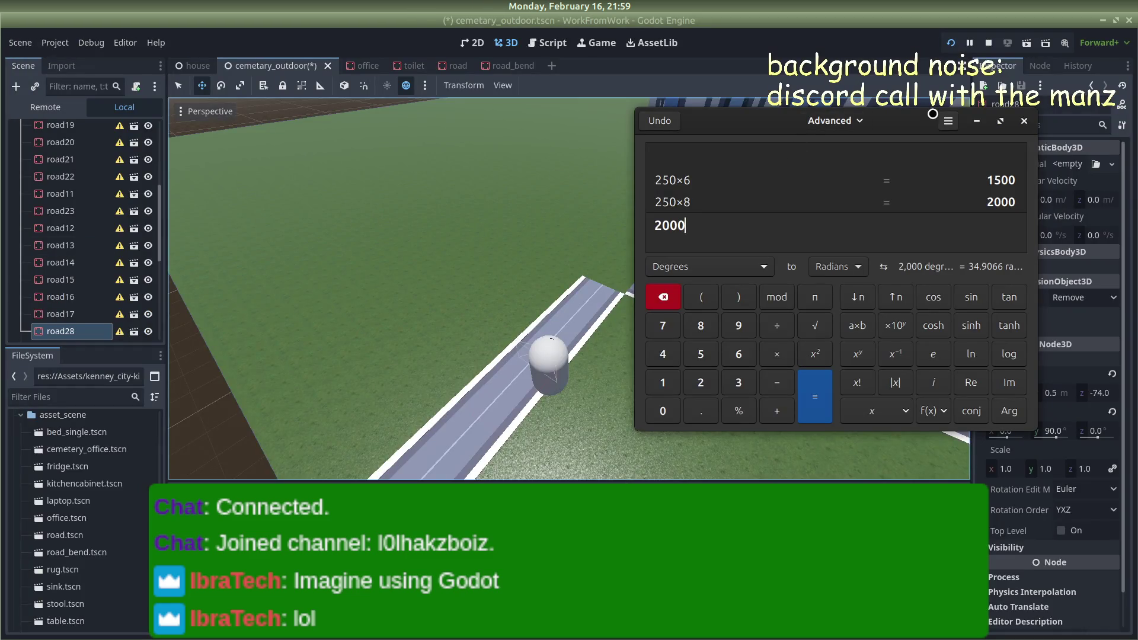
{"action": "left_click", "coordinate": [972, 122]}
{"action": "scroll", "coordinate": [511, 323], "scroll_direction": "up", "scroll_amount": 3}
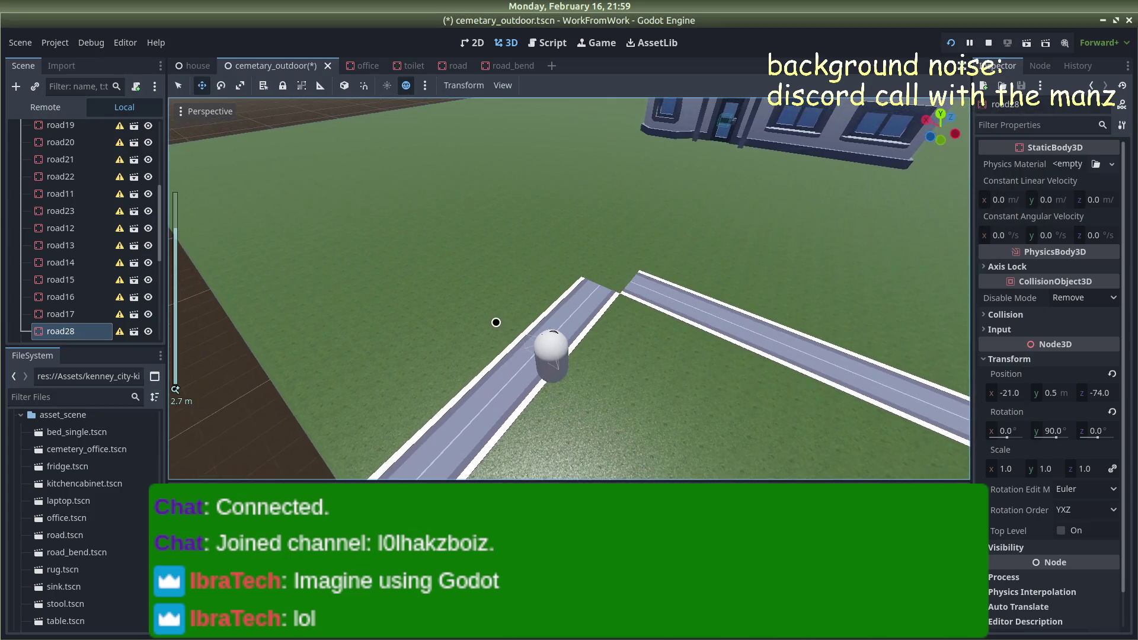
Drop road_bend.tscn into the viewport and delete the straight pieces road18 and road2
{"action": "scroll", "coordinate": [89, 551], "scroll_direction": "down", "scroll_amount": 1}
{"action": "mouse_move", "coordinate": [77, 525]}
{"action": "left_mouse_down"}
{"action": "mouse_move", "coordinate": [507, 315]}
{"action": "mouse_move", "coordinate": [545, 275]}
{"action": "mouse_move", "coordinate": [544, 174]}
{"action": "left_mouse_up"}
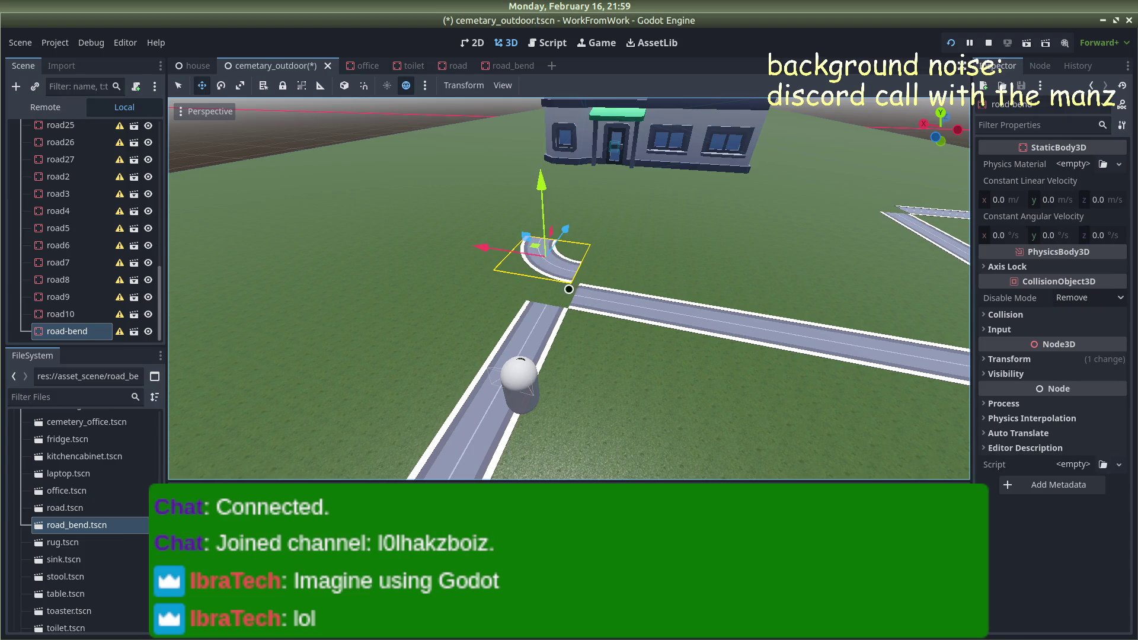
{"action": "left_click", "coordinate": [549, 328]}
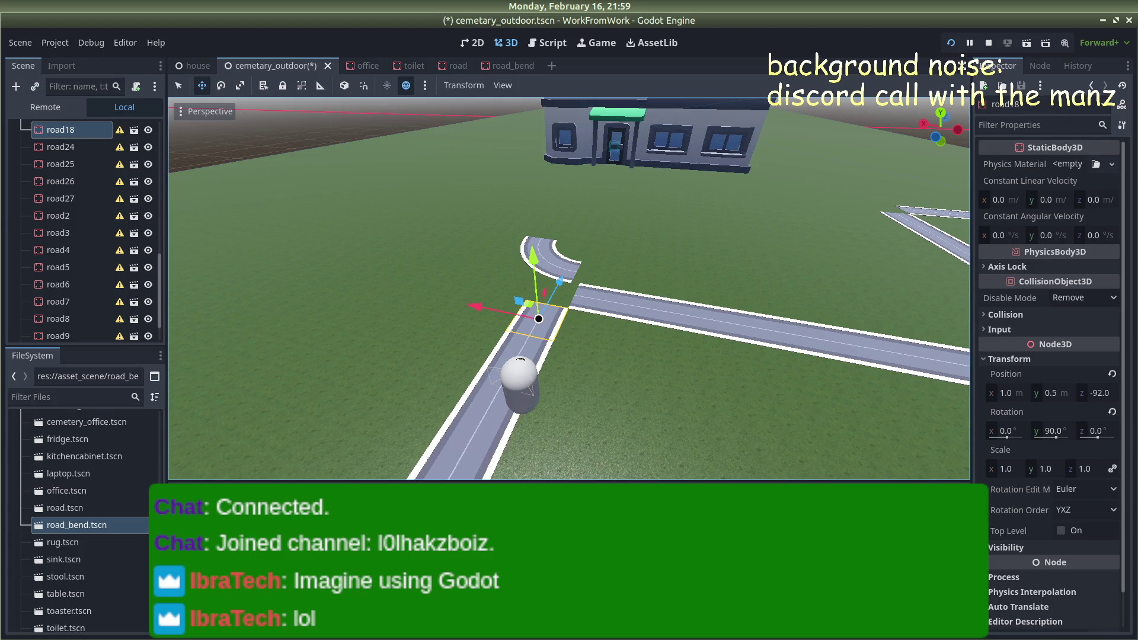
{"action": "key", "text": "Delete"}
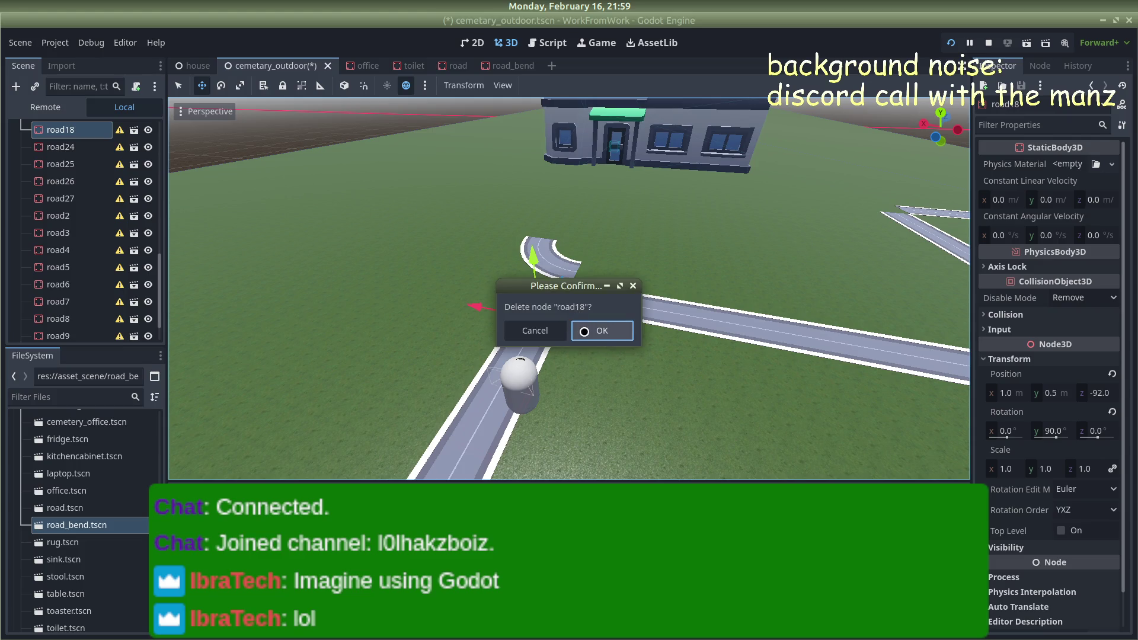
{"action": "left_click", "coordinate": [587, 329]}
{"action": "left_click", "coordinate": [596, 307]}
{"action": "key", "text": "Delete"}
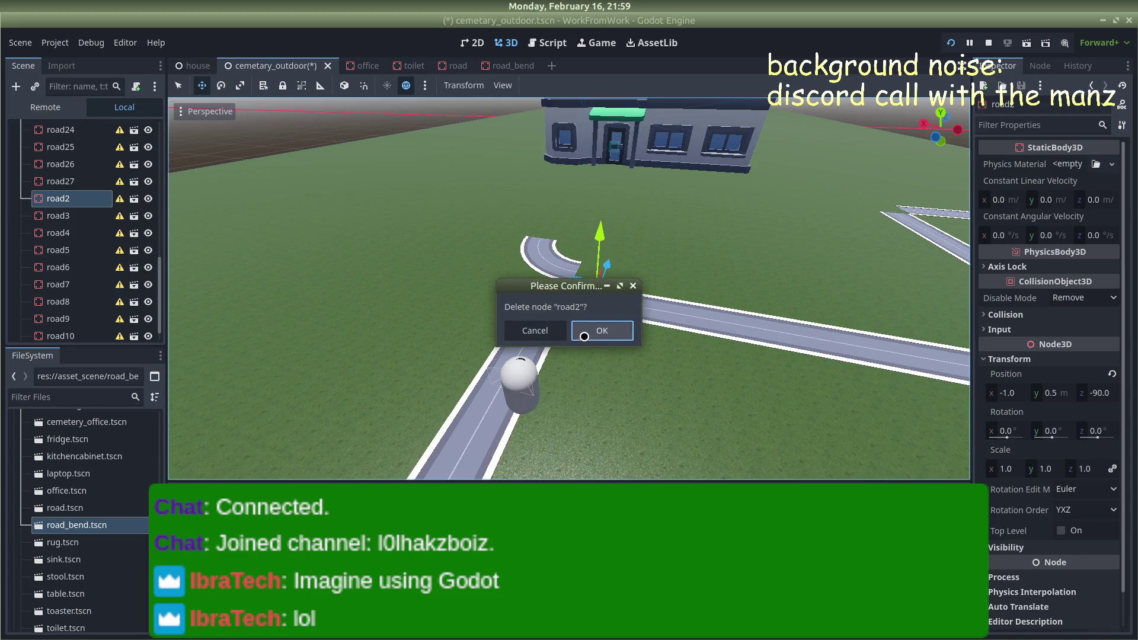
{"action": "left_click", "coordinate": [601, 330]}
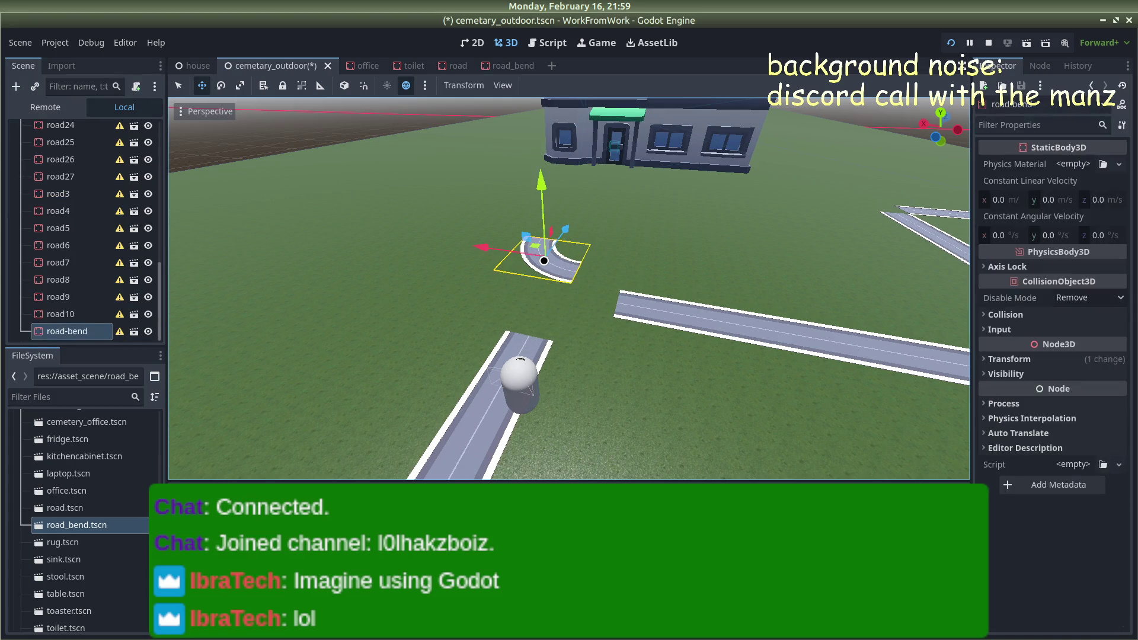
Show the road bend's Transform properties in the Inspector
{"action": "left_click", "coordinate": [984, 404]}
{"action": "left_click", "coordinate": [982, 408]}
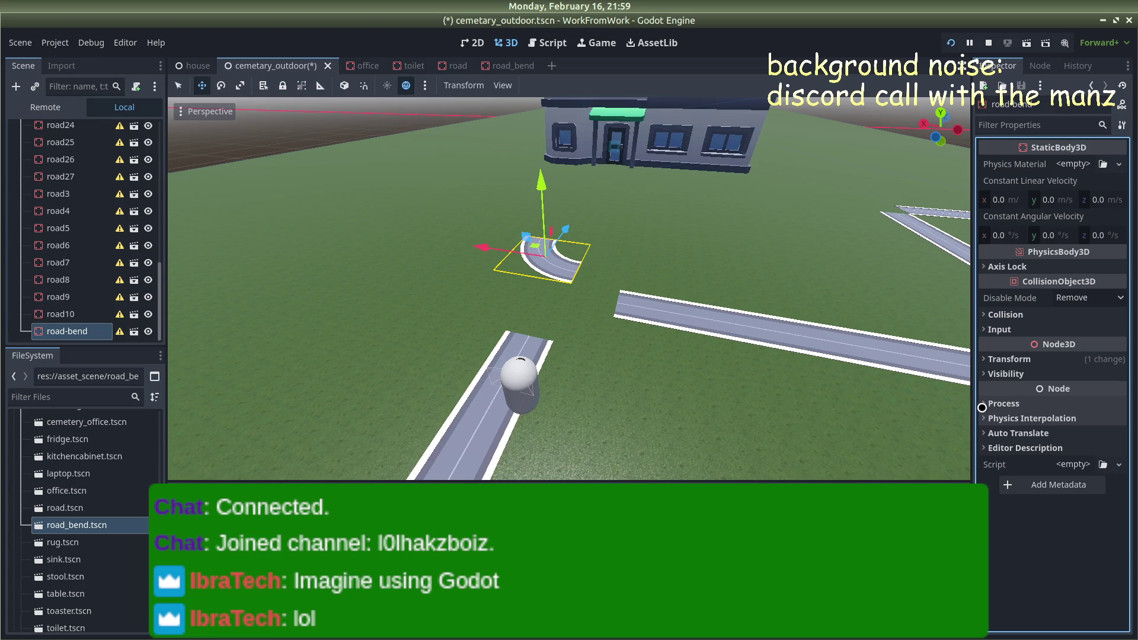
{"action": "left_click", "coordinate": [1008, 359]}
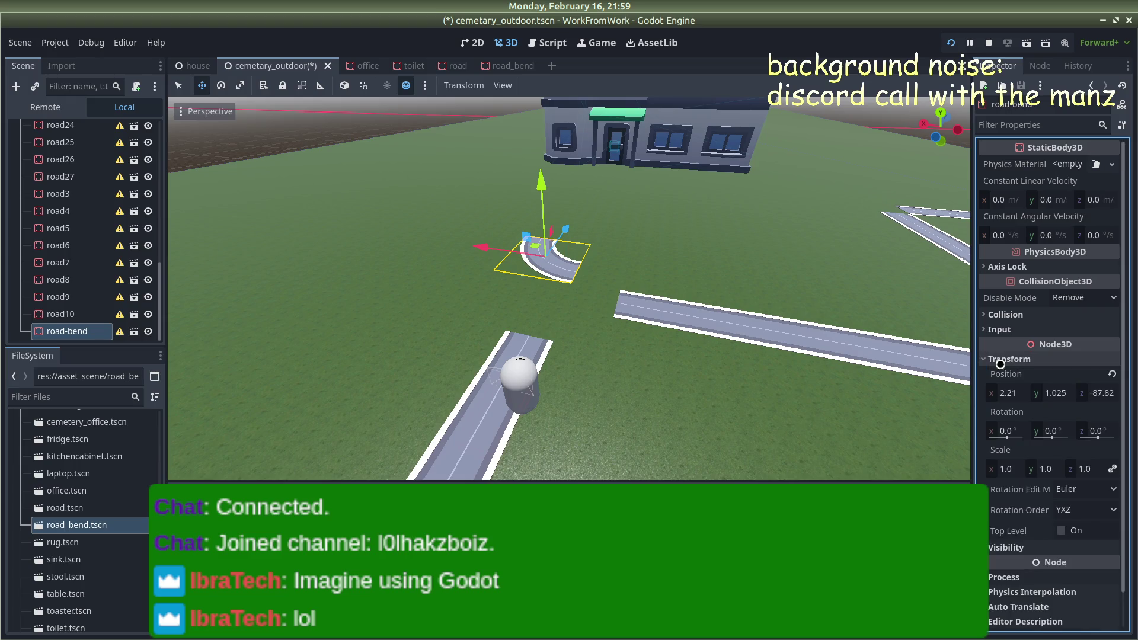
Set the road bend's Y rotation to -90
{"action": "left_click_drag", "start_coordinate": [1048, 429], "coordinate": [1008, 429]}
{"action": "left_click", "coordinate": [1049, 432]}
{"action": "type", "text": "-90"}
{"action": "key", "text": "Return"}
Slide the road bend along X and Z to z -91.03 joining both roads, then switch to the terminal
{"action": "left_click_drag", "start_coordinate": [546, 255], "coordinate": [571, 322]}
{"action": "mouse_move", "coordinate": [593, 284]}
{"action": "left_mouse_down"}
{"action": "mouse_move", "coordinate": [635, 254]}
{"action": "mouse_move", "coordinate": [678, 195]}
{"action": "mouse_move", "coordinate": [678, 225]}
{"action": "mouse_move", "coordinate": [617, 207]}
{"action": "mouse_move", "coordinate": [581, 267]}
{"action": "mouse_move", "coordinate": [577, 236]}
{"action": "mouse_move", "coordinate": [578, 295]}
{"action": "left_mouse_up"}
{"action": "left_click_drag", "start_coordinate": [498, 322], "coordinate": [560, 317]}
{"action": "mouse_move", "coordinate": [684, 266]}
{"action": "left_mouse_down"}
{"action": "mouse_move", "coordinate": [894, 285]}
{"action": "mouse_move", "coordinate": [820, 297]}
{"action": "mouse_move", "coordinate": [873, 300]}
{"action": "mouse_move", "coordinate": [770, 376]}
{"action": "mouse_move", "coordinate": [794, 373]}
{"action": "mouse_move", "coordinate": [764, 184]}
{"action": "mouse_move", "coordinate": [789, 188]}
{"action": "left_mouse_up"}
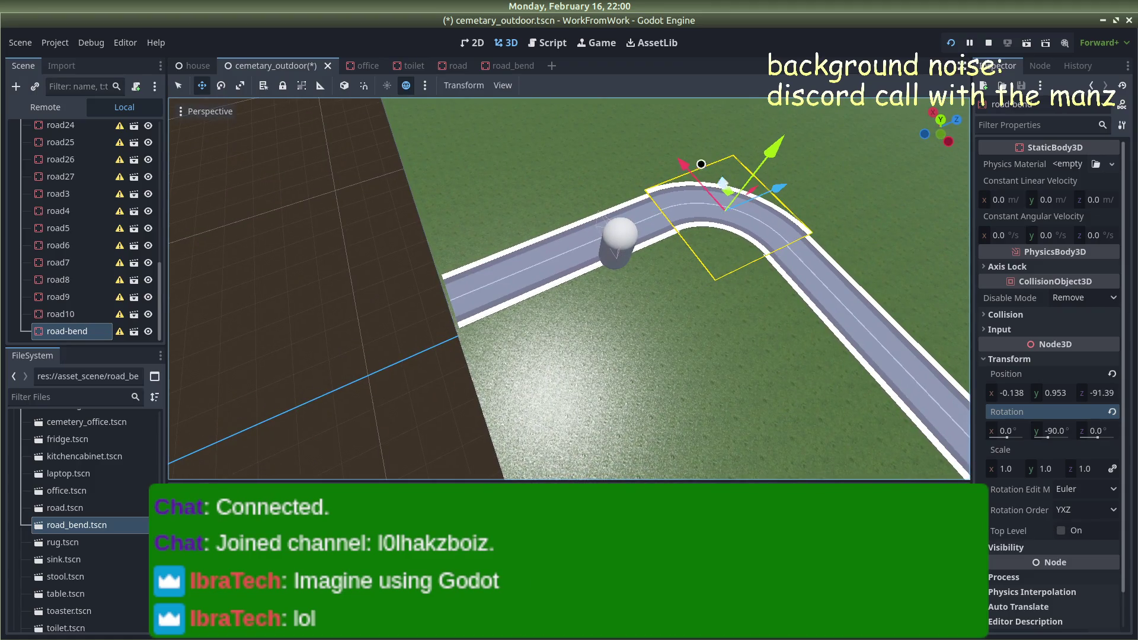
{"action": "left_click_drag", "start_coordinate": [686, 159], "coordinate": [686, 160]}
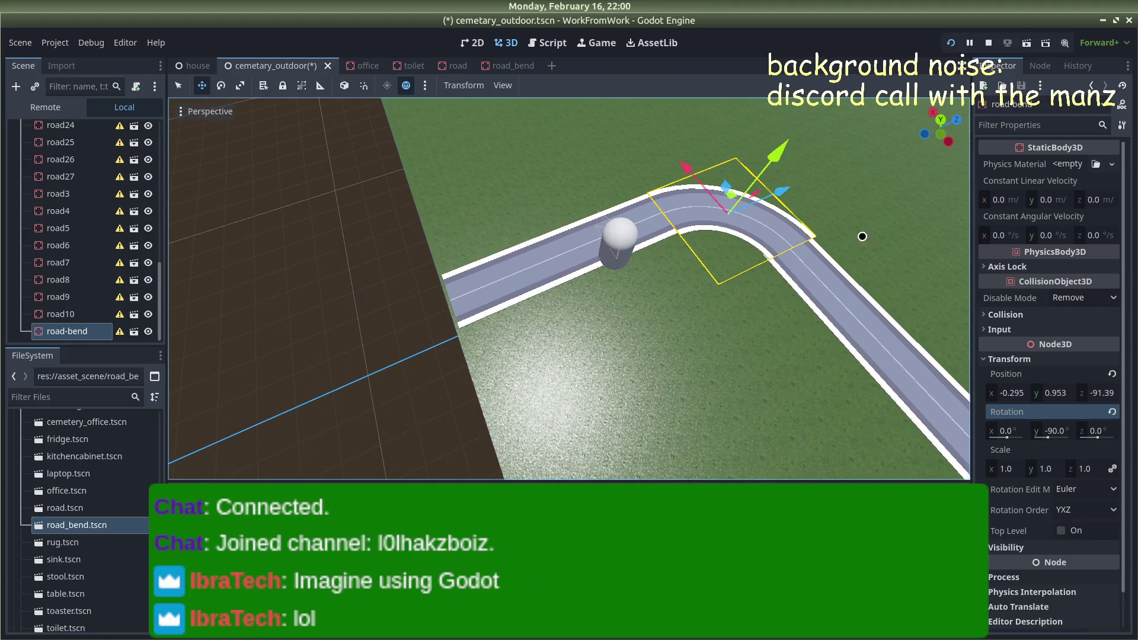
{"action": "scroll", "coordinate": [846, 229], "scroll_direction": "down", "scroll_amount": 3}
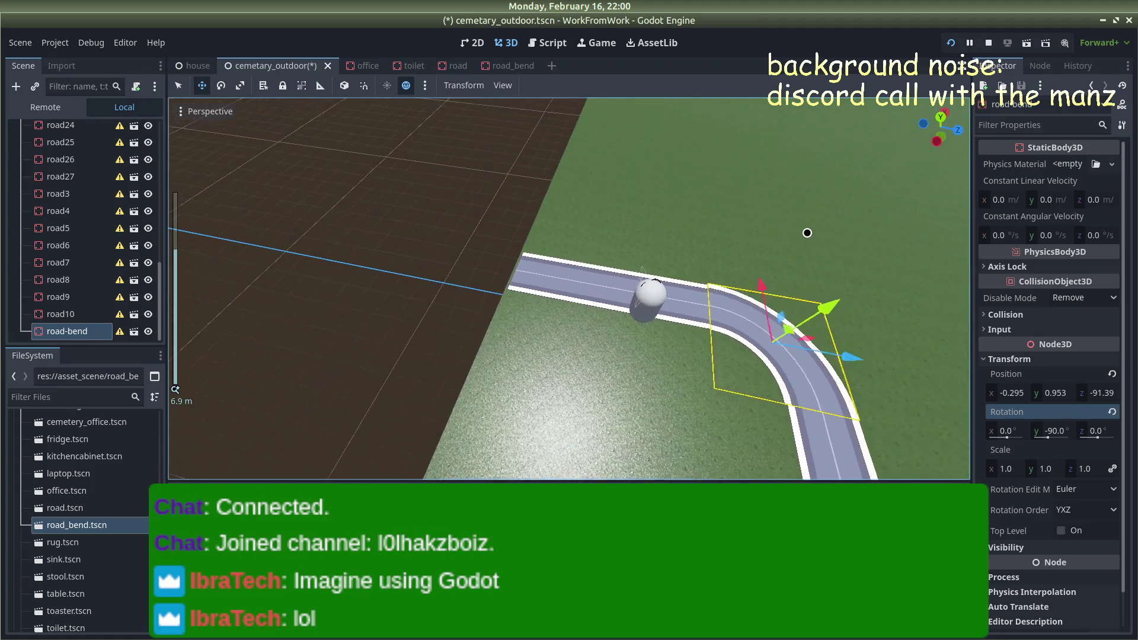
{"action": "scroll", "coordinate": [807, 233], "scroll_direction": "down", "scroll_amount": 3}
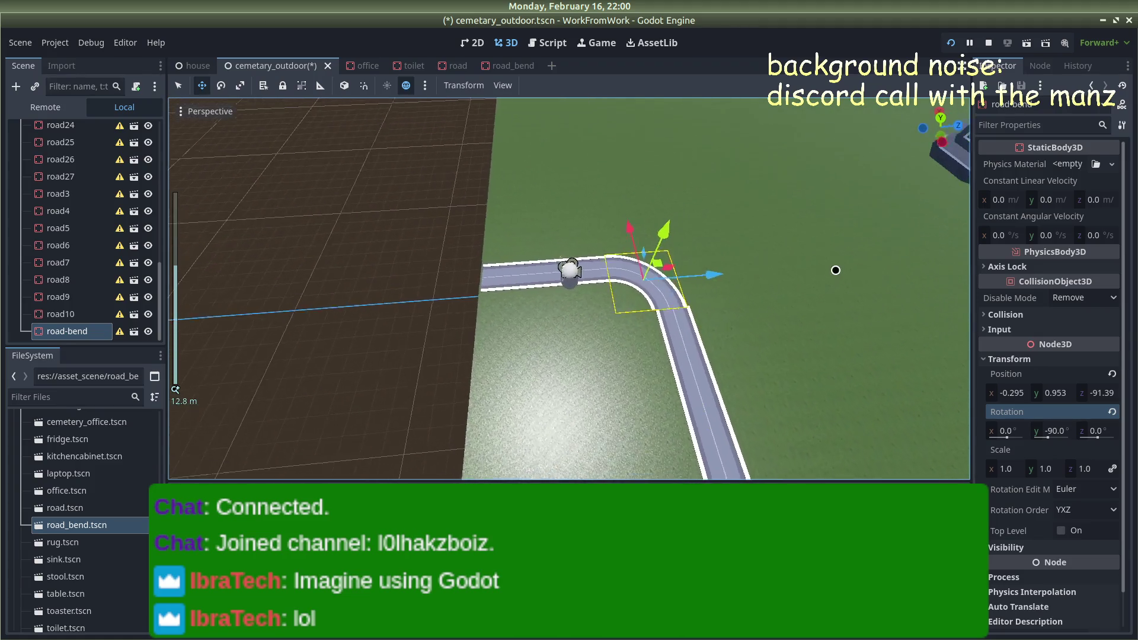
{"action": "scroll", "coordinate": [795, 315], "scroll_direction": "down", "scroll_amount": 2}
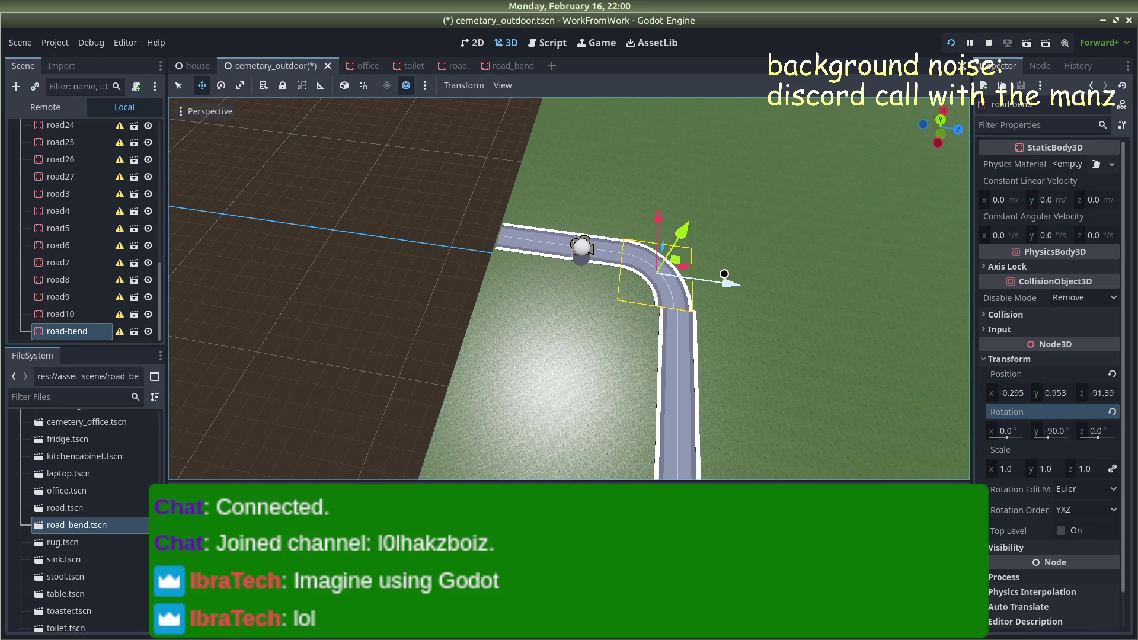
{"action": "left_click_drag", "start_coordinate": [733, 282], "coordinate": [741, 289]}
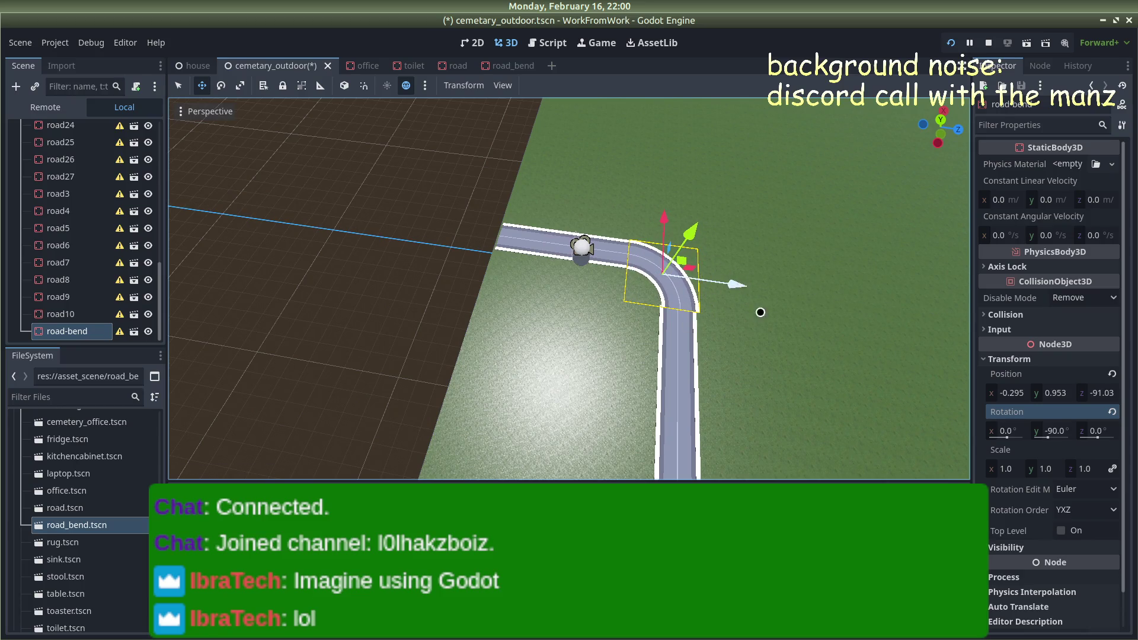
{"action": "left_click", "coordinate": [719, 345]}
{"action": "left_click", "coordinate": [366, 226]}
{"action": "left_click", "coordinate": [12, 277]}
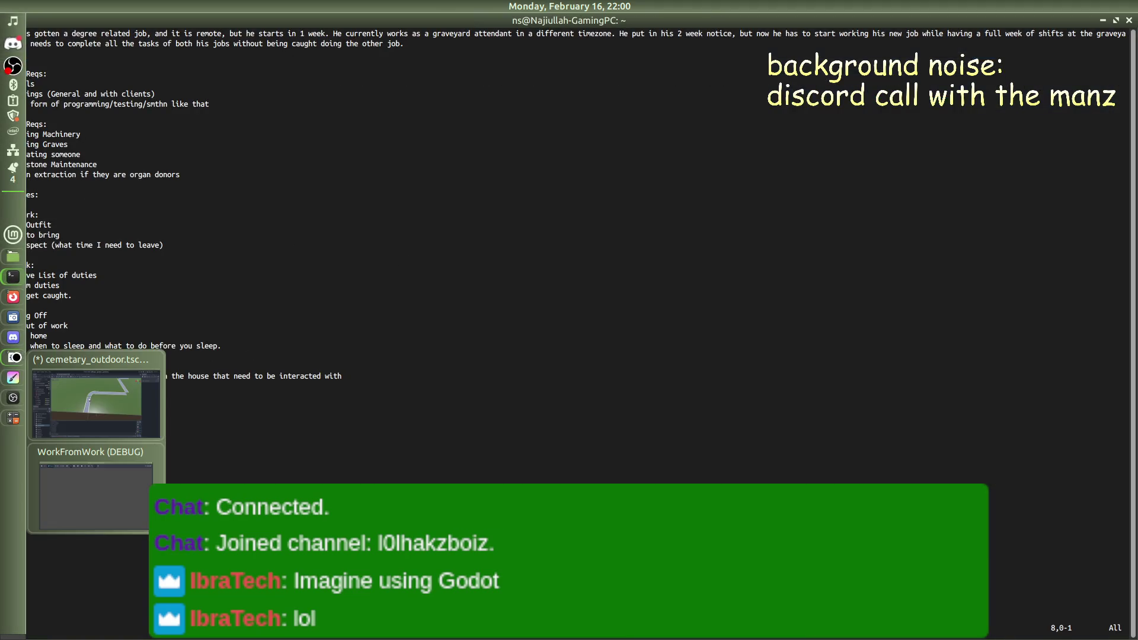
Close the WorkFromWork game window, then back in Godot nudge the road bend to z -91.35
{"action": "left_click", "coordinate": [95, 409]}
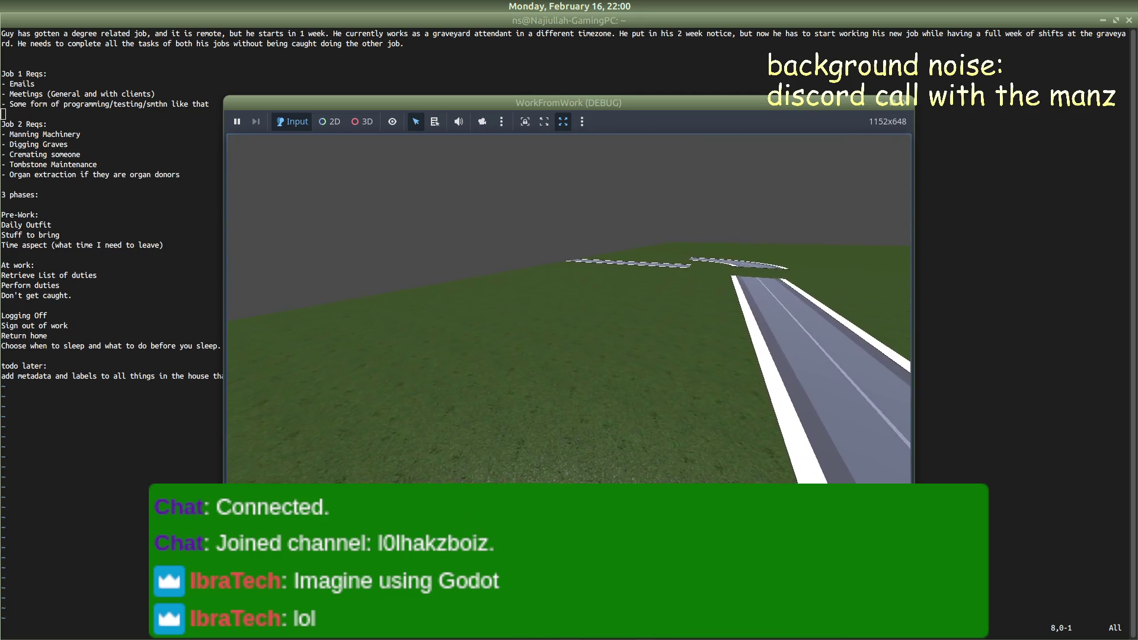
{"action": "left_click", "coordinate": [908, 102]}
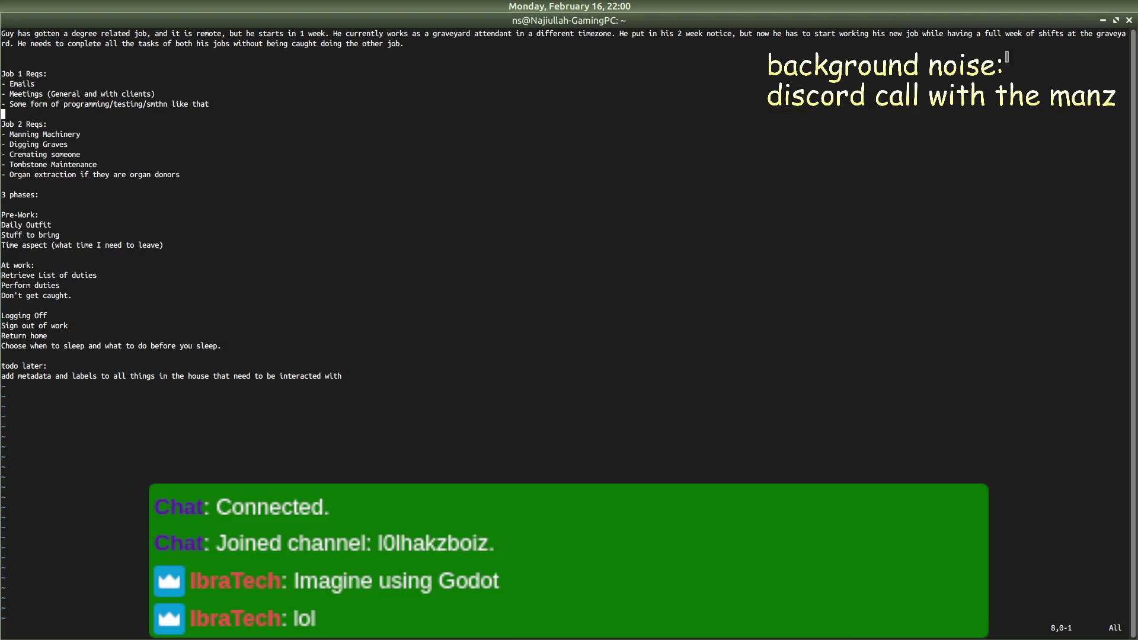
{"action": "left_click", "coordinate": [1102, 21]}
{"action": "scroll", "coordinate": [605, 297], "scroll_direction": "up", "scroll_amount": 4}
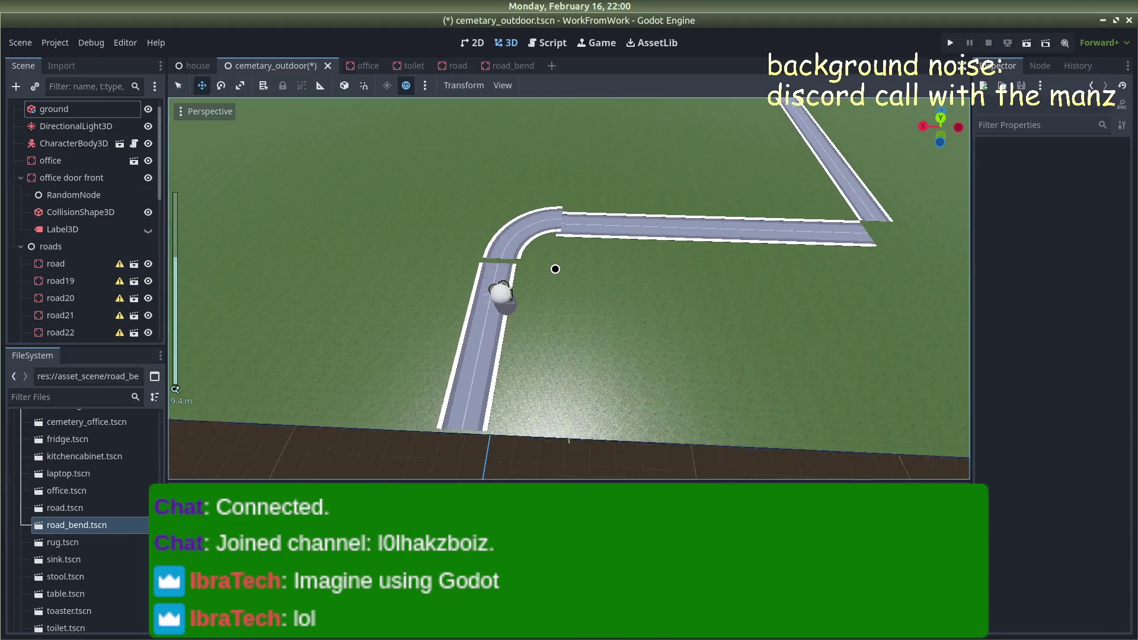
{"action": "left_click", "coordinate": [505, 201]}
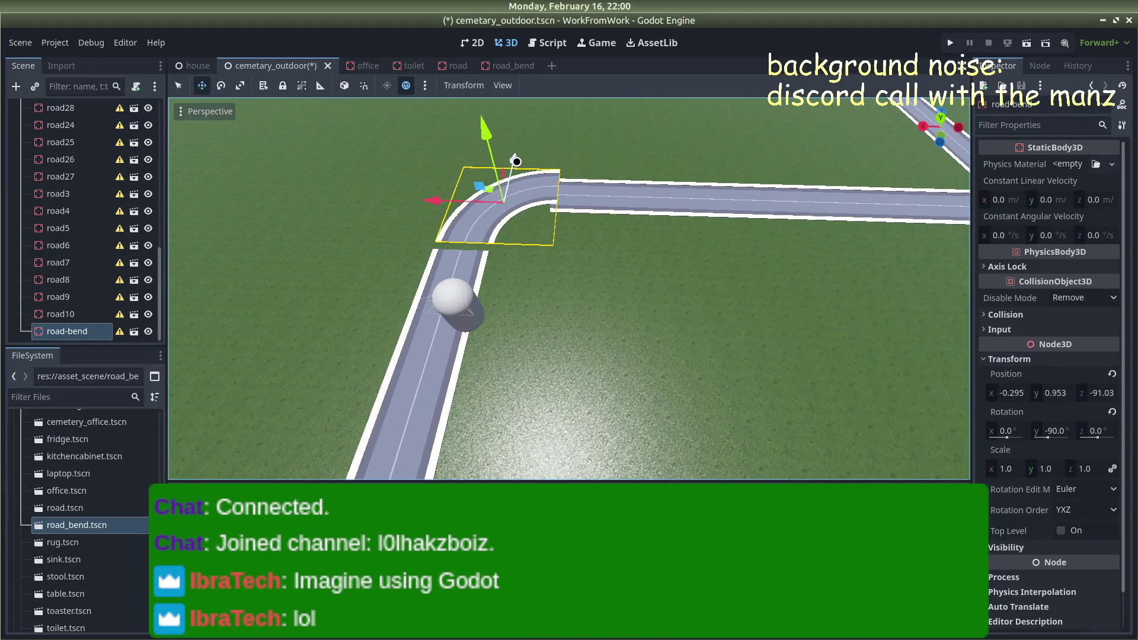
{"action": "left_click_drag", "start_coordinate": [515, 161], "coordinate": [525, 173]}
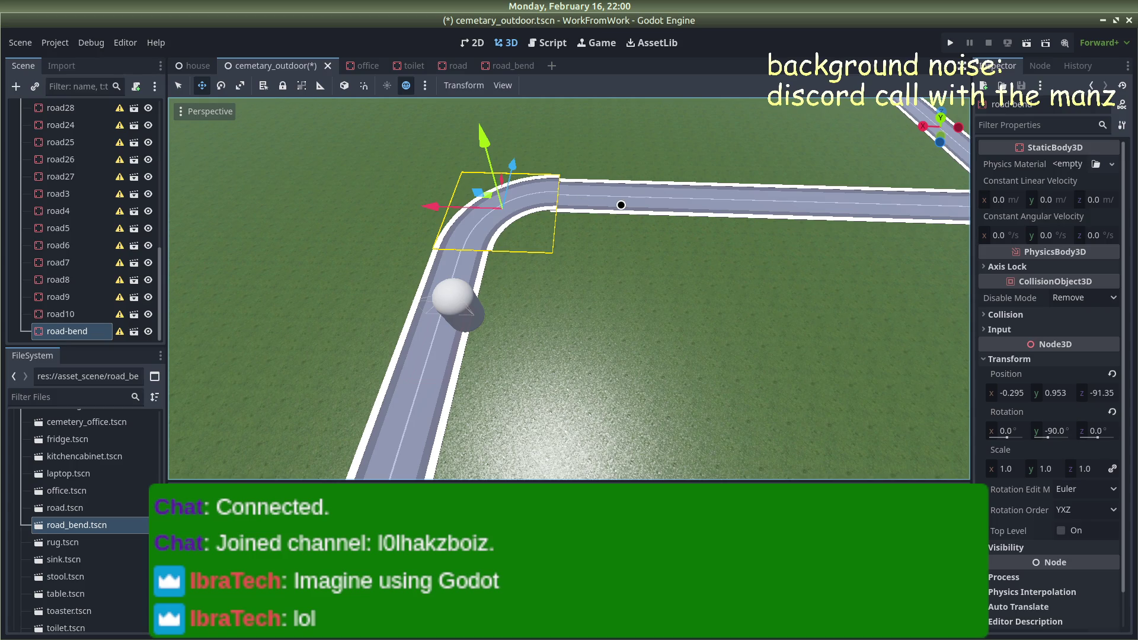
Select the road bend and slide it along the road
{"action": "scroll", "coordinate": [626, 239], "scroll_direction": "up", "scroll_amount": 2}
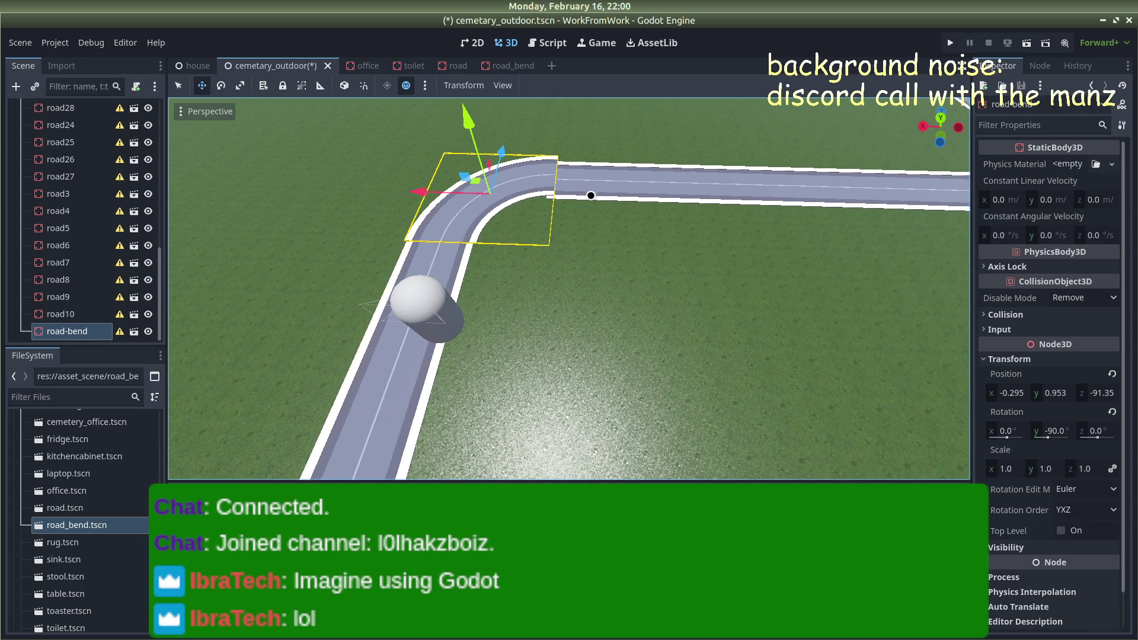
{"action": "left_click", "coordinate": [591, 196]}
{"action": "scroll", "coordinate": [598, 197], "scroll_direction": "down", "scroll_amount": 3}
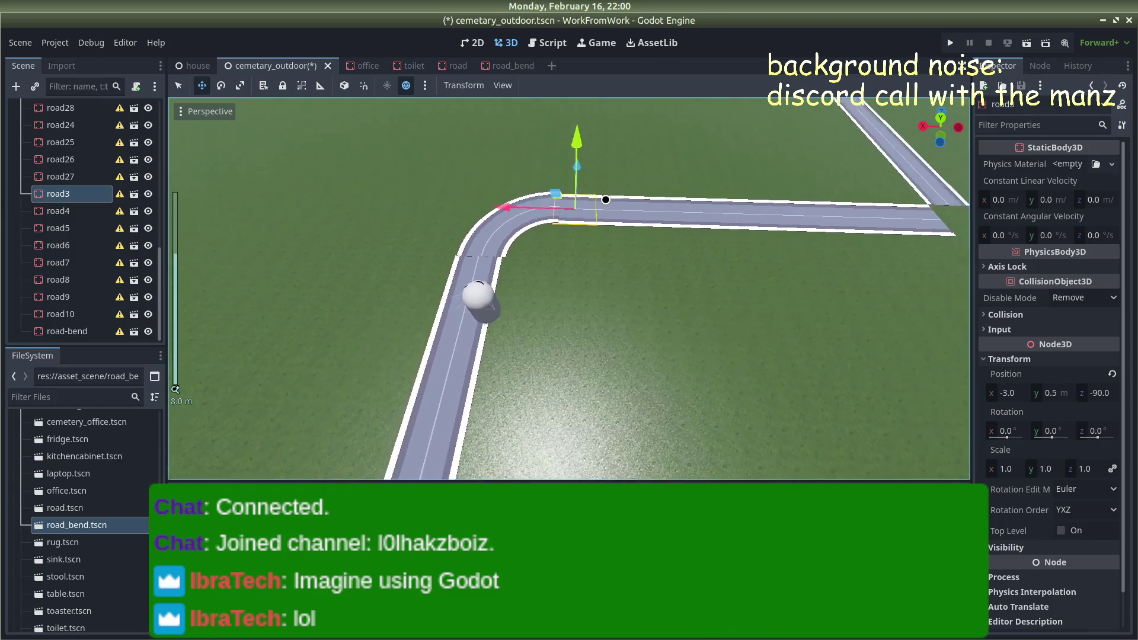
{"action": "left_click", "coordinate": [491, 233]}
{"action": "mouse_move", "coordinate": [521, 177]}
{"action": "left_mouse_down"}
{"action": "mouse_move", "coordinate": [511, 190]}
{"action": "mouse_move", "coordinate": [527, 261]}
{"action": "left_mouse_up"}
Set the road bend's Position y to 0.5
{"action": "scroll", "coordinate": [444, 243], "scroll_direction": "up", "scroll_amount": 3}
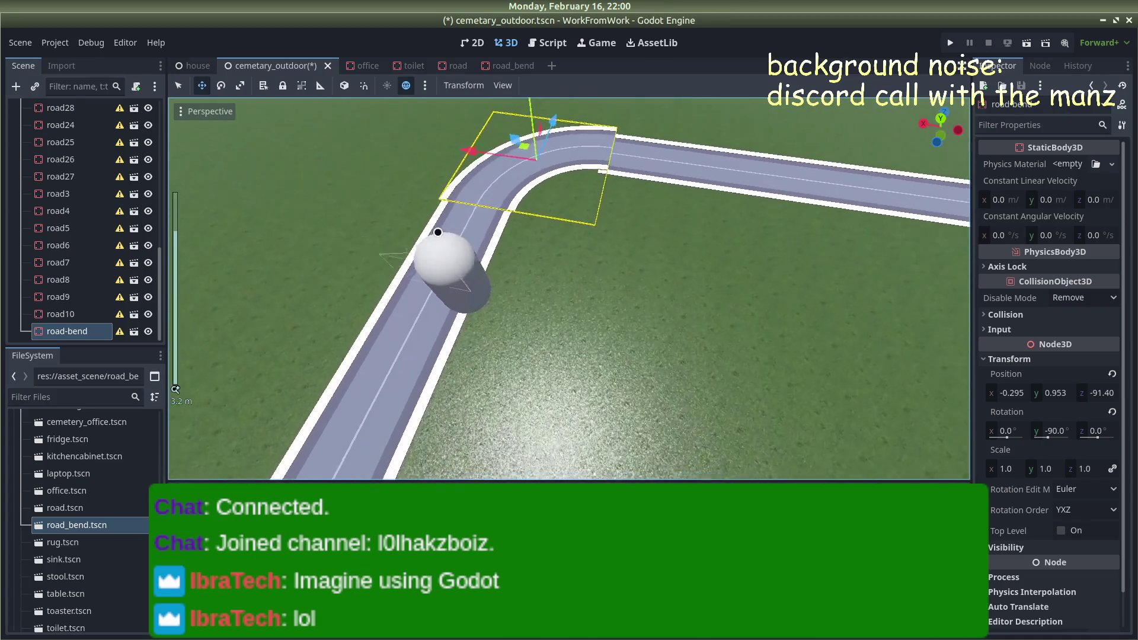
{"action": "scroll", "coordinate": [546, 249], "scroll_direction": "up", "scroll_amount": 3}
{"action": "scroll", "coordinate": [522, 177], "scroll_direction": "down", "scroll_amount": 1}
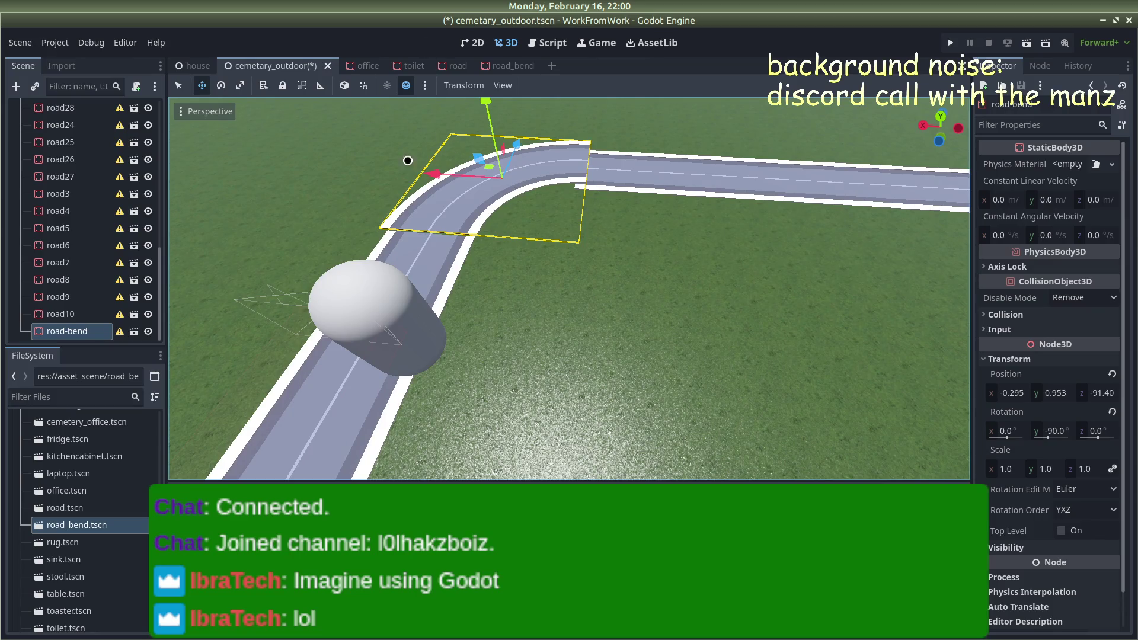
{"action": "scroll", "coordinate": [458, 200], "scroll_direction": "up", "scroll_amount": 2}
{"action": "scroll", "coordinate": [458, 200], "scroll_direction": "up", "scroll_amount": 2}
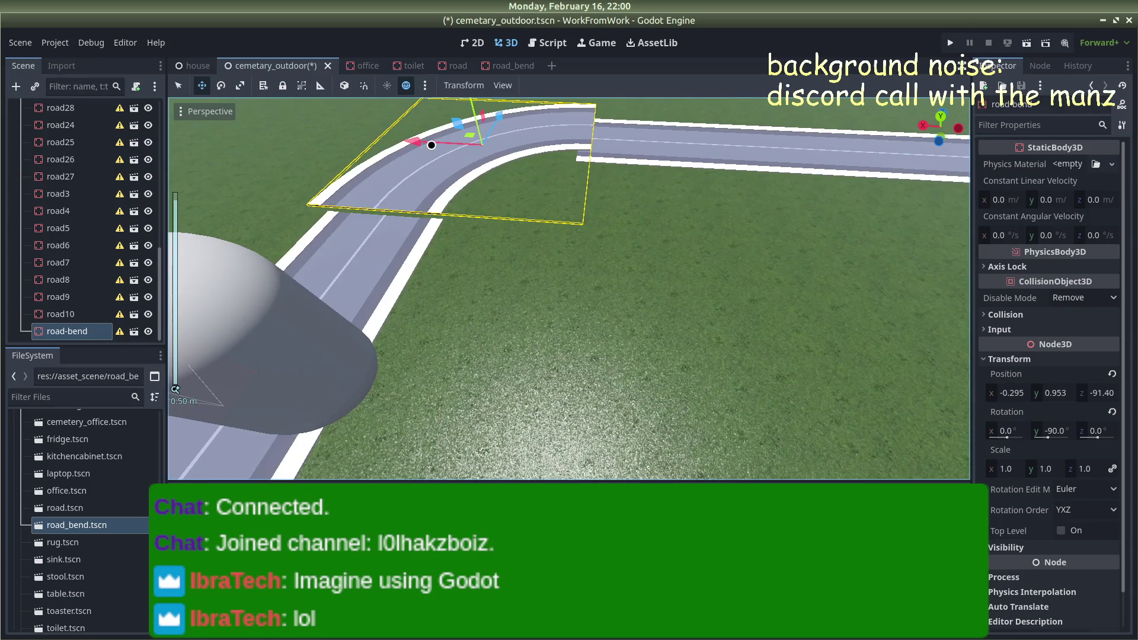
{"action": "scroll", "coordinate": [492, 147], "scroll_direction": "up", "scroll_amount": 2}
{"action": "left_click", "coordinate": [318, 334]}
{"action": "left_click", "coordinate": [395, 251]}
{"action": "left_click", "coordinate": [1042, 392]}
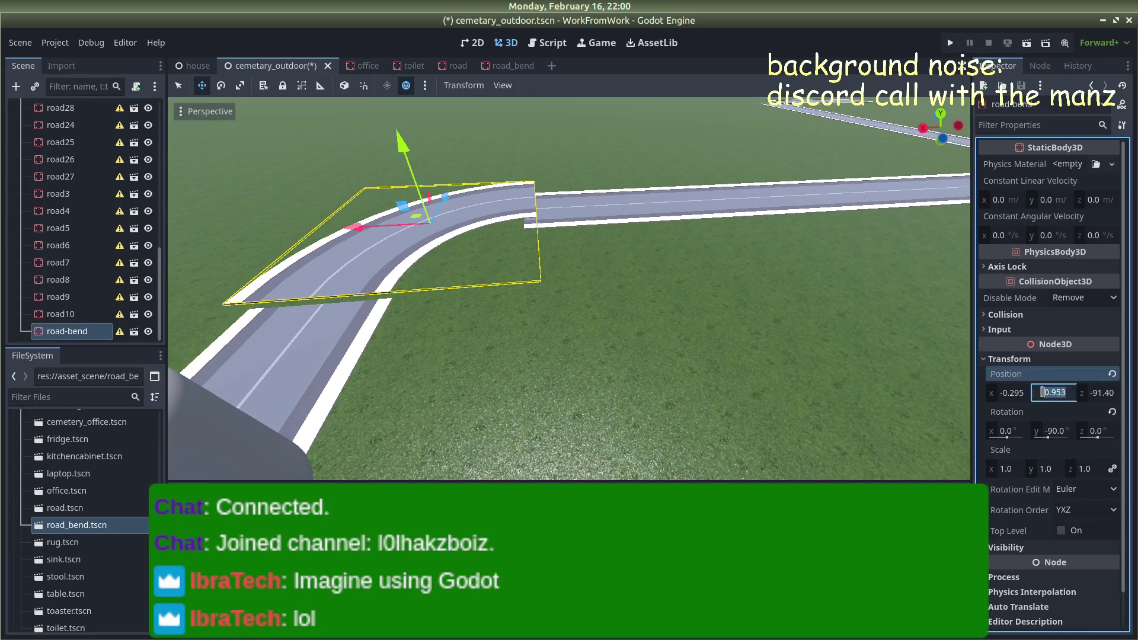
{"action": "type", "text": "0.5"}
{"action": "key", "text": "Return"}
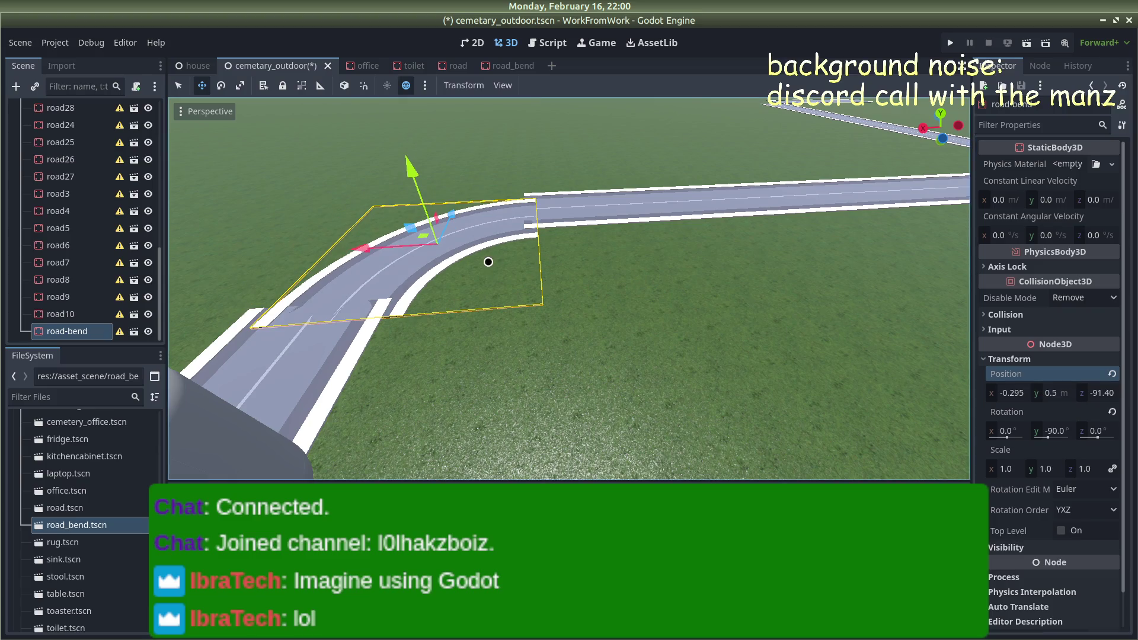
Align the road bend with the straight road at x -0.031, z -91.00
{"action": "left_click_drag", "start_coordinate": [488, 256], "coordinate": [354, 263]}
{"action": "mouse_move", "coordinate": [462, 262]}
{"action": "left_mouse_down"}
{"action": "mouse_move", "coordinate": [548, 260]}
{"action": "mouse_move", "coordinate": [436, 264]}
{"action": "left_mouse_up"}
{"action": "left_click_drag", "start_coordinate": [511, 251], "coordinate": [517, 254]}
{"action": "left_click", "coordinate": [404, 204]}
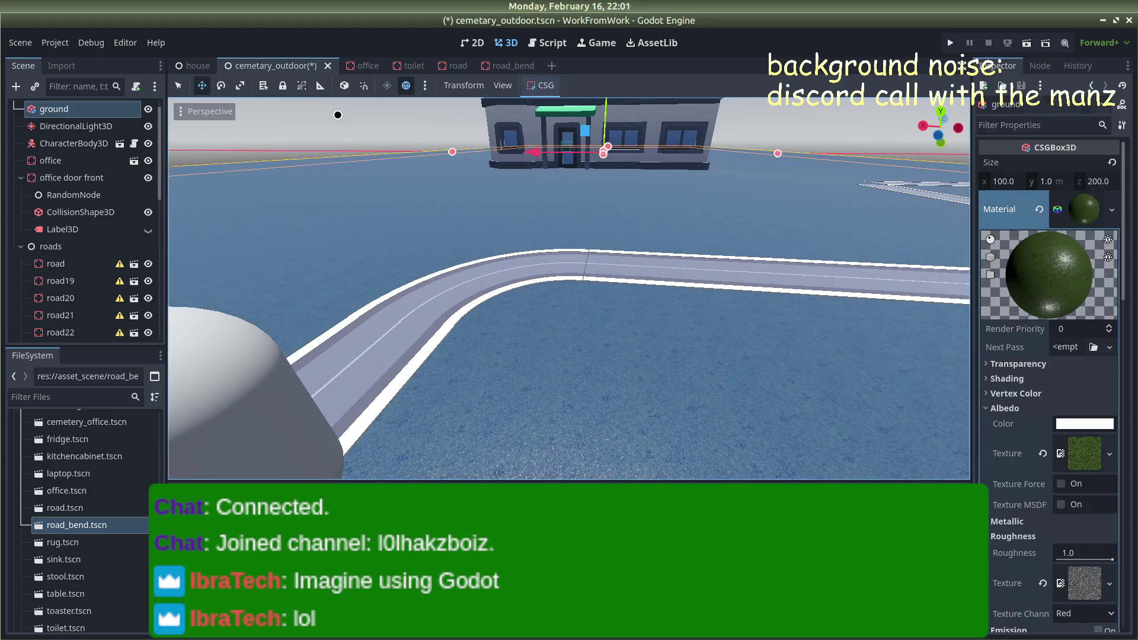
{"action": "left_click", "coordinate": [338, 114]}
{"action": "scroll", "coordinate": [452, 188], "scroll_direction": "up", "scroll_amount": 3}
{"action": "mouse_move", "coordinate": [454, 182]}
{"action": "left_mouse_down"}
{"action": "mouse_move", "coordinate": [521, 208]}
{"action": "mouse_move", "coordinate": [486, 172]}
{"action": "mouse_move", "coordinate": [433, 148]}
{"action": "mouse_move", "coordinate": [498, 160]}
{"action": "mouse_move", "coordinate": [495, 255]}
{"action": "left_mouse_up"}
{"action": "left_click", "coordinate": [529, 255]}
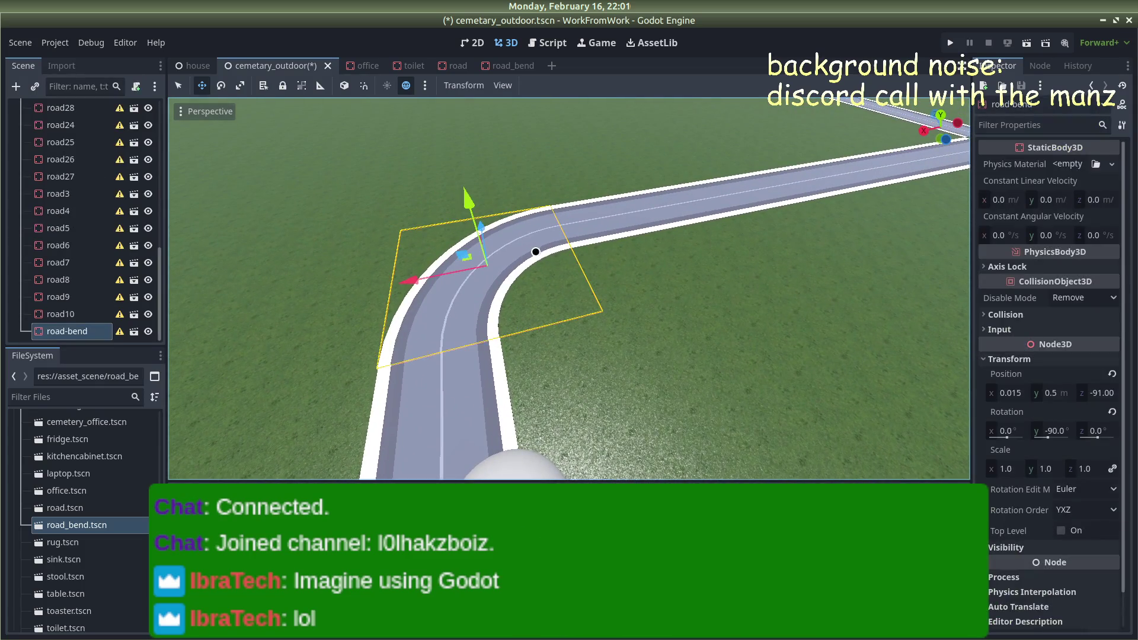
{"action": "left_click_drag", "start_coordinate": [417, 280], "coordinate": [414, 277]}
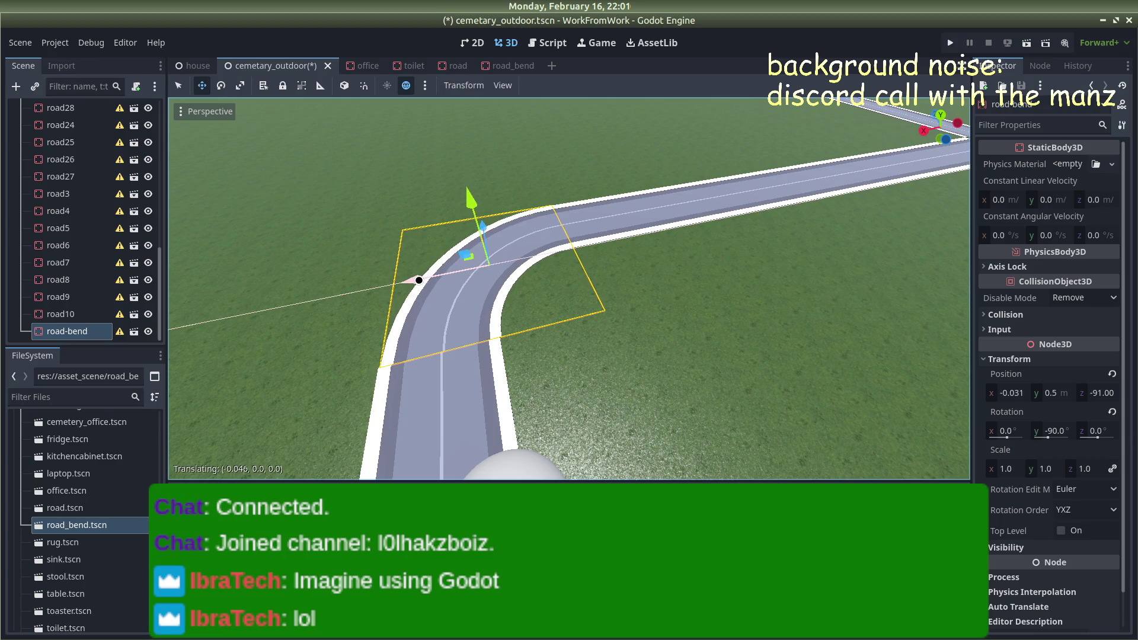
{"action": "scroll", "coordinate": [368, 164], "scroll_direction": "down", "scroll_amount": 2}
{"action": "scroll", "coordinate": [367, 164], "scroll_direction": "down", "scroll_amount": 5}
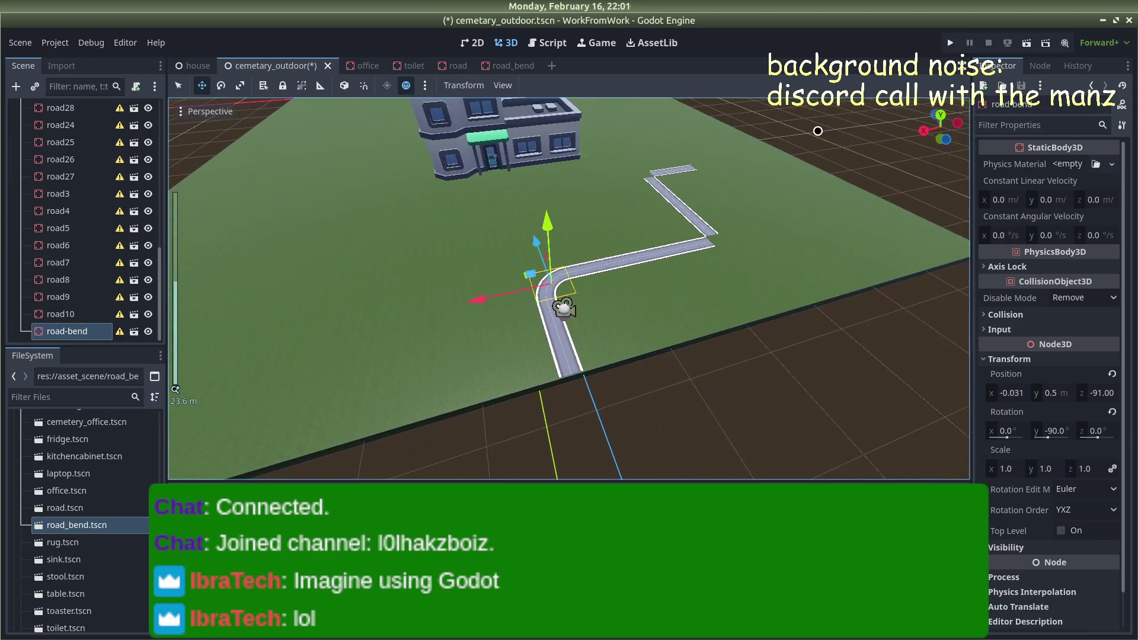
Nudge the road bend sideways to close the gap at the road joint
{"action": "left_click", "coordinate": [681, 183]}
{"action": "scroll", "coordinate": [543, 244], "scroll_direction": "up", "scroll_amount": 4}
{"action": "scroll", "coordinate": [544, 244], "scroll_direction": "up", "scroll_amount": 5}
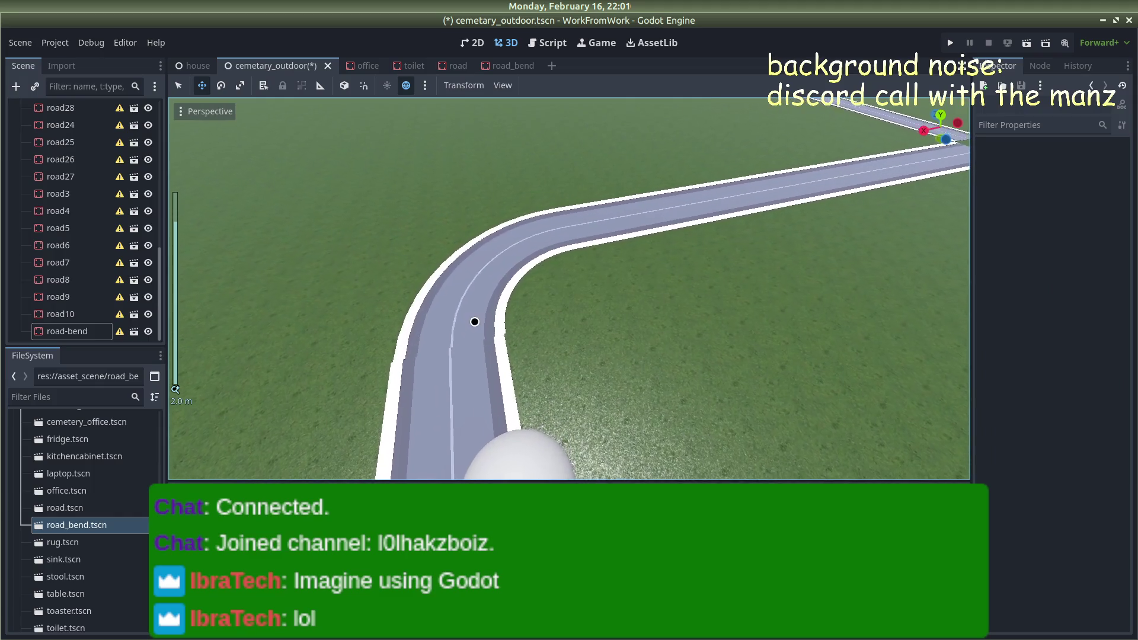
{"action": "left_click", "coordinate": [471, 306]}
{"action": "left_click_drag", "start_coordinate": [441, 281], "coordinate": [406, 279]}
{"action": "scroll", "coordinate": [706, 185], "scroll_direction": "down", "scroll_amount": 6}
{"action": "scroll", "coordinate": [706, 188], "scroll_direction": "down", "scroll_amount": 4}
{"action": "left_click", "coordinate": [585, 228]}
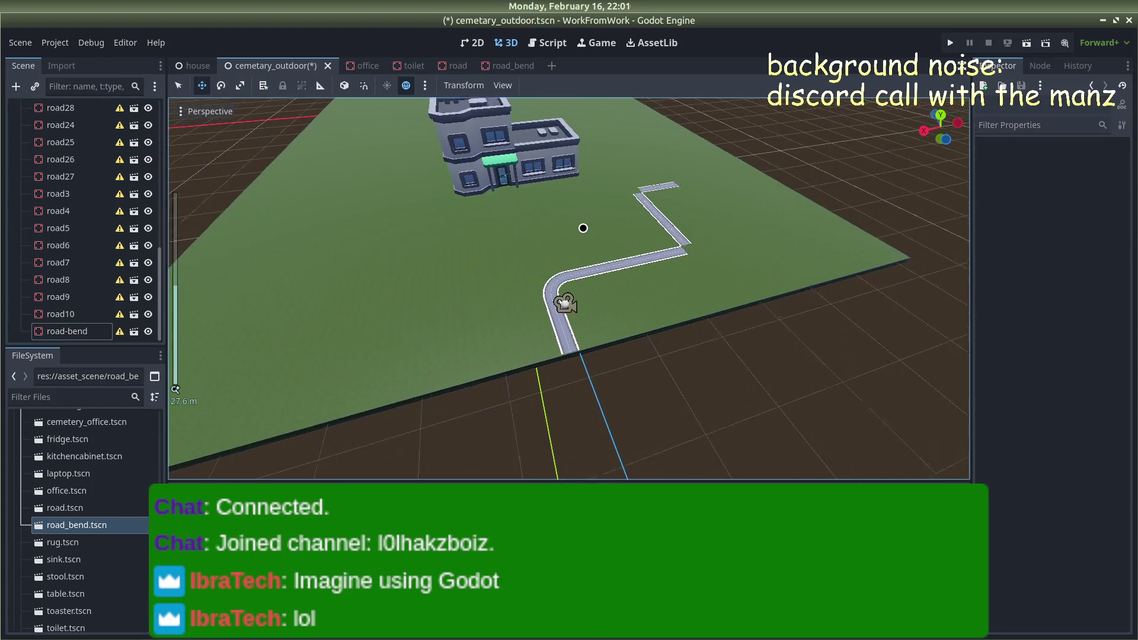
{"action": "scroll", "coordinate": [584, 228], "scroll_direction": "up", "scroll_amount": 7}
{"action": "scroll", "coordinate": [585, 228], "scroll_direction": "up", "scroll_amount": 1}
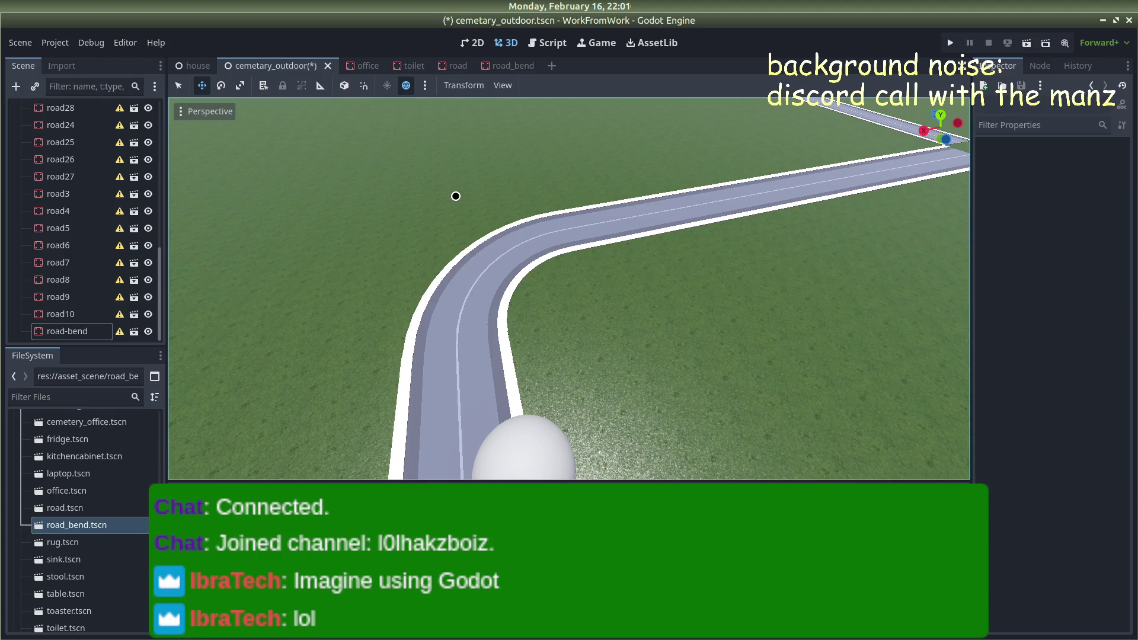
{"action": "scroll", "coordinate": [454, 191], "scroll_direction": "down", "scroll_amount": 5}
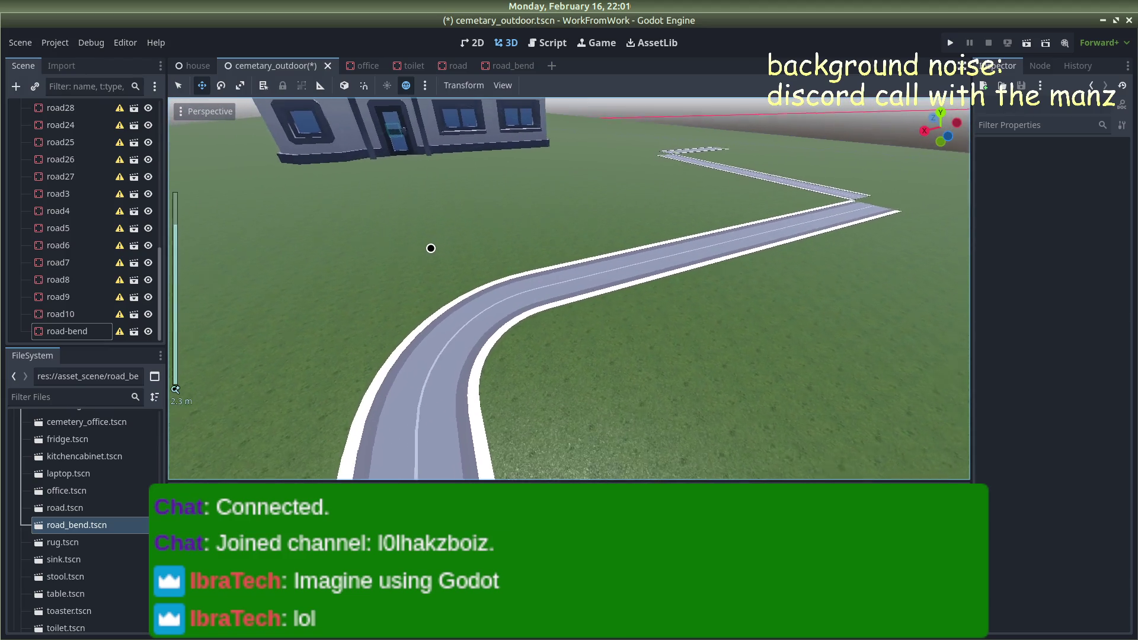
{"action": "scroll", "coordinate": [431, 248], "scroll_direction": "down", "scroll_amount": 3}
{"action": "mouse_move", "coordinate": [863, 231]}
{"action": "left_mouse_down"}
{"action": "mouse_move", "coordinate": [759, 232]}
{"action": "mouse_move", "coordinate": [869, 242]}
{"action": "left_mouse_up"}
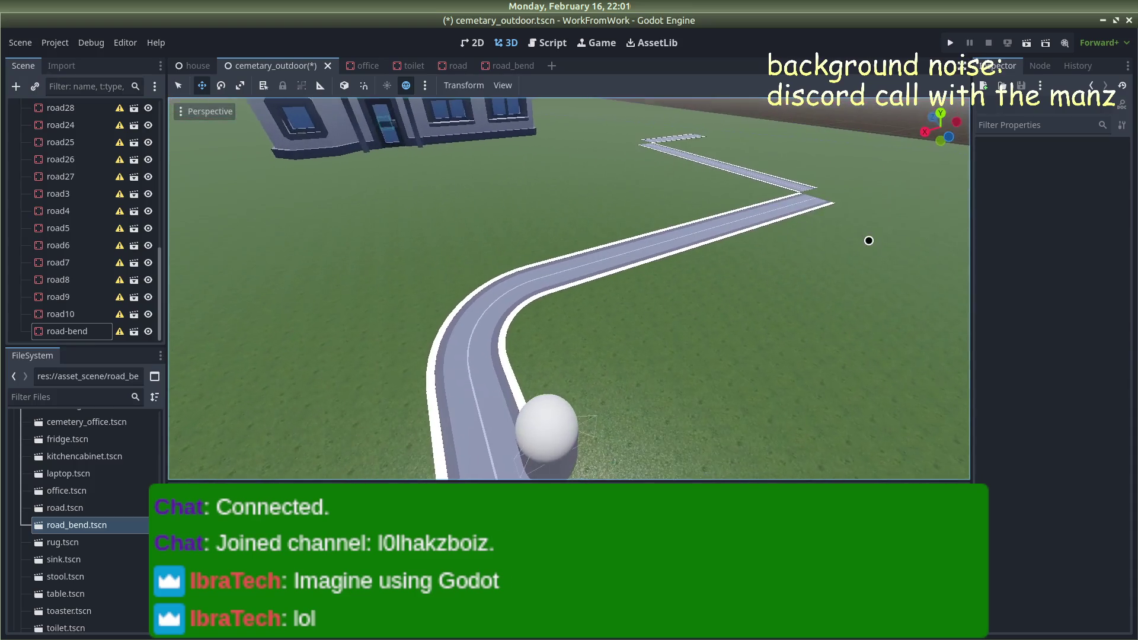
Delete the straight road pieces named road and road11
{"action": "left_click", "coordinate": [866, 214]}
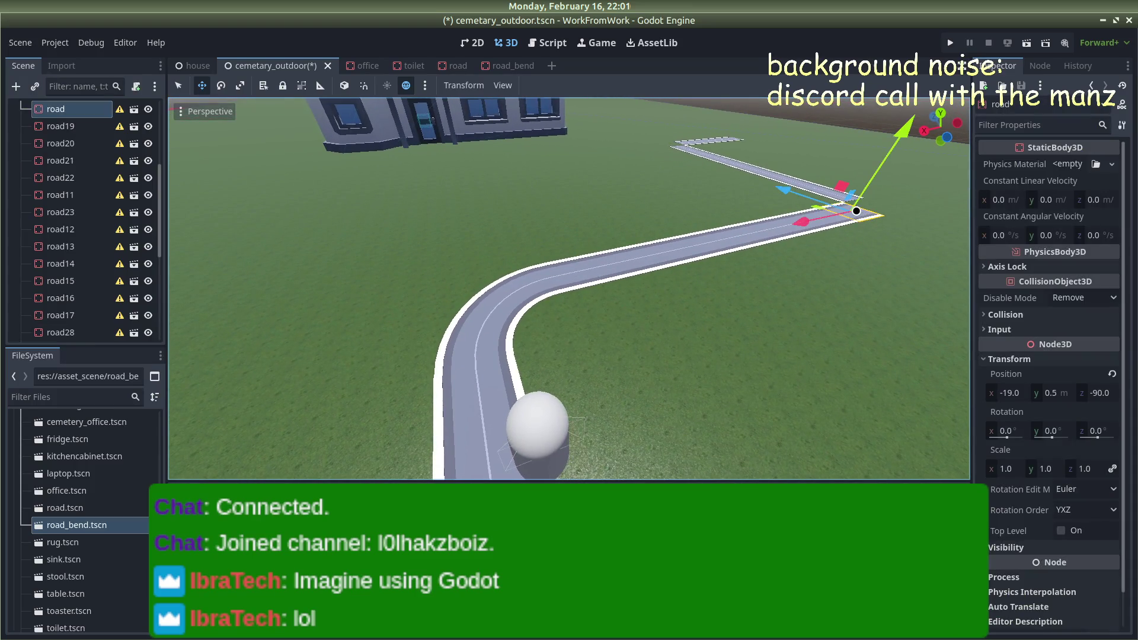
{"action": "key", "text": "Delete"}
{"action": "left_click", "coordinate": [587, 338]}
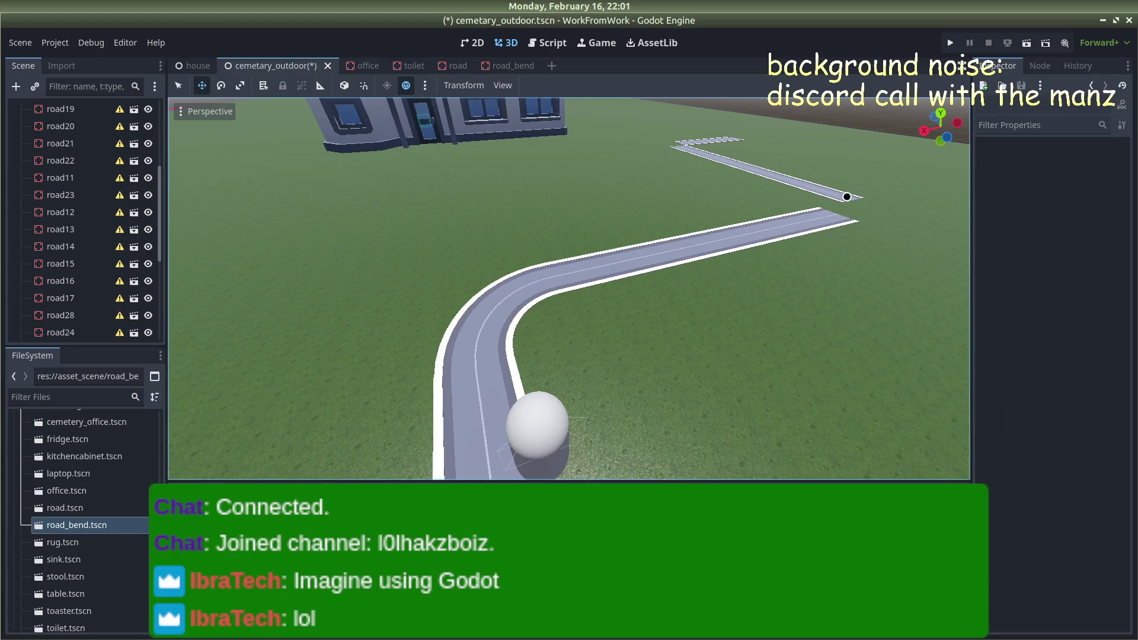
{"action": "left_click", "coordinate": [846, 195]}
{"action": "key", "text": "Delete"}
{"action": "left_click", "coordinate": [580, 329]}
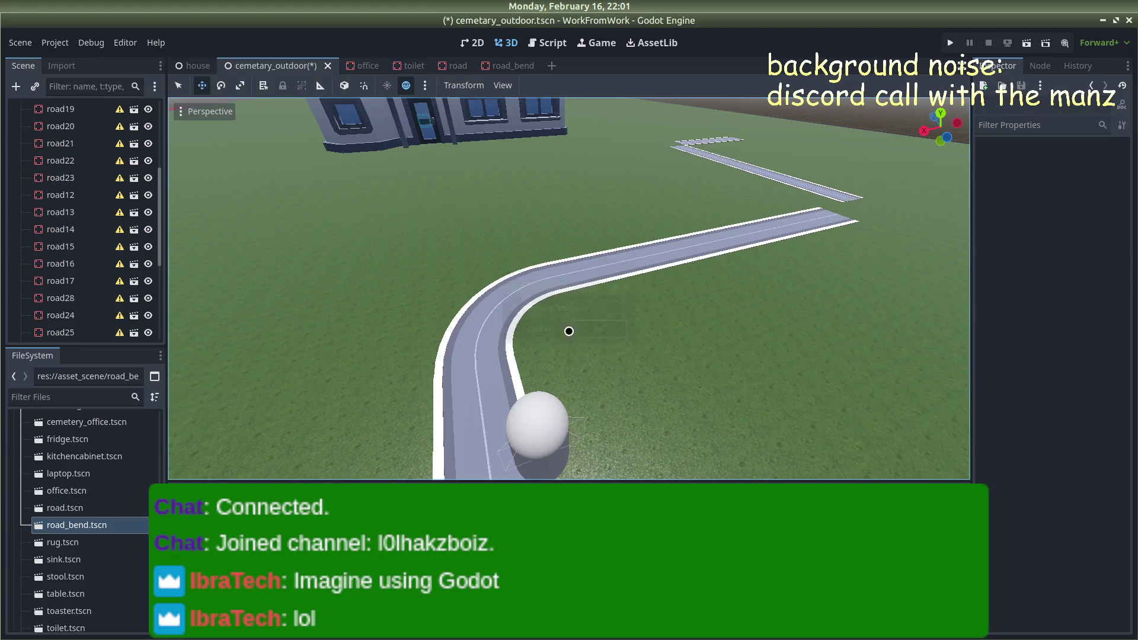
{"action": "left_click", "coordinate": [508, 321]}
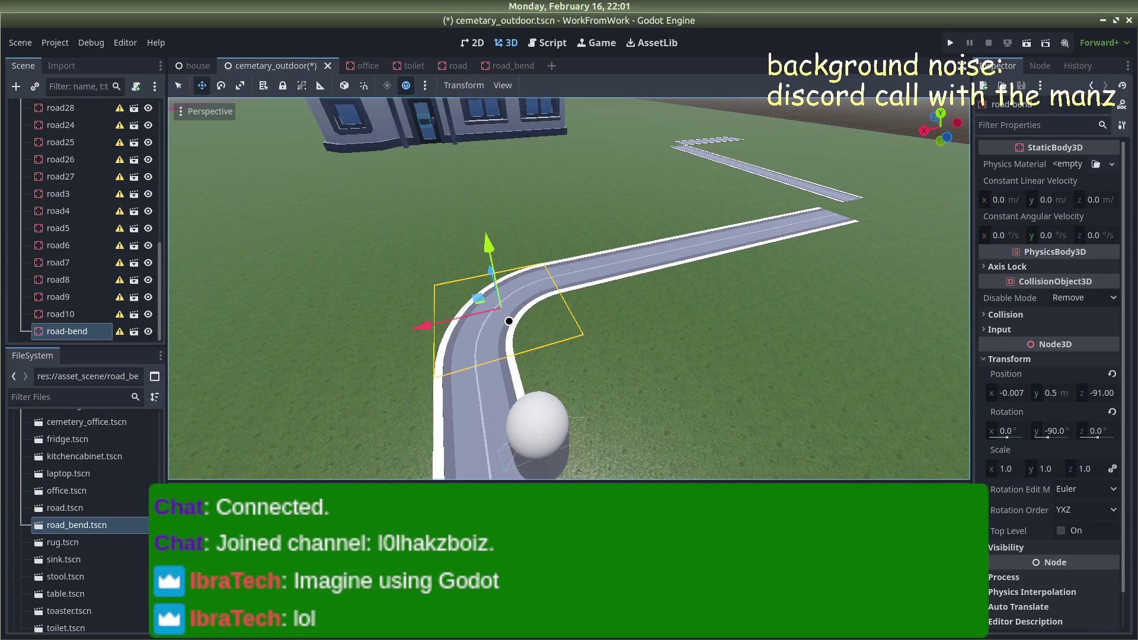
Duplicate the road bend as road-bend2, move it to the straight road's far end, then switch to Firefox
{"action": "key", "text": "ctrl+d"}
{"action": "left_click_drag", "start_coordinate": [425, 328], "coordinate": [856, 237]}
{"action": "scroll", "coordinate": [870, 276], "scroll_direction": "down", "scroll_amount": 10}
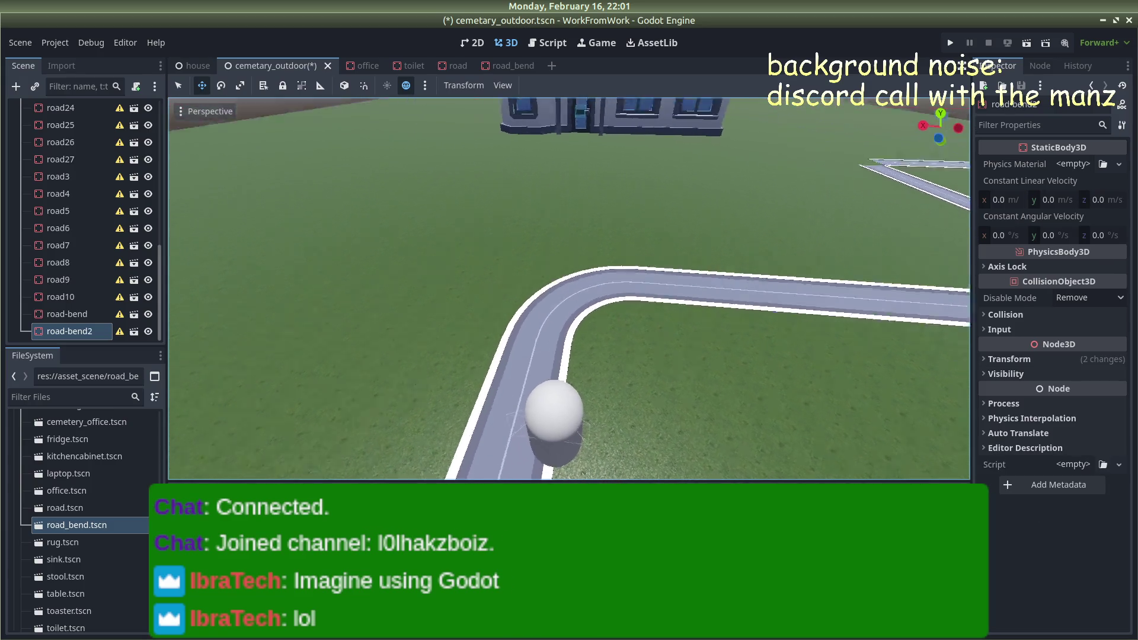
{"action": "mouse_move", "coordinate": [908, 316]}
{"action": "left_mouse_down"}
{"action": "mouse_move", "coordinate": [753, 159]}
{"action": "mouse_move", "coordinate": [737, 251]}
{"action": "mouse_move", "coordinate": [770, 246]}
{"action": "mouse_move", "coordinate": [664, 219]}
{"action": "left_mouse_up"}
{"action": "scroll", "coordinate": [737, 252], "scroll_direction": "up", "scroll_amount": 3}
{"action": "scroll", "coordinate": [738, 252], "scroll_direction": "up", "scroll_amount": 3}
{"action": "scroll", "coordinate": [734, 264], "scroll_direction": "up", "scroll_amount": 5}
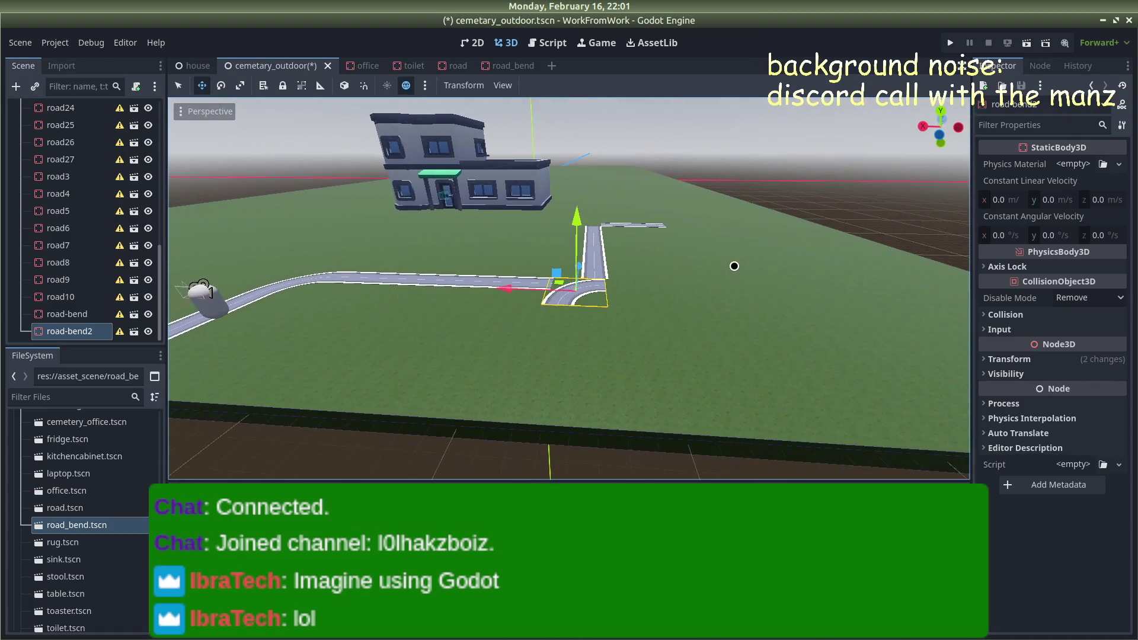
{"action": "key", "text": "alt+Tab"}
{"action": "key", "text": "alt+Tab"}
{"action": "key", "text": "alt+Tab"}
{"action": "key", "text": "alt+Tab"}
{"action": "key", "text": "alt+Tab"}
{"action": "key", "text": "alt+Tab"}
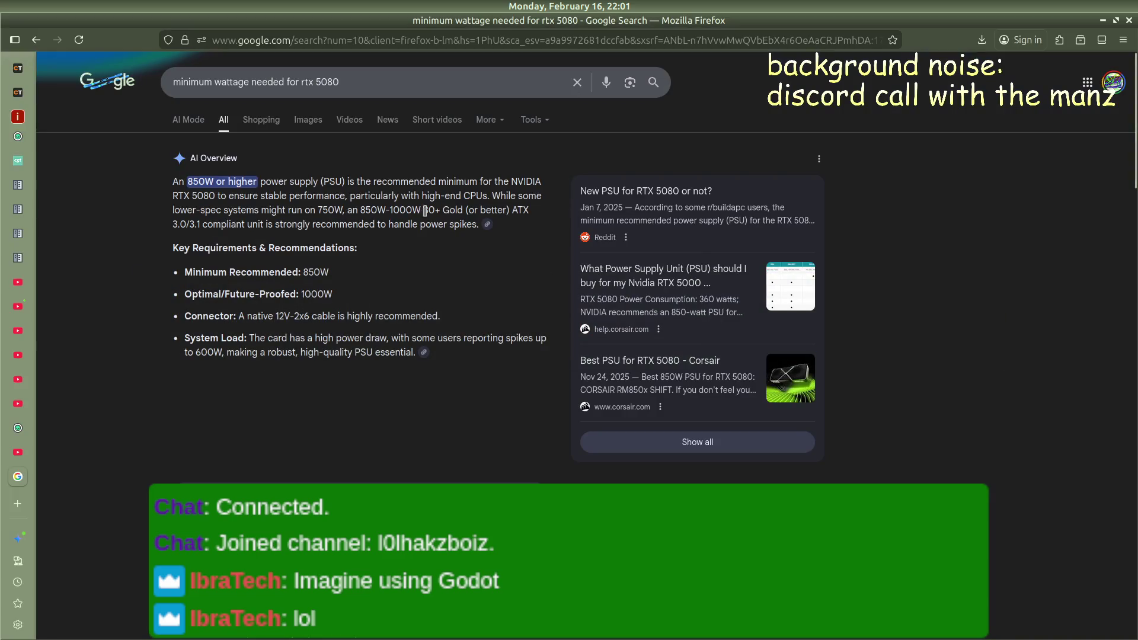
{"action": "key", "text": "ctrl+t"}
{"action": "type", "text": "core "}
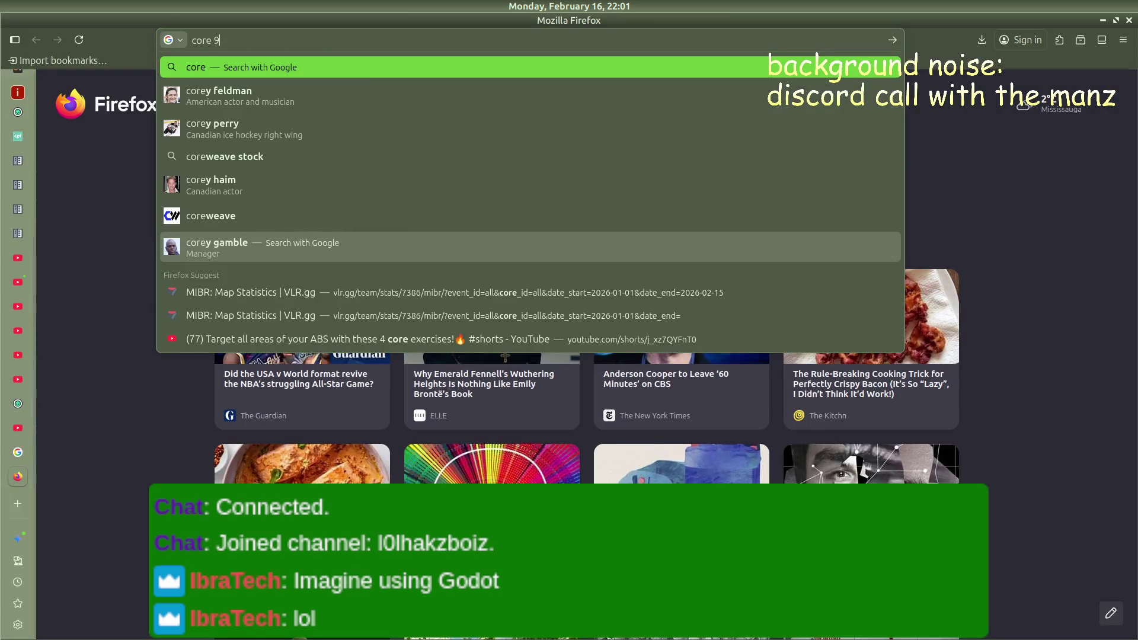
{"action": "type", "text": "9 ulkt"}
{"action": "key", "text": "ctrl+BackSpace"}
{"action": "key", "text": "ctrl+BackSpace"}
{"action": "key", "text": "ctrl+BackSpace"}
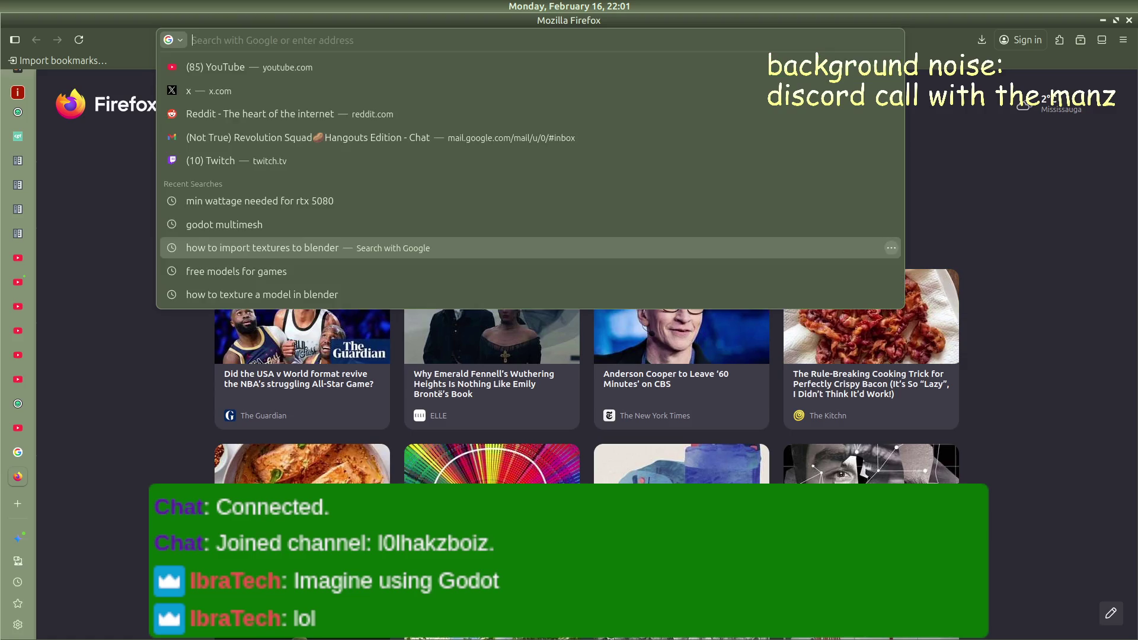
{"action": "key", "text": "Escape"}
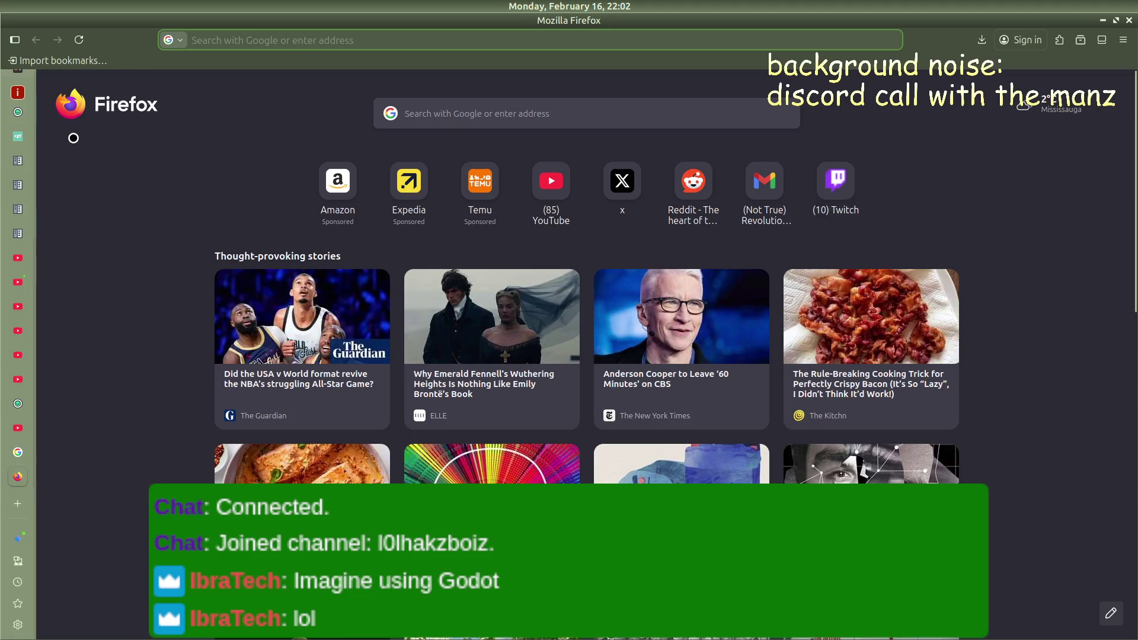
{"action": "mouse_move", "coordinate": [1, 338]}
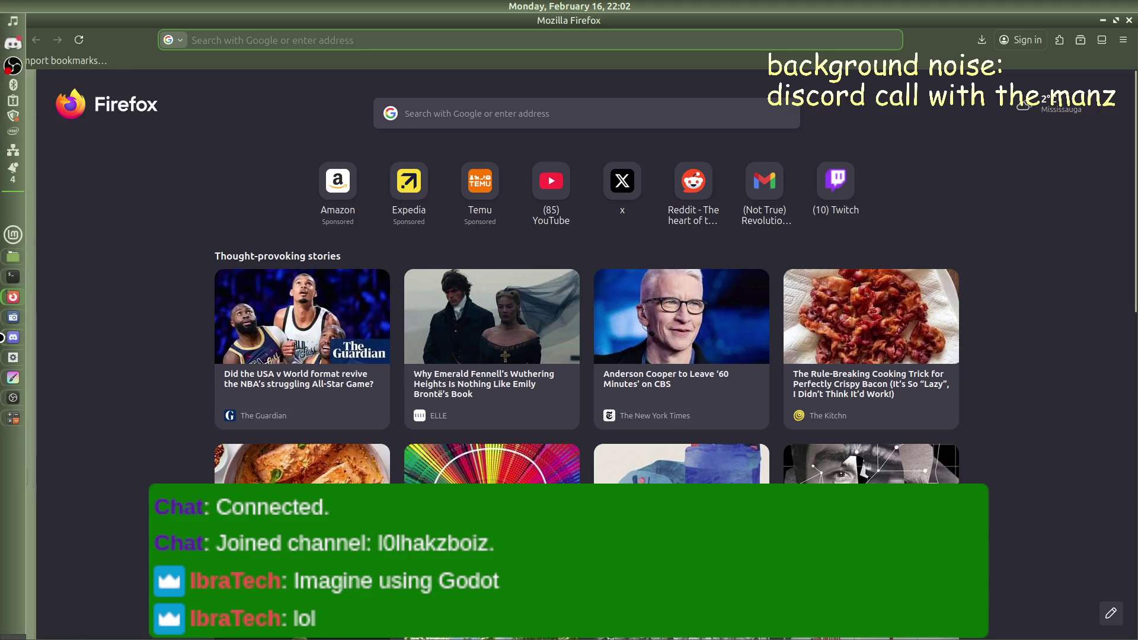
{"action": "mouse_move", "coordinate": [14, 398]}
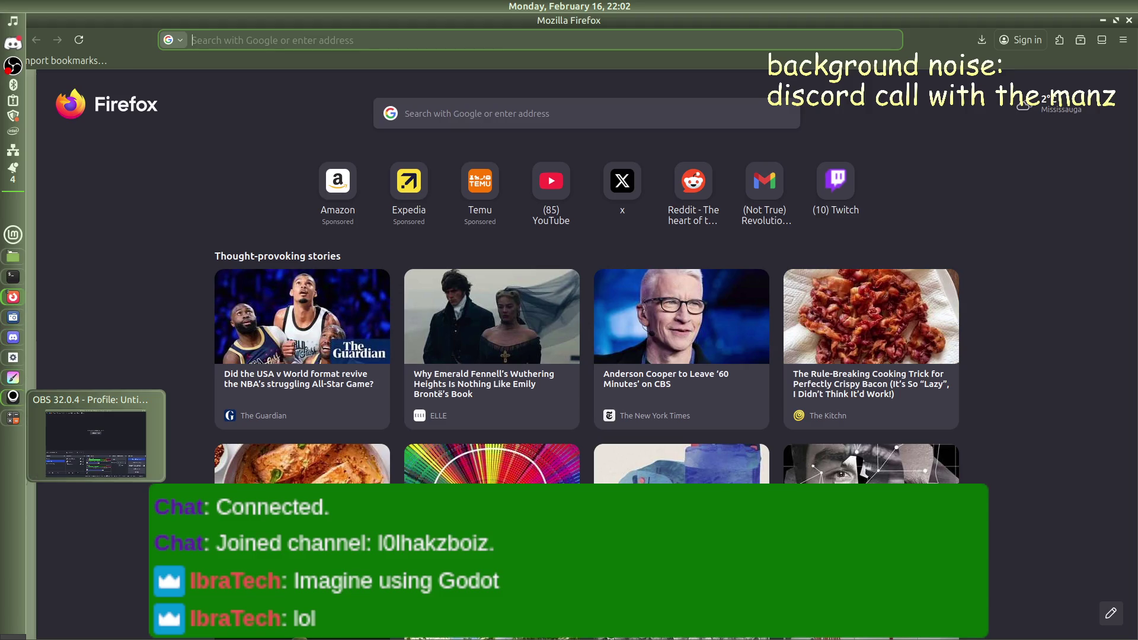
{"action": "left_click", "coordinate": [13, 358]}
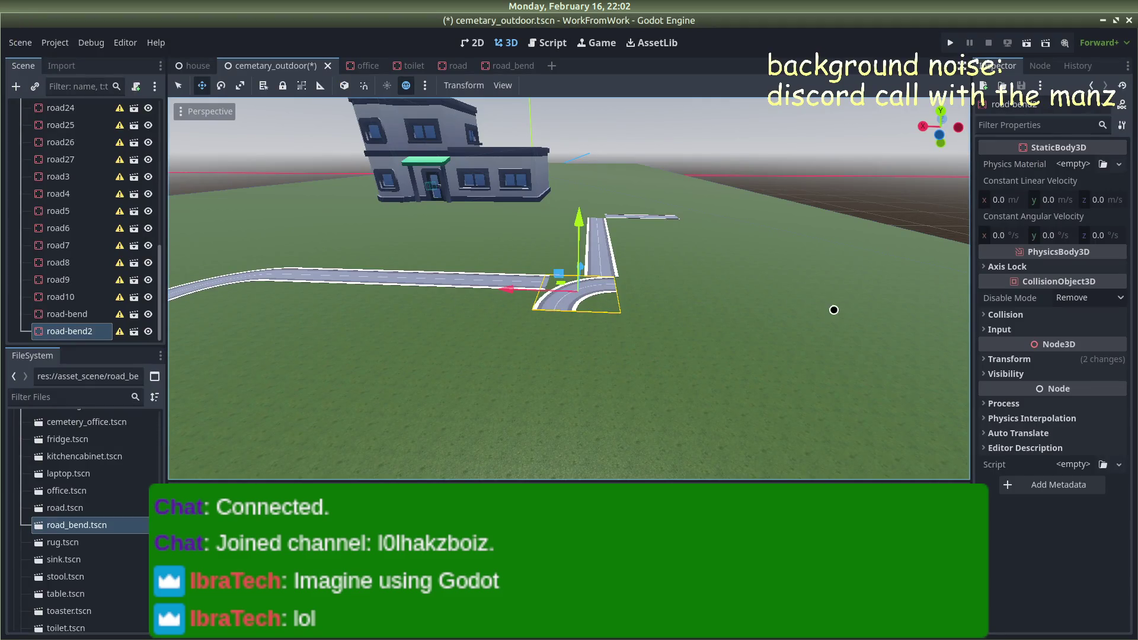
Show road-bend2's transform and Y rotation, then orbit around the bend
{"action": "left_click", "coordinate": [1070, 360]}
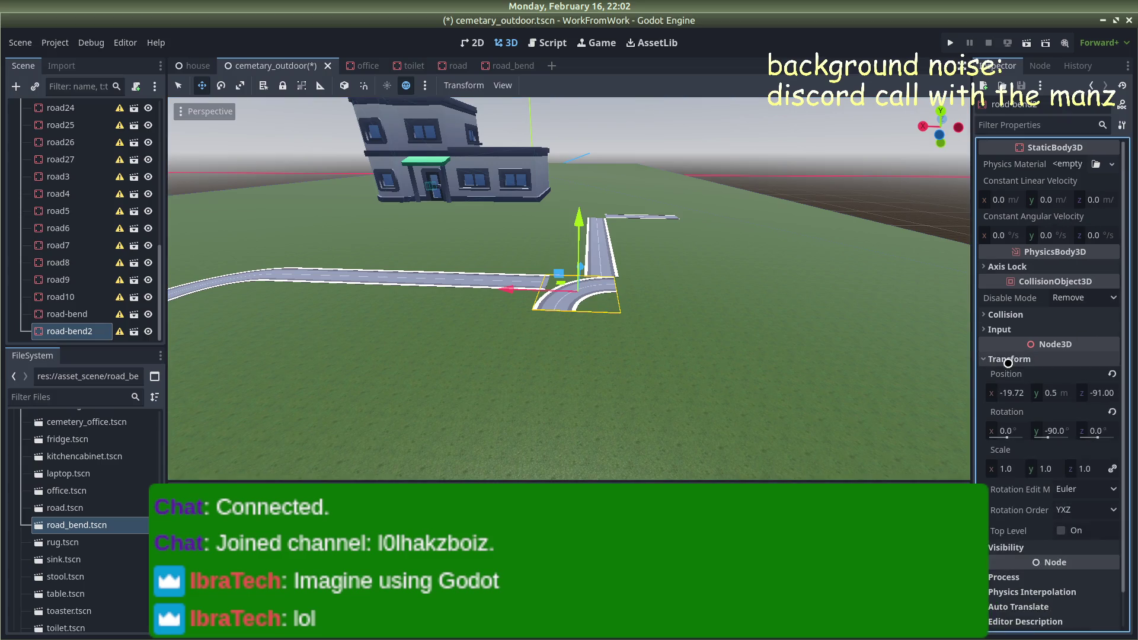
{"action": "left_click", "coordinate": [1056, 428]}
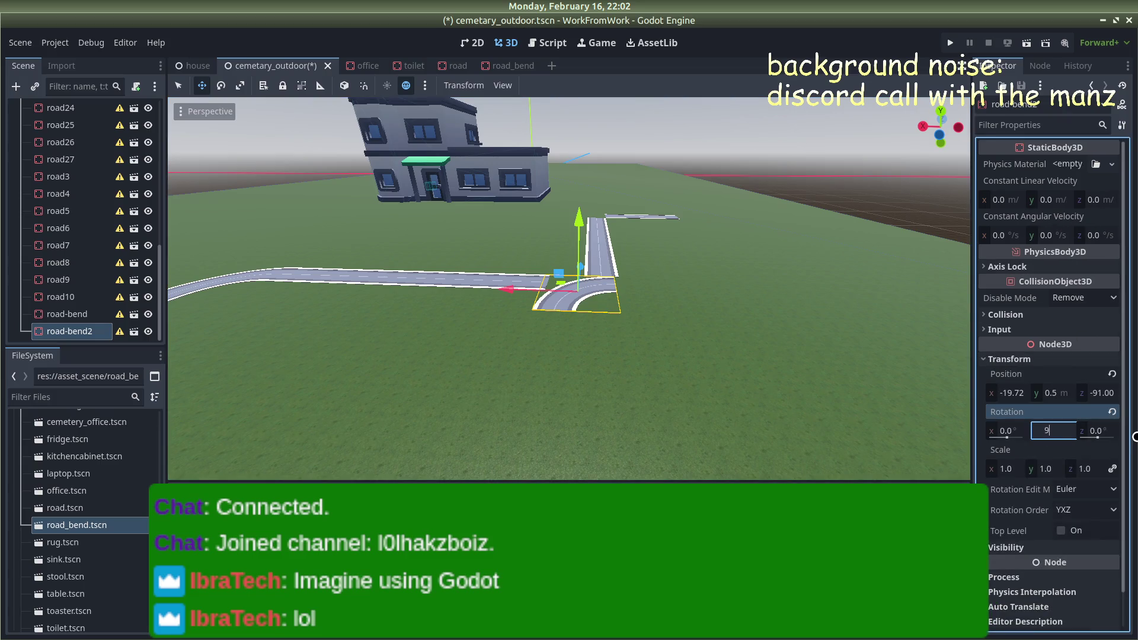
{"action": "scroll", "coordinate": [706, 299], "scroll_direction": "up", "scroll_amount": 5}
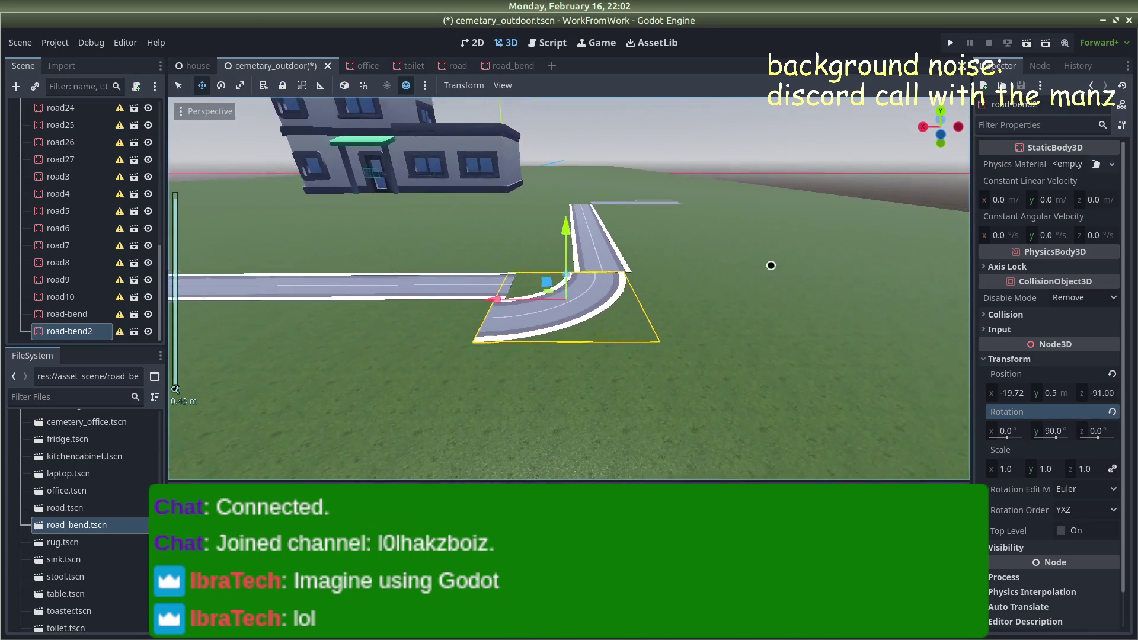
{"action": "mouse_move", "coordinate": [770, 265]}
{"action": "left_mouse_down"}
{"action": "mouse_move", "coordinate": [652, 267]}
{"action": "mouse_move", "coordinate": [759, 266]}
{"action": "mouse_move", "coordinate": [712, 287]}
{"action": "mouse_move", "coordinate": [587, 260]}
{"action": "mouse_move", "coordinate": [208, 263]}
{"action": "mouse_move", "coordinate": [729, 214]}
{"action": "mouse_move", "coordinate": [509, 145]}
{"action": "mouse_move", "coordinate": [480, 176]}
{"action": "mouse_move", "coordinate": [510, 226]}
{"action": "mouse_move", "coordinate": [534, 177]}
{"action": "mouse_move", "coordinate": [547, 206]}
{"action": "mouse_move", "coordinate": [498, 287]}
{"action": "mouse_move", "coordinate": [543, 320]}
{"action": "mouse_move", "coordinate": [598, 313]}
{"action": "mouse_move", "coordinate": [538, 359]}
{"action": "left_mouse_up"}
Delete the straight road23 piece
{"action": "left_click", "coordinate": [483, 363]}
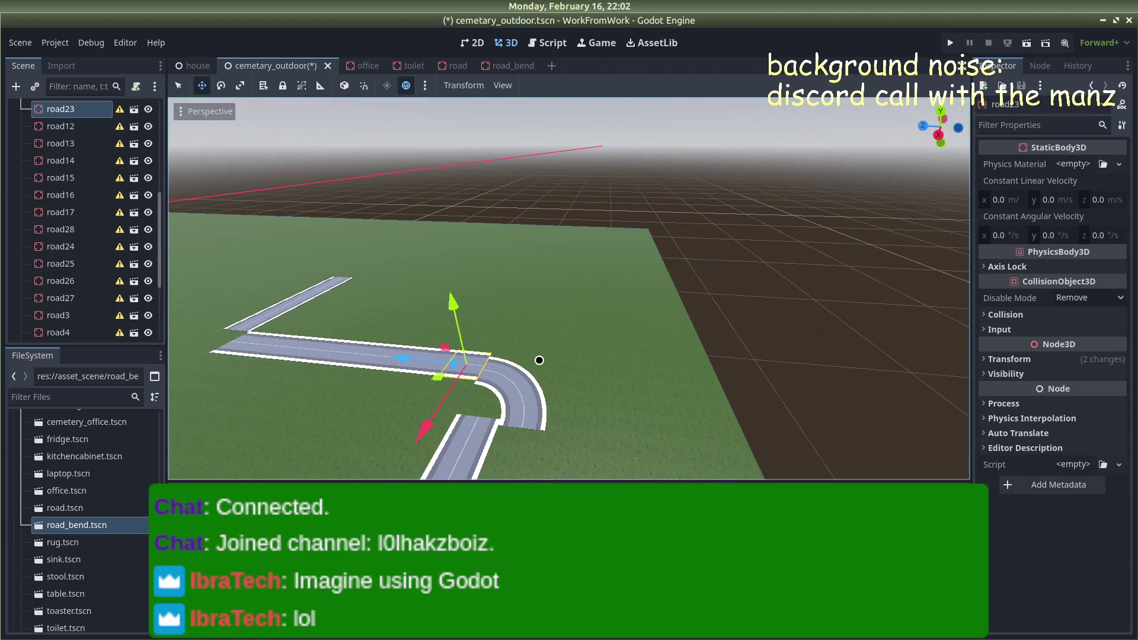
{"action": "key", "text": "Delete"}
{"action": "left_click", "coordinate": [602, 328]}
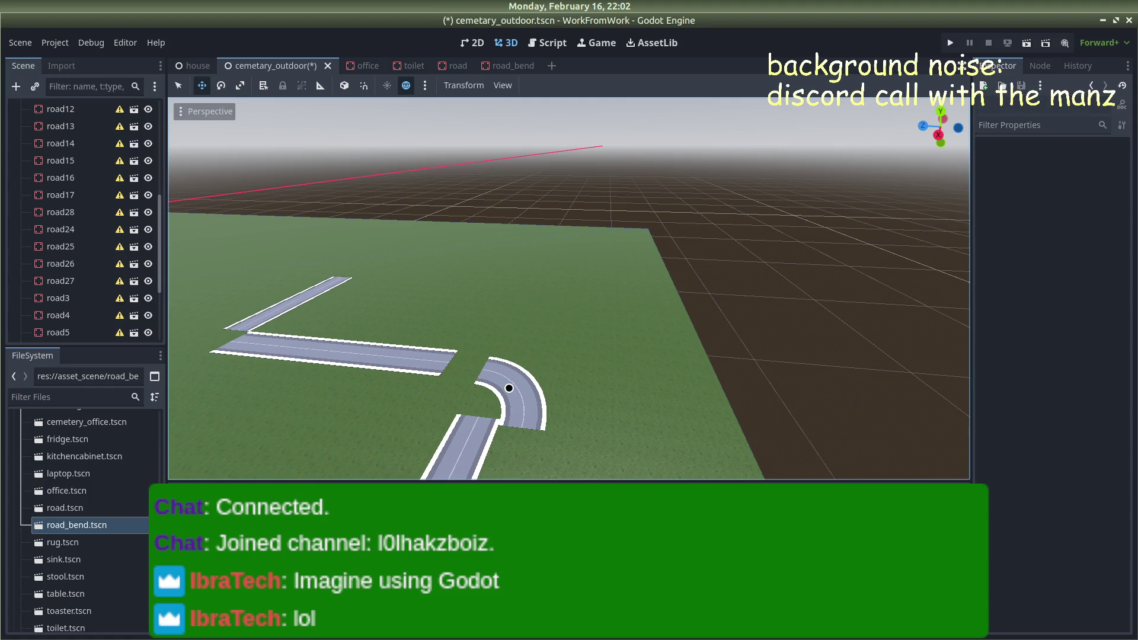
Slide road-bend2 along Z to x -20.11, z -89.03 to close the gap
{"action": "left_click", "coordinate": [503, 388]}
{"action": "left_click_drag", "start_coordinate": [446, 380], "coordinate": [418, 370]}
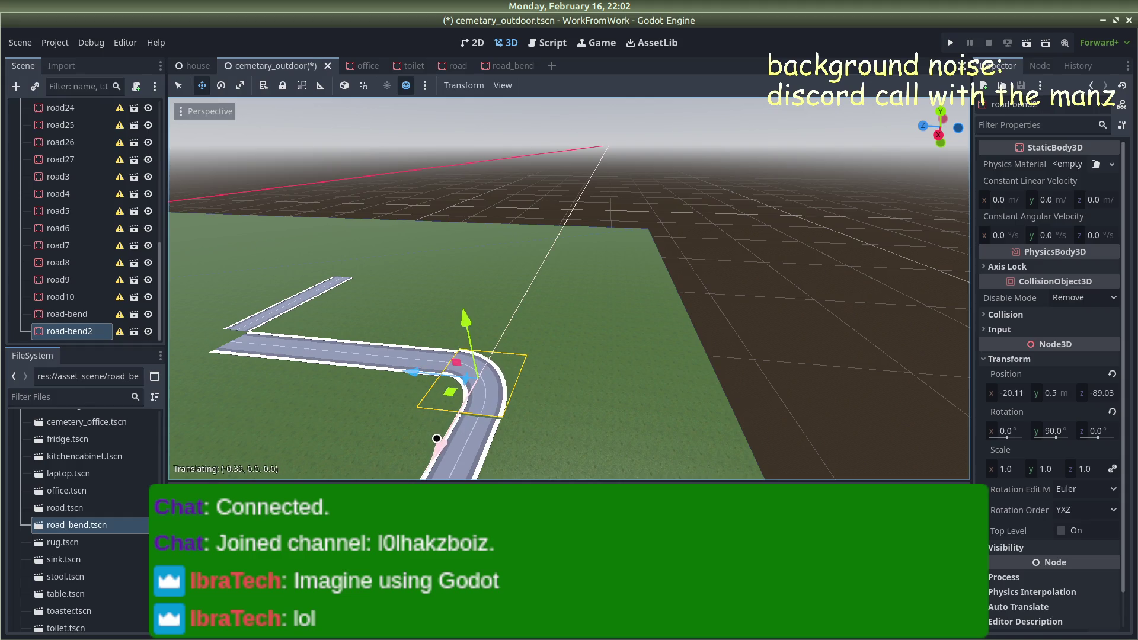
{"action": "left_click", "coordinate": [870, 333]}
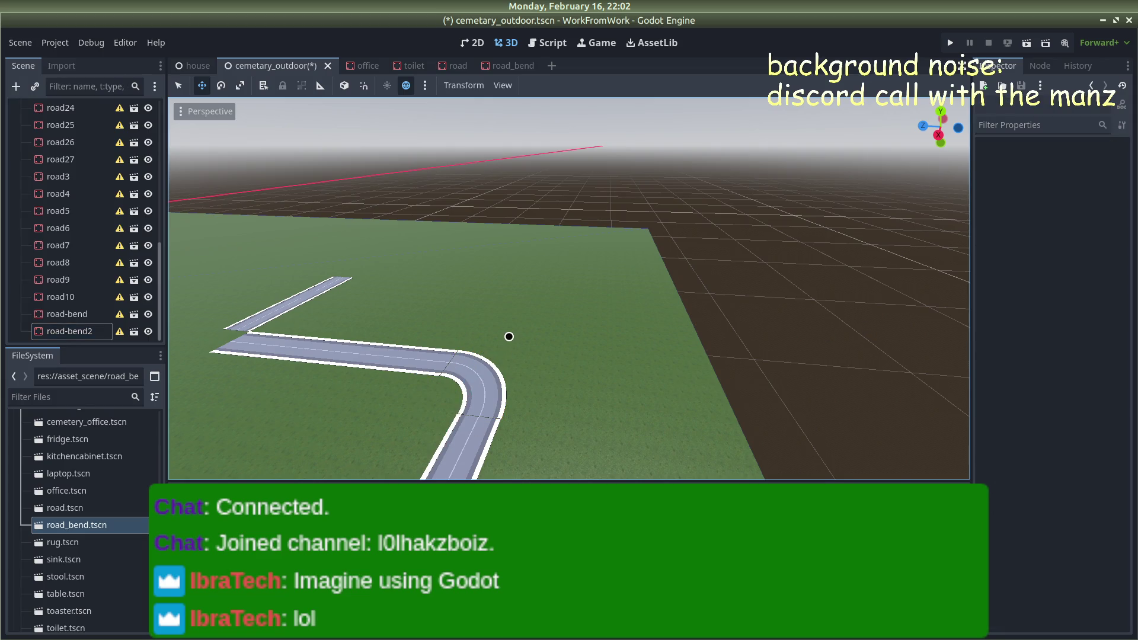
Snap road-bend2 to z -89.00 and x -20.00 with the translate arrows
{"action": "scroll", "coordinate": [521, 338], "scroll_direction": "up", "scroll_amount": 3}
{"action": "scroll", "coordinate": [576, 310], "scroll_direction": "up", "scroll_amount": 5}
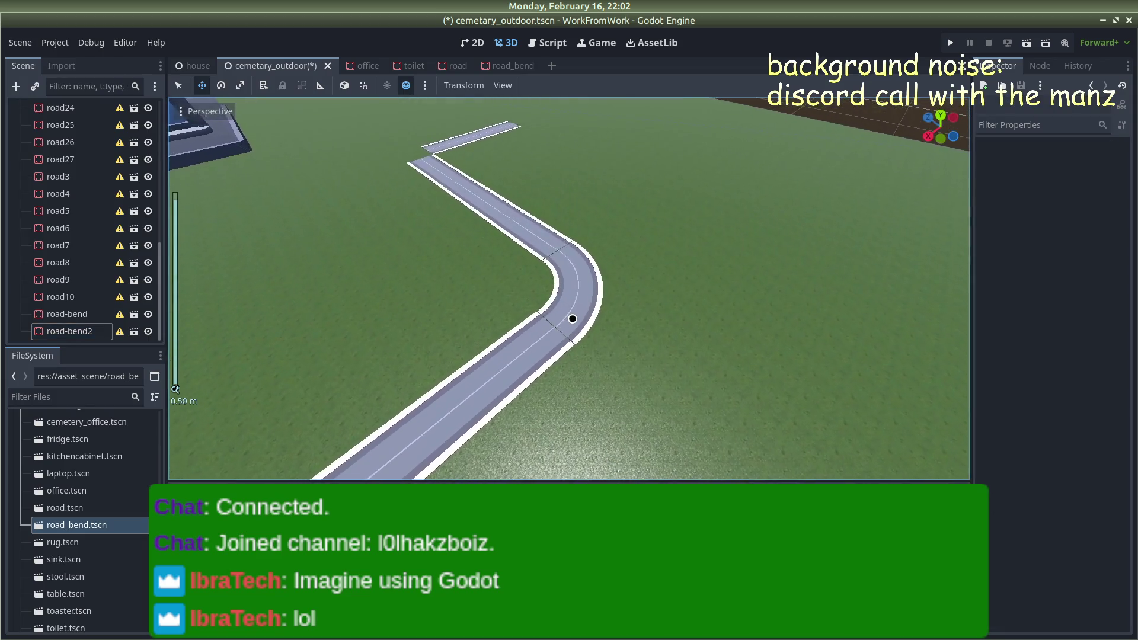
{"action": "left_click", "coordinate": [595, 286]}
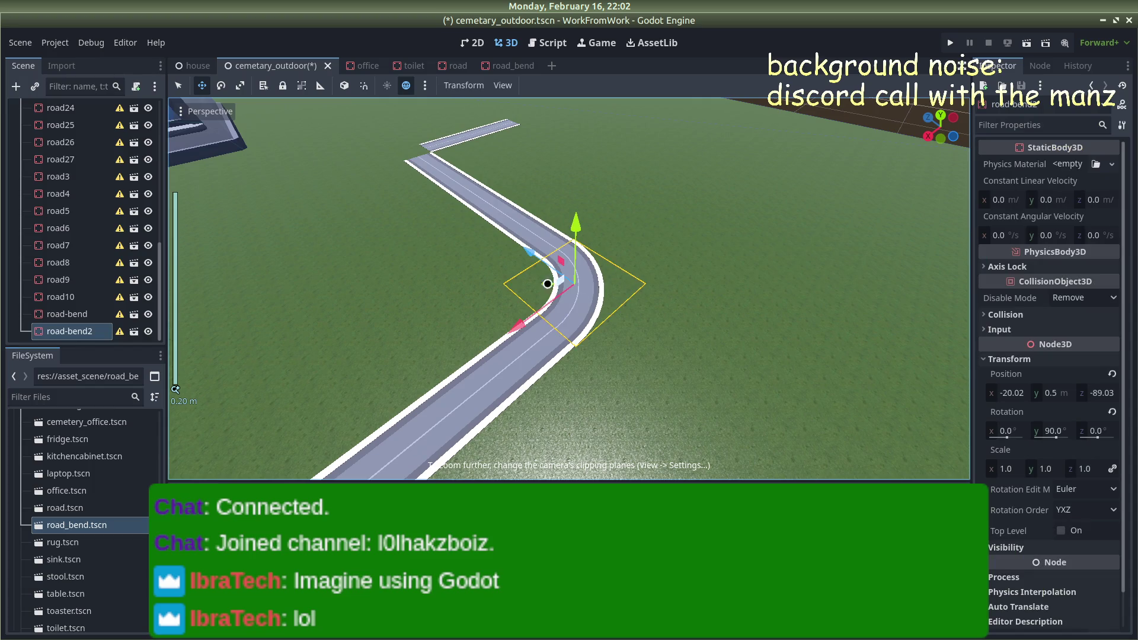
{"action": "left_click_drag", "start_coordinate": [529, 254], "coordinate": [527, 257]}
{"action": "left_click_drag", "start_coordinate": [525, 316], "coordinate": [524, 317]}
Orbit and zoom out to check the road running through both bends into road28
{"action": "scroll", "coordinate": [818, 140], "scroll_direction": "down", "scroll_amount": 2}
{"action": "left_click", "coordinate": [796, 139]}
{"action": "mouse_move", "coordinate": [797, 139]}
{"action": "left_mouse_down"}
{"action": "mouse_move", "coordinate": [610, 226]}
{"action": "mouse_move", "coordinate": [528, 244]}
{"action": "left_mouse_up"}
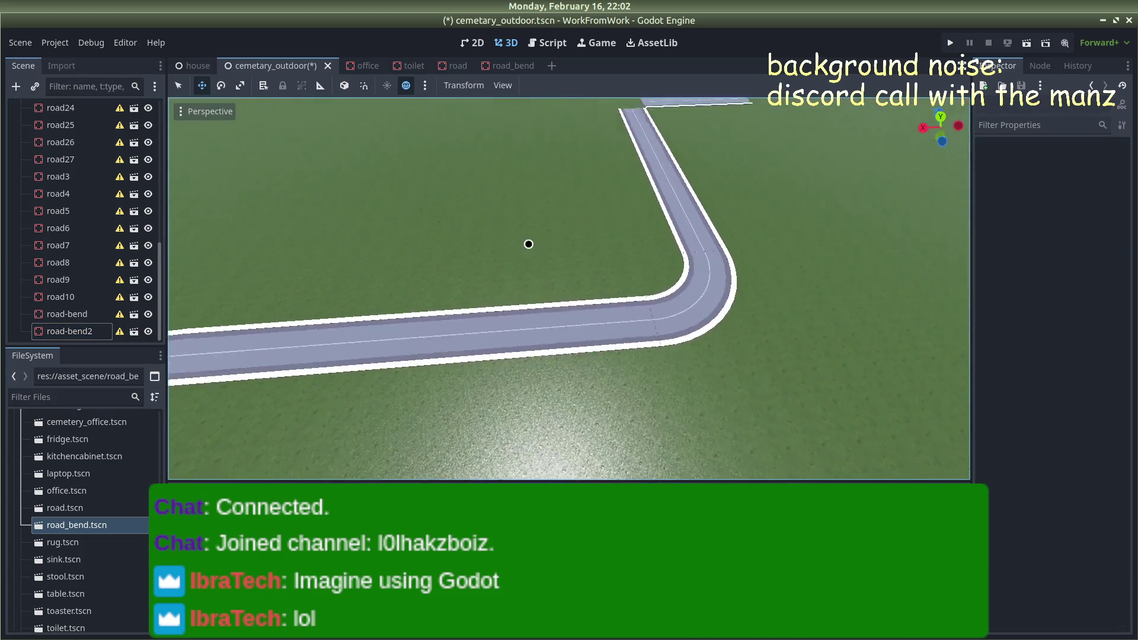
{"action": "scroll", "coordinate": [529, 244], "scroll_direction": "down", "scroll_amount": 15}
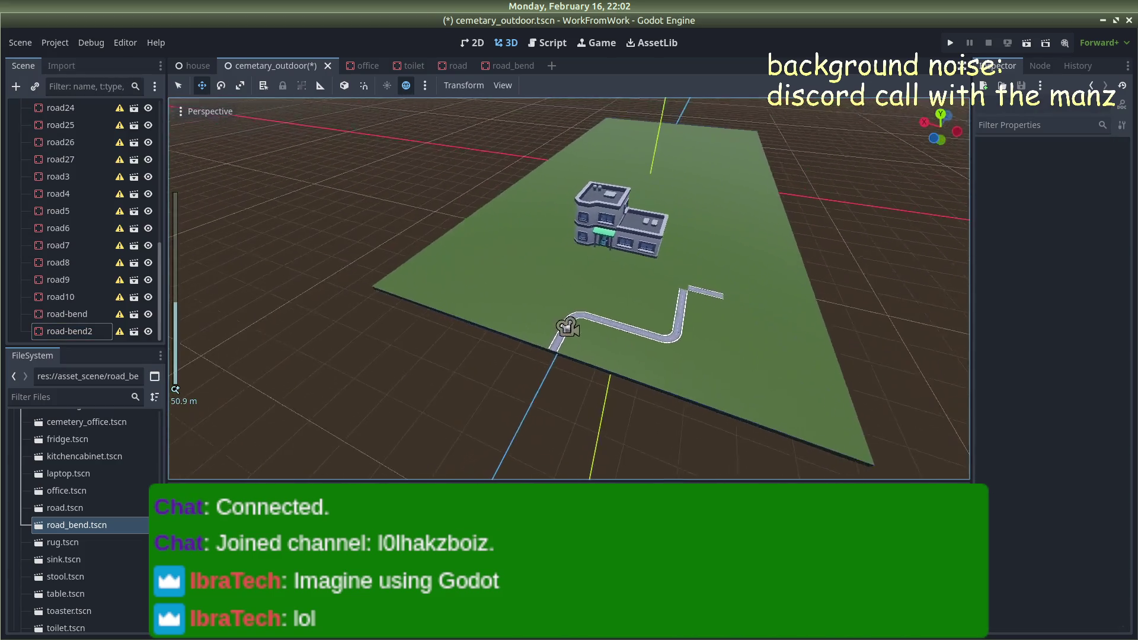
{"action": "left_click_drag", "start_coordinate": [700, 279], "coordinate": [671, 272]}
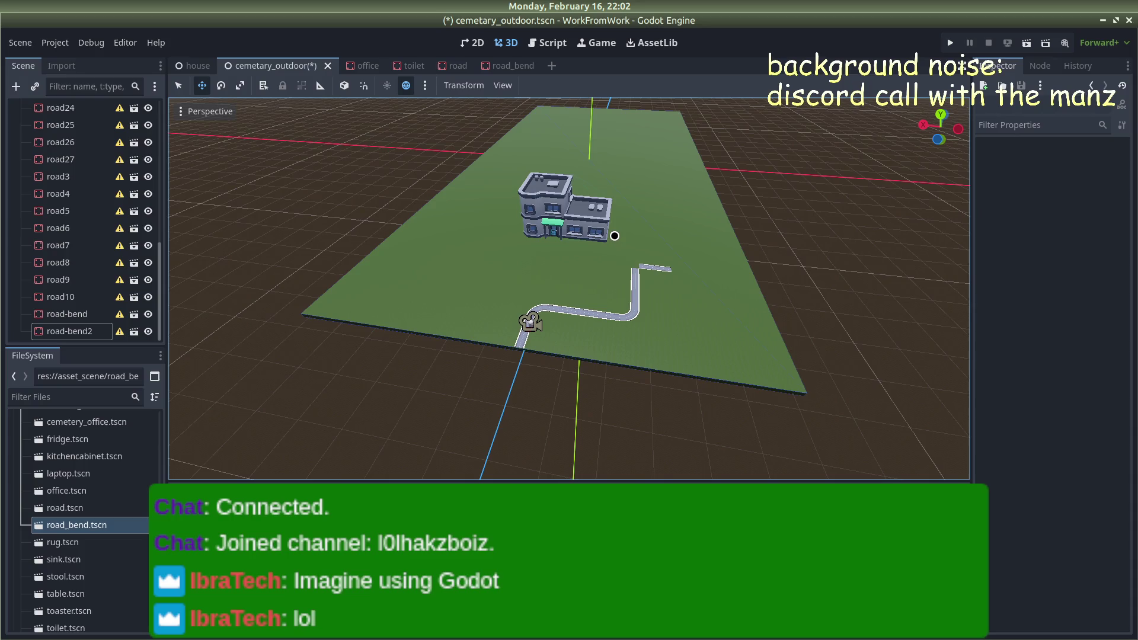
{"action": "mouse_move", "coordinate": [656, 235]}
{"action": "left_mouse_down"}
{"action": "mouse_move", "coordinate": [731, 229]}
{"action": "mouse_move", "coordinate": [695, 276]}
{"action": "mouse_move", "coordinate": [595, 216]}
{"action": "mouse_move", "coordinate": [592, 176]}
{"action": "mouse_move", "coordinate": [548, 150]}
{"action": "mouse_move", "coordinate": [640, 211]}
{"action": "mouse_move", "coordinate": [654, 201]}
{"action": "left_mouse_up"}
Delete the road28 and road19 straight pieces
{"action": "left_click", "coordinate": [608, 217]}
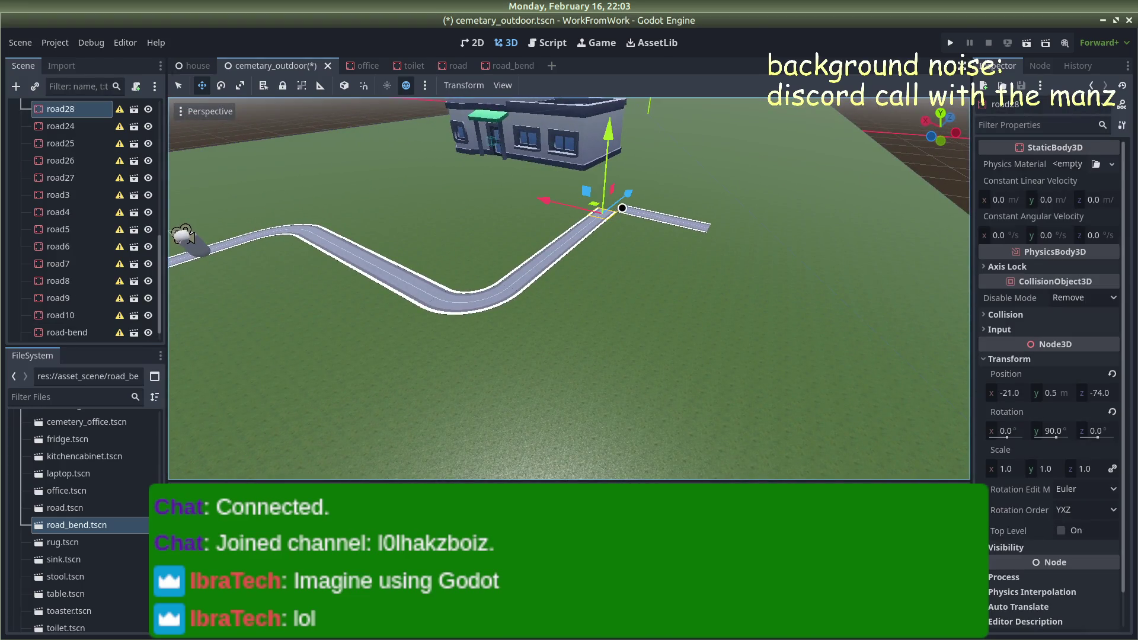
{"action": "key", "text": "Delete"}
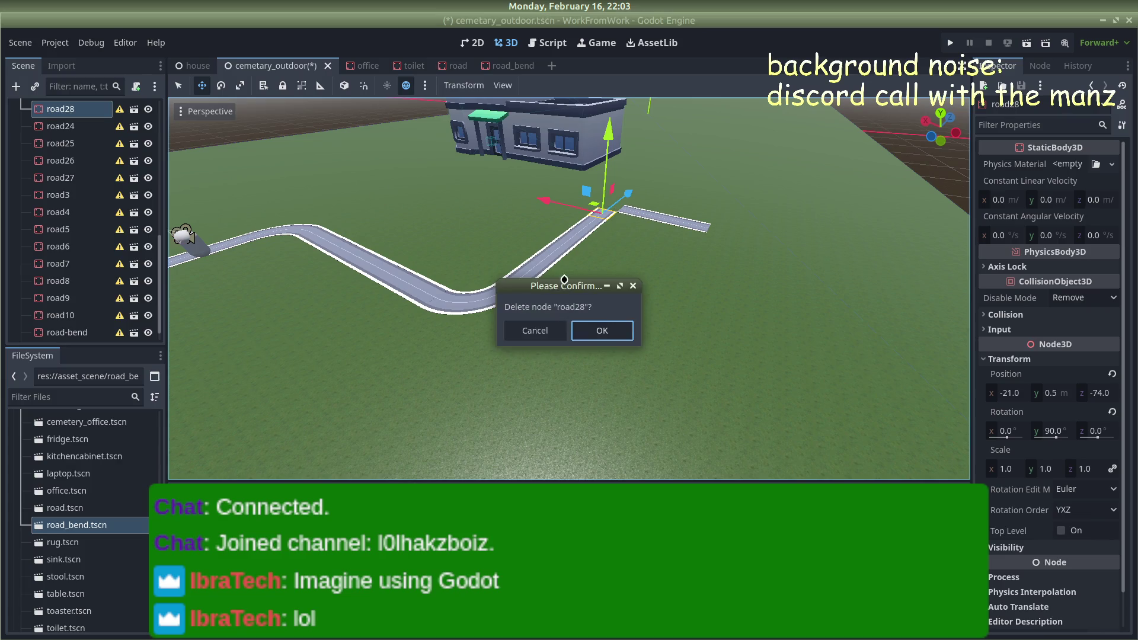
{"action": "left_click", "coordinate": [600, 331]}
{"action": "left_click", "coordinate": [625, 211]}
{"action": "key", "text": "Delete"}
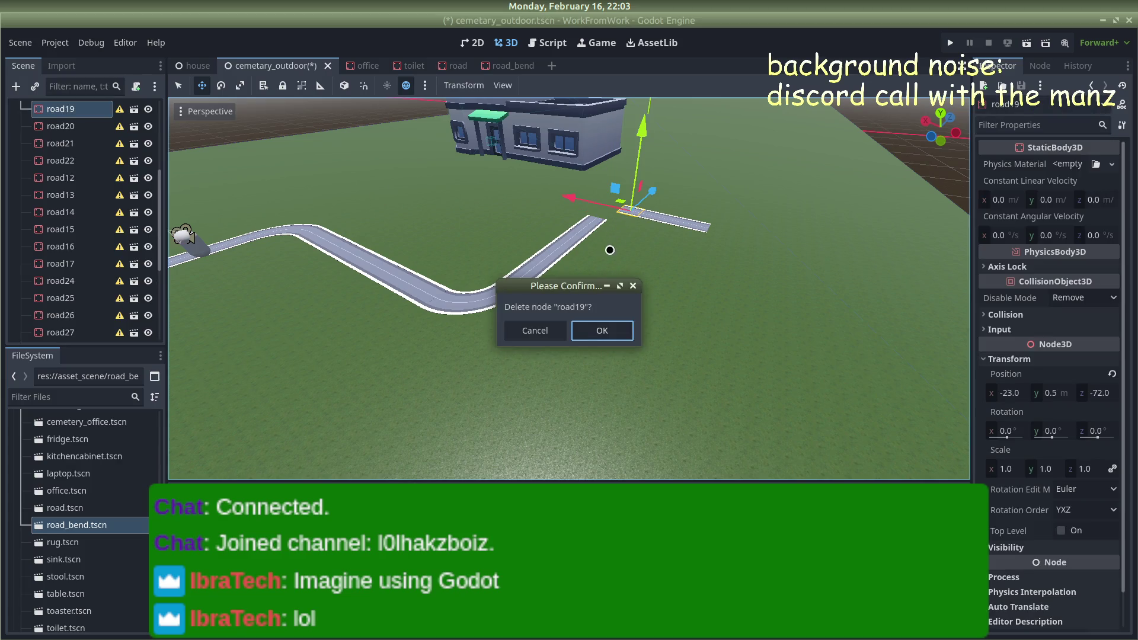
{"action": "left_click", "coordinate": [600, 330]}
Add a road_bend.tscn instance as road-bend3 and move it toward the office building
{"action": "mouse_move", "coordinate": [620, 246]}
{"action": "left_mouse_down"}
{"action": "mouse_move", "coordinate": [463, 216]}
{"action": "mouse_move", "coordinate": [569, 214]}
{"action": "left_mouse_up"}
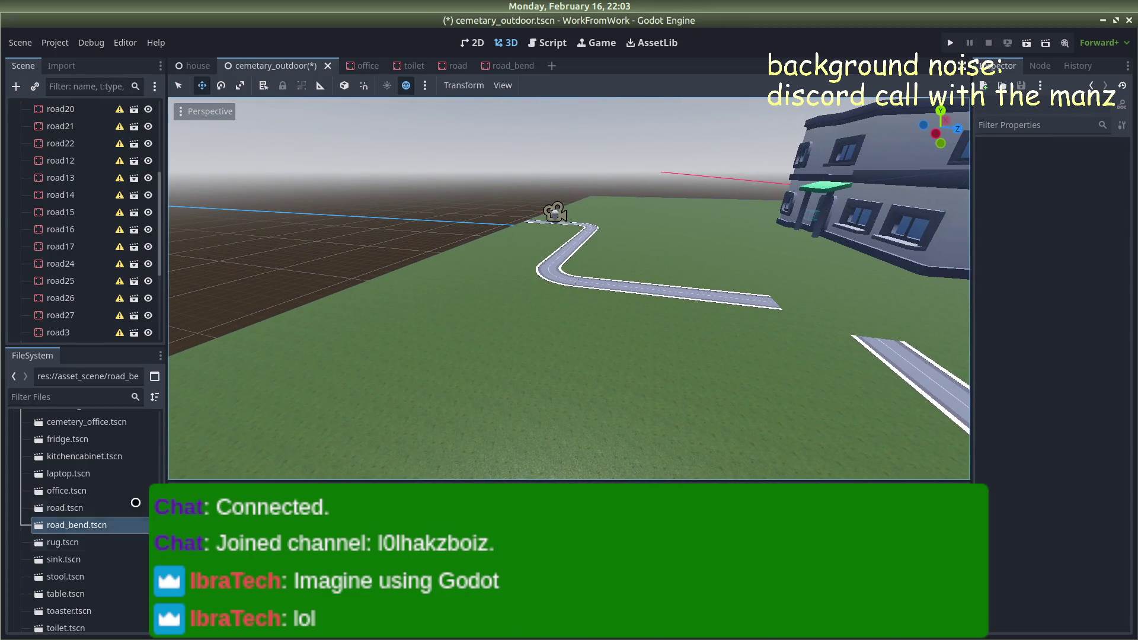
{"action": "mouse_move", "coordinate": [588, 225]}
{"action": "left_mouse_down"}
{"action": "mouse_move", "coordinate": [546, 300]}
{"action": "mouse_move", "coordinate": [598, 262]}
{"action": "left_mouse_up"}
{"action": "key", "text": "ctrl+d"}
{"action": "mouse_move", "coordinate": [576, 299]}
{"action": "left_mouse_down"}
{"action": "mouse_move", "coordinate": [960, 312]}
{"action": "mouse_move", "coordinate": [951, 312]}
{"action": "left_mouse_up"}
{"action": "scroll", "coordinate": [942, 356], "scroll_direction": "down", "scroll_amount": 5}
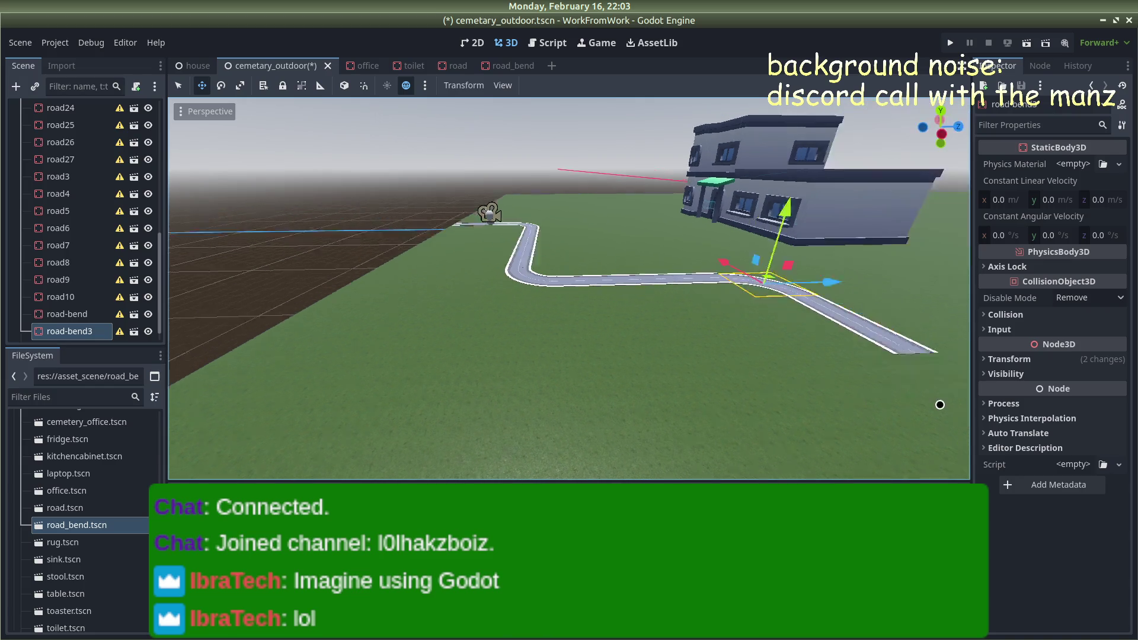
Orbit around road-bend3 and nudge it slightly along X
{"action": "scroll", "coordinate": [922, 367], "scroll_direction": "up", "scroll_amount": 3}
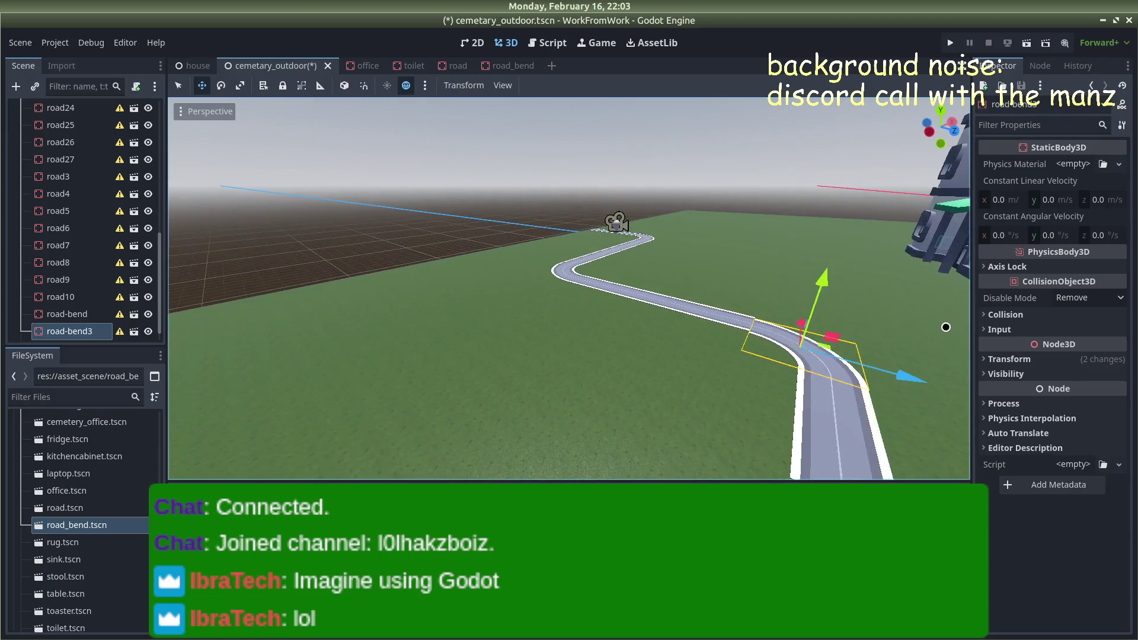
{"action": "mouse_move", "coordinate": [910, 328]}
{"action": "left_mouse_down"}
{"action": "mouse_move", "coordinate": [732, 325]}
{"action": "mouse_move", "coordinate": [800, 344]}
{"action": "mouse_move", "coordinate": [647, 236]}
{"action": "mouse_move", "coordinate": [658, 247]}
{"action": "left_mouse_up"}
{"action": "left_click", "coordinate": [554, 155]}
{"action": "scroll", "coordinate": [558, 157], "scroll_direction": "up", "scroll_amount": 5}
{"action": "scroll", "coordinate": [587, 177], "scroll_direction": "up", "scroll_amount": 2}
{"action": "left_click", "coordinate": [603, 191]}
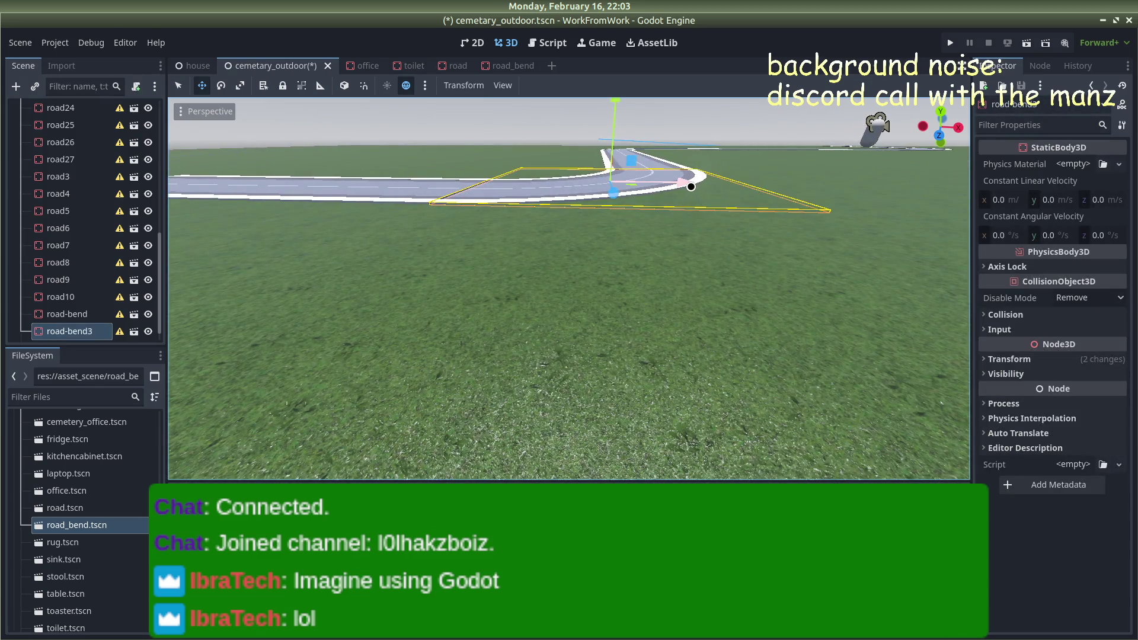
{"action": "left_click_drag", "start_coordinate": [691, 187], "coordinate": [689, 188]}
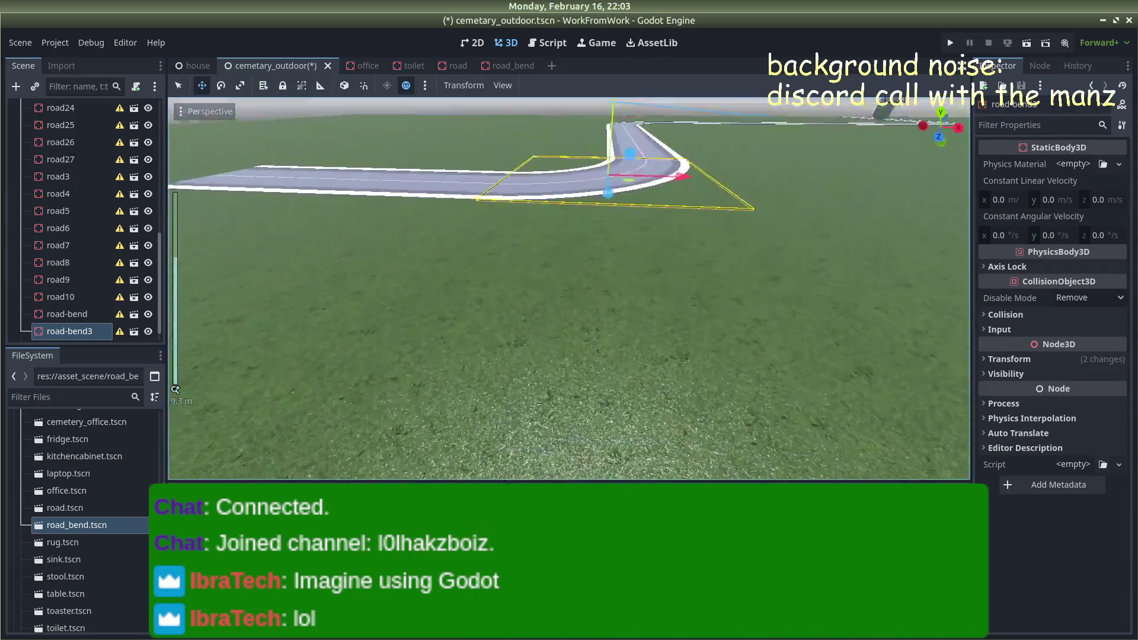
Nudge road-bend3 along X and Z until it meets both adjoining straight roads
{"action": "scroll", "coordinate": [654, 145], "scroll_direction": "down", "scroll_amount": 3}
{"action": "scroll", "coordinate": [653, 146], "scroll_direction": "up", "scroll_amount": 3}
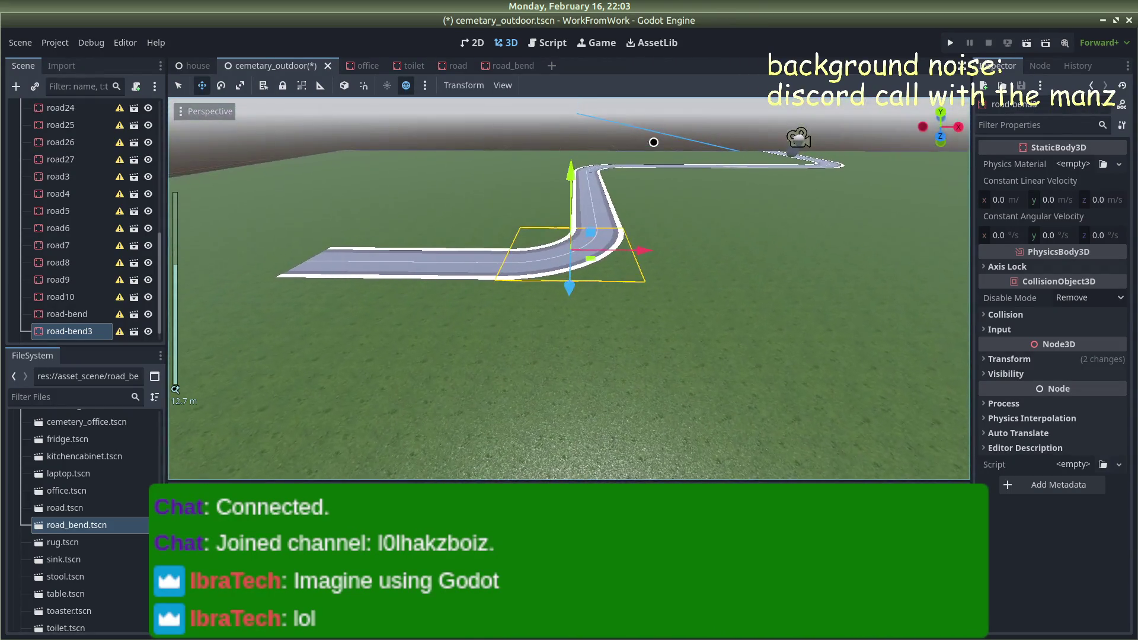
{"action": "left_click_drag", "start_coordinate": [652, 206], "coordinate": [649, 234]}
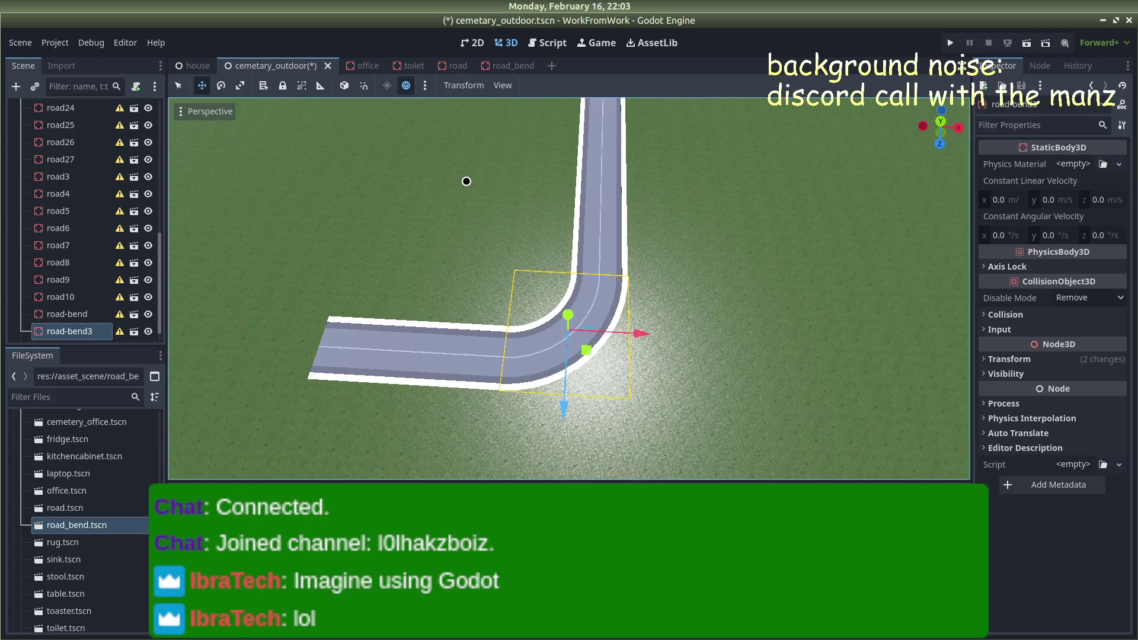
{"action": "scroll", "coordinate": [466, 182], "scroll_direction": "down", "scroll_amount": 5}
{"action": "left_click", "coordinate": [551, 195]}
{"action": "scroll", "coordinate": [551, 195], "scroll_direction": "up", "scroll_amount": 5}
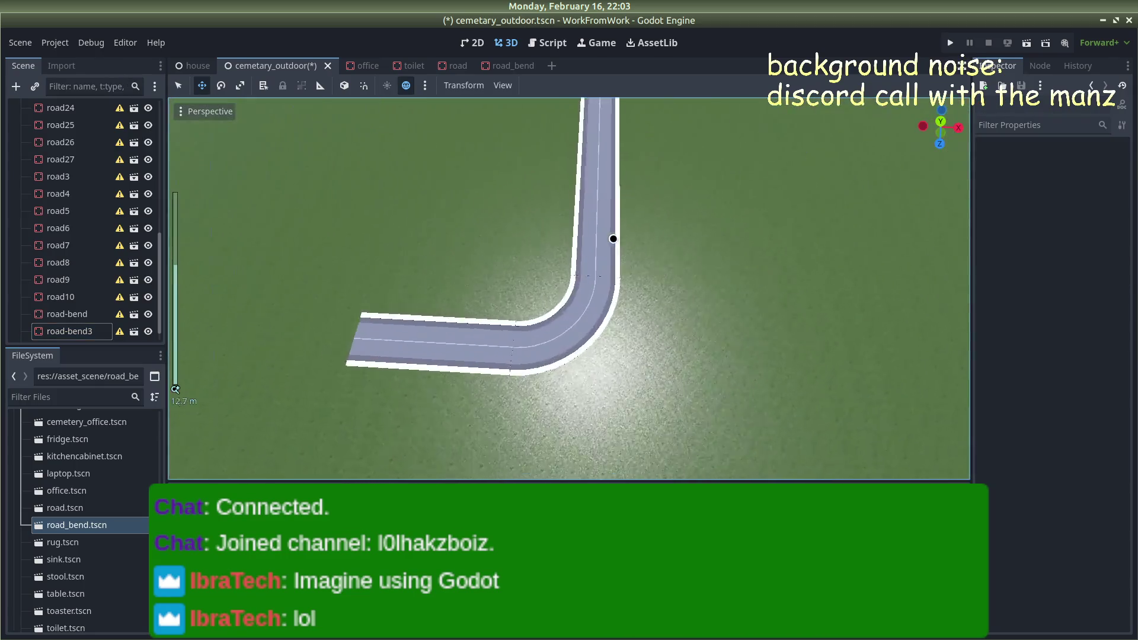
{"action": "scroll", "coordinate": [643, 238], "scroll_direction": "up", "scroll_amount": 2}
{"action": "left_click", "coordinate": [649, 333]}
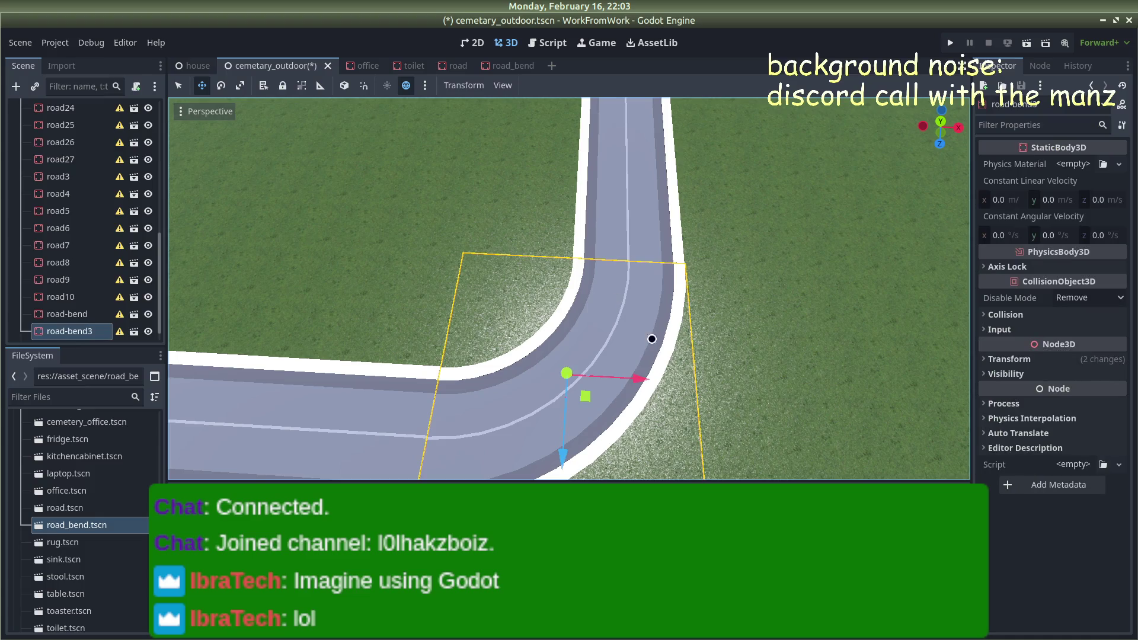
{"action": "left_click_drag", "start_coordinate": [647, 375], "coordinate": [645, 375]}
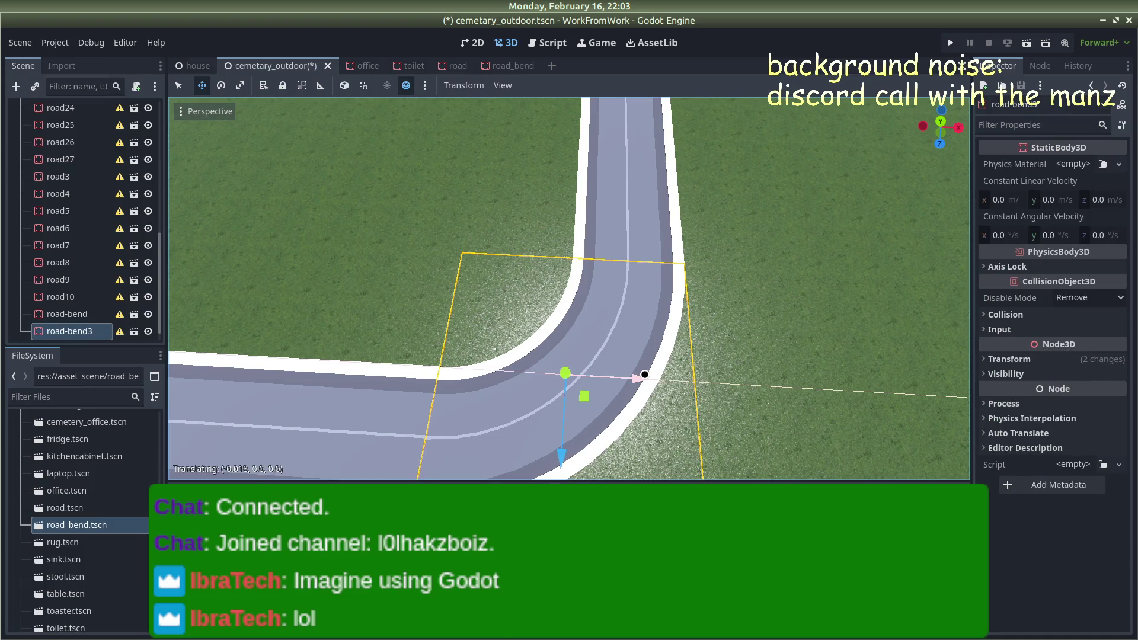
{"action": "left_click_drag", "start_coordinate": [564, 451], "coordinate": [564, 450]}
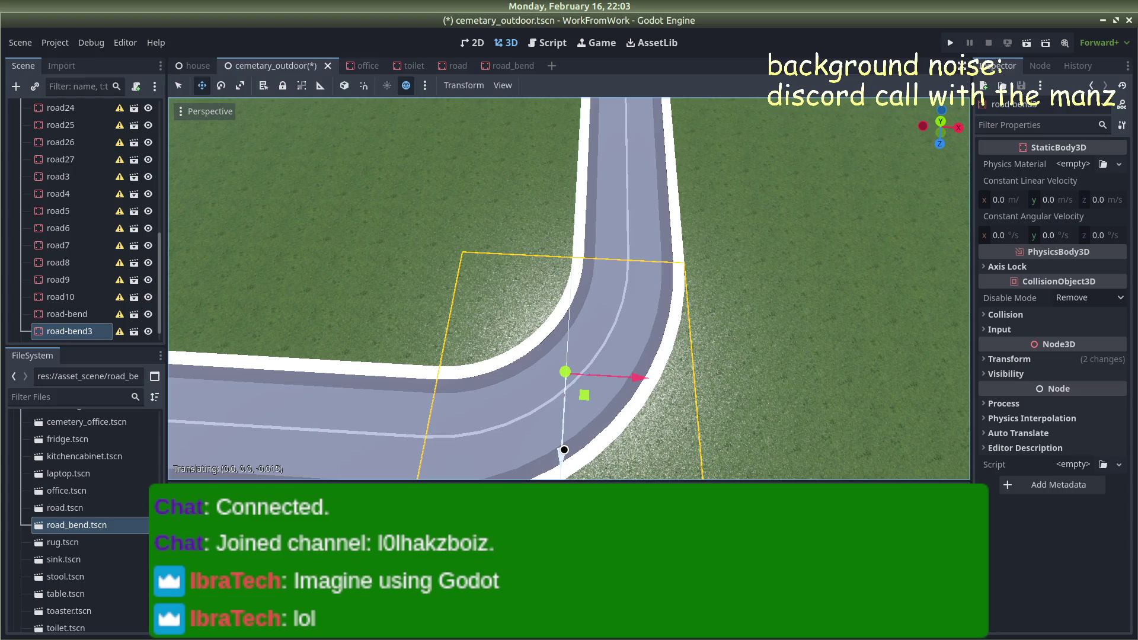
{"action": "scroll", "coordinate": [473, 332], "scroll_direction": "down", "scroll_amount": 5}
{"action": "left_click", "coordinate": [581, 122]}
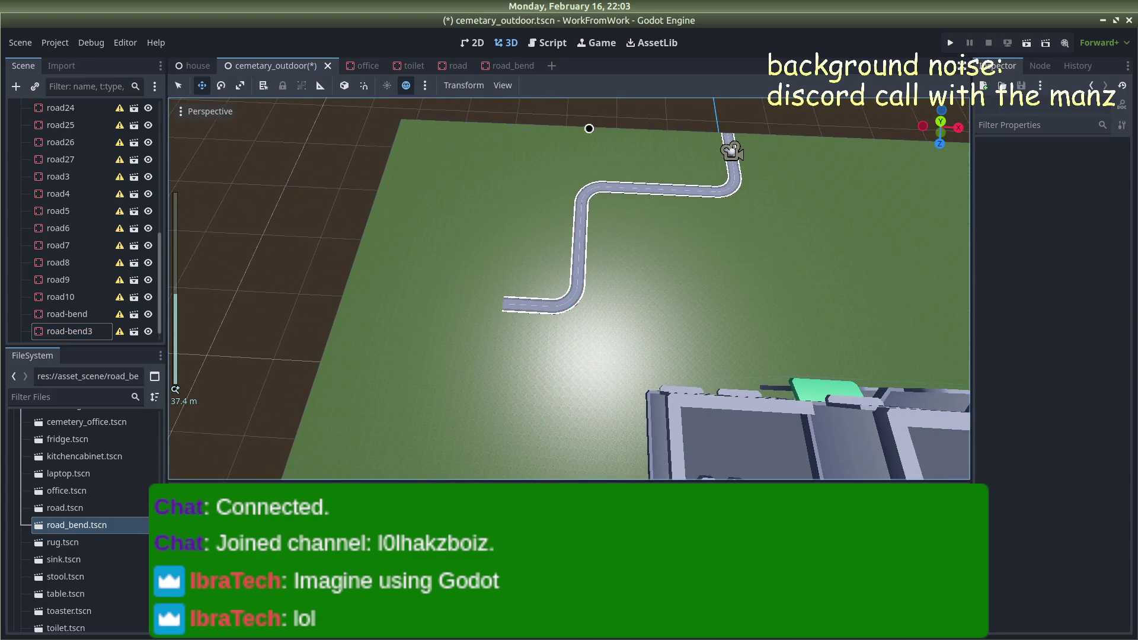
Duplicate the road22 straight piece as road23
{"action": "scroll", "coordinate": [713, 160], "scroll_direction": "down", "scroll_amount": 6}
{"action": "scroll", "coordinate": [703, 162], "scroll_direction": "up", "scroll_amount": 5}
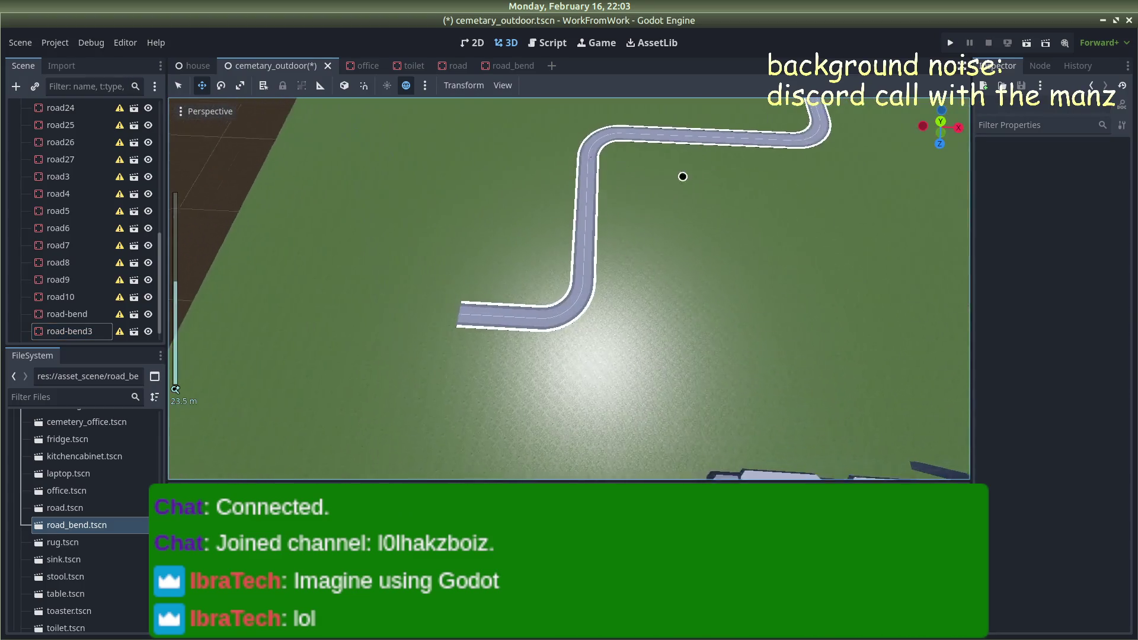
{"action": "scroll", "coordinate": [484, 328], "scroll_direction": "up", "scroll_amount": 2}
{"action": "scroll", "coordinate": [537, 236], "scroll_direction": "up", "scroll_amount": 2}
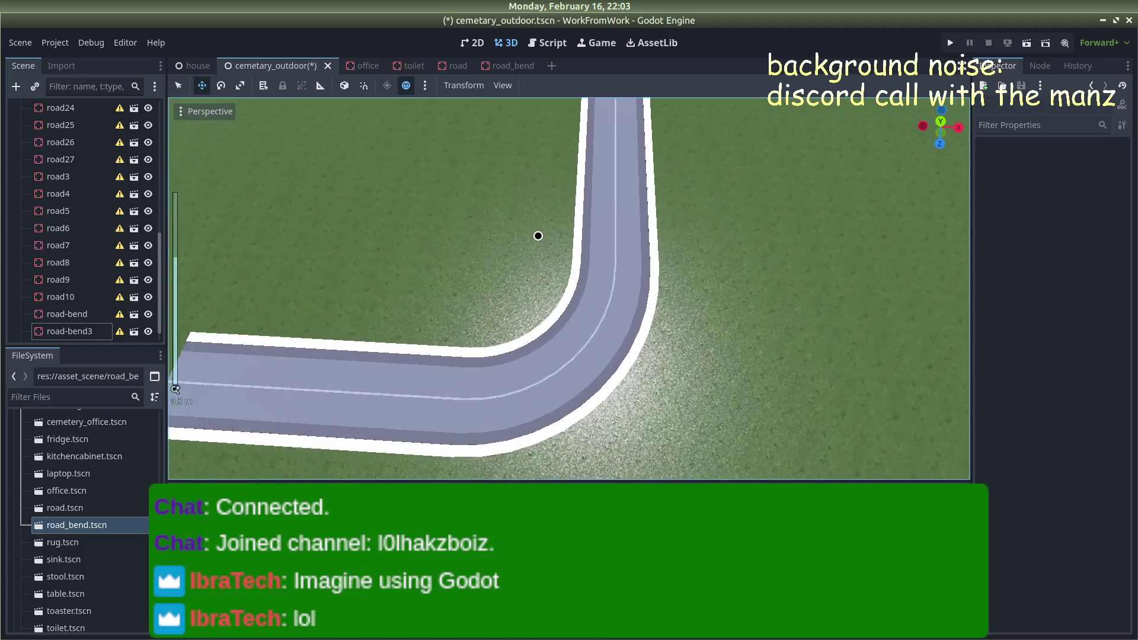
{"action": "left_click_drag", "start_coordinate": [680, 184], "coordinate": [664, 106]}
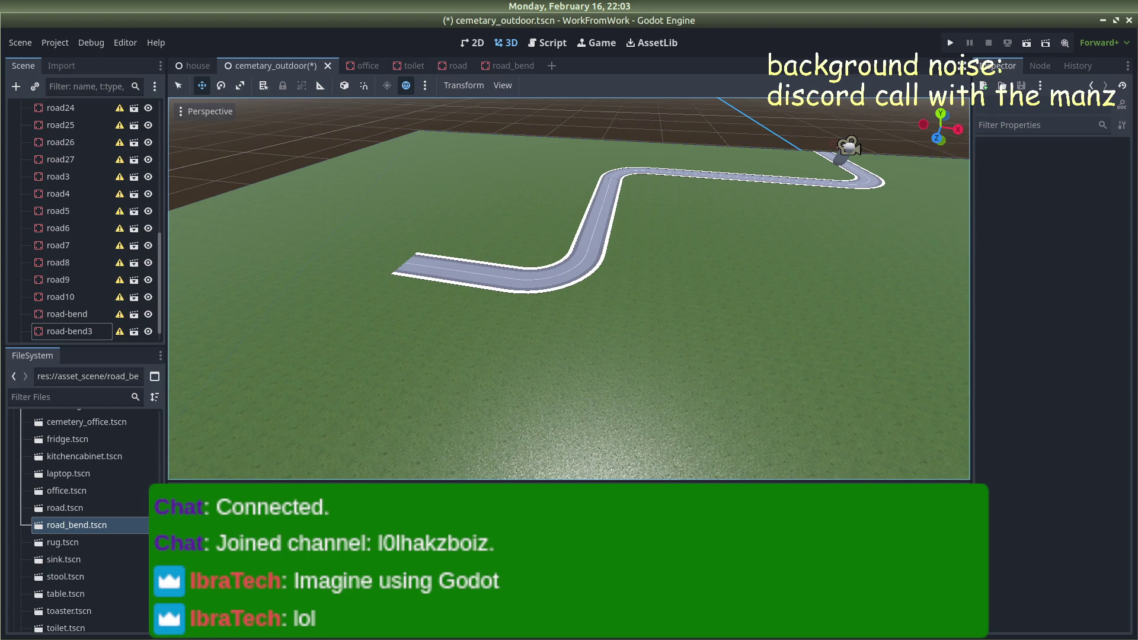
{"action": "scroll", "coordinate": [483, 201], "scroll_direction": "up", "scroll_amount": 8}
{"action": "left_click", "coordinate": [557, 328]}
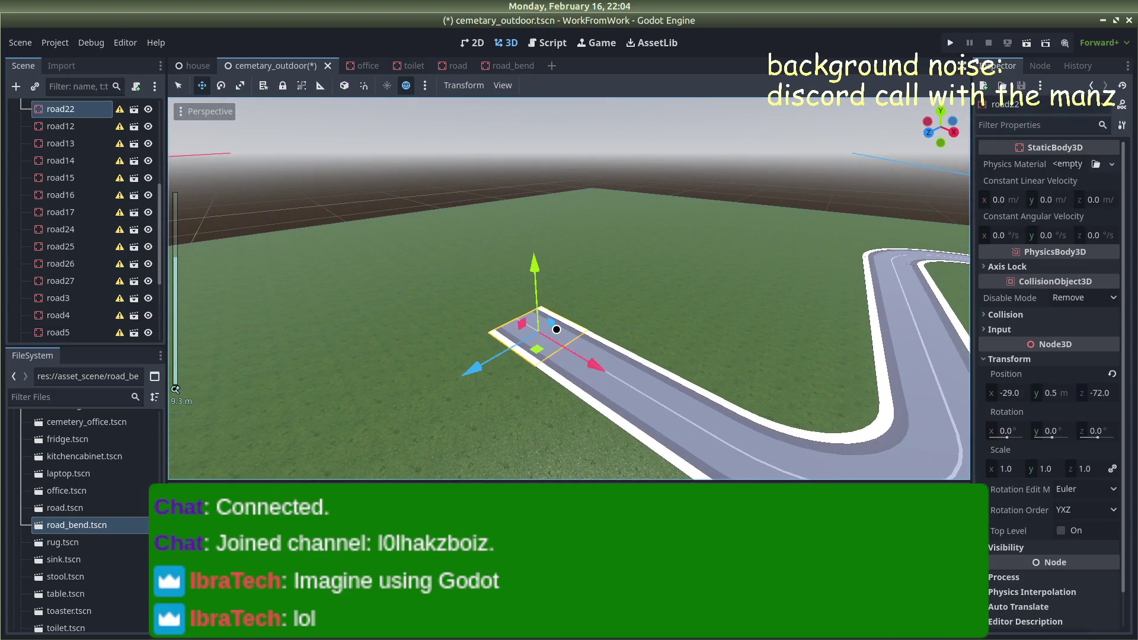
{"action": "key", "text": "ctrl+d"}
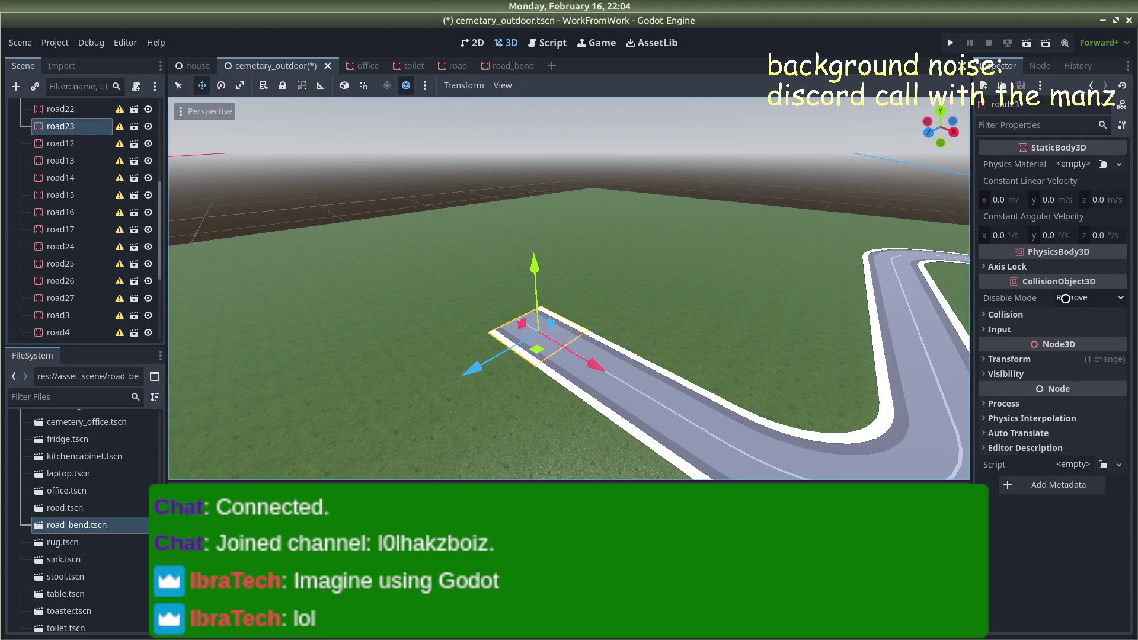
Set road23's X position to -31
{"action": "left_click", "coordinate": [989, 330]}
{"action": "left_click", "coordinate": [988, 329]}
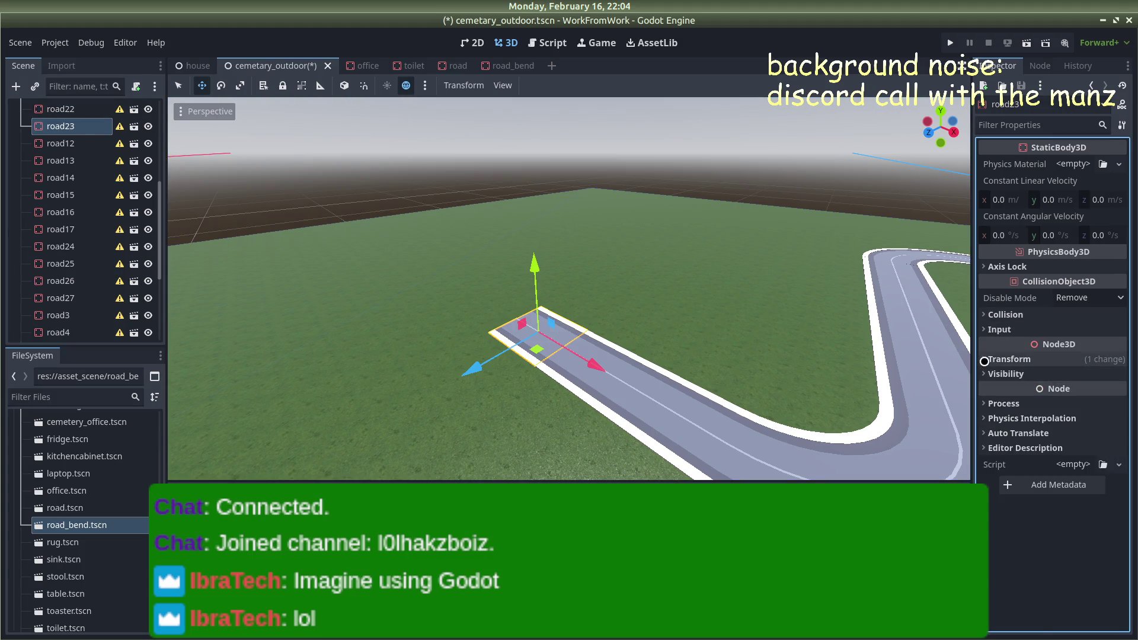
{"action": "left_click", "coordinate": [1008, 359]}
{"action": "left_click", "coordinate": [1099, 393]}
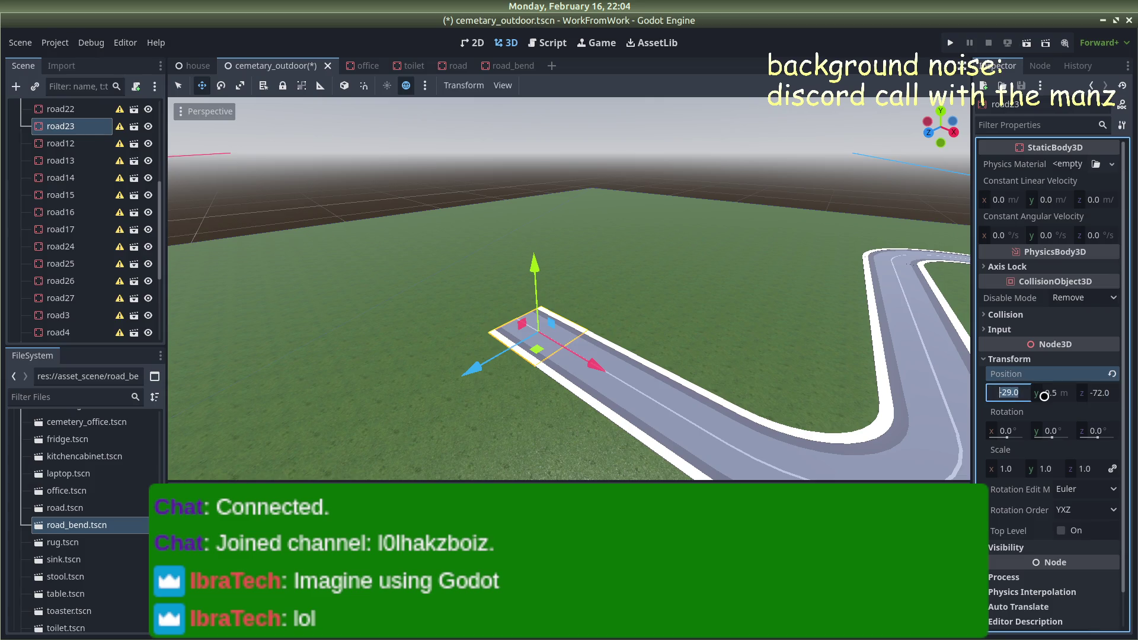
{"action": "type", "text": "-31"}
{"action": "key", "text": "Return"}
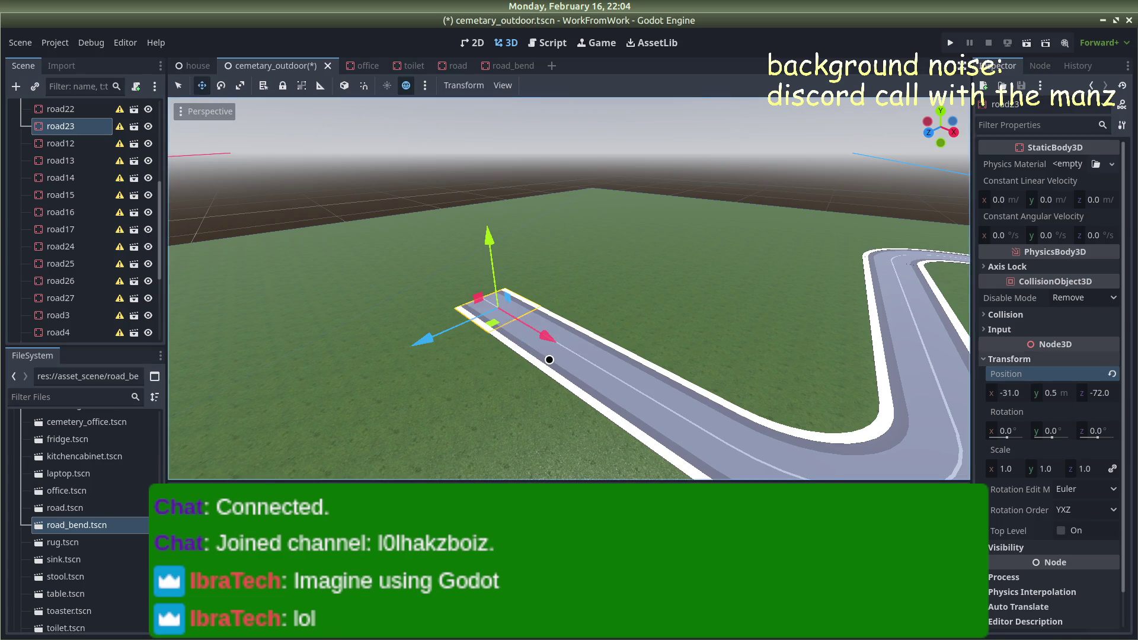
Duplicate it as road28 at x -32, then duplicate again as road29
{"action": "key", "text": "ctrl+d"}
{"action": "left_click", "coordinate": [1006, 360]}
{"action": "left_click", "coordinate": [1014, 399]}
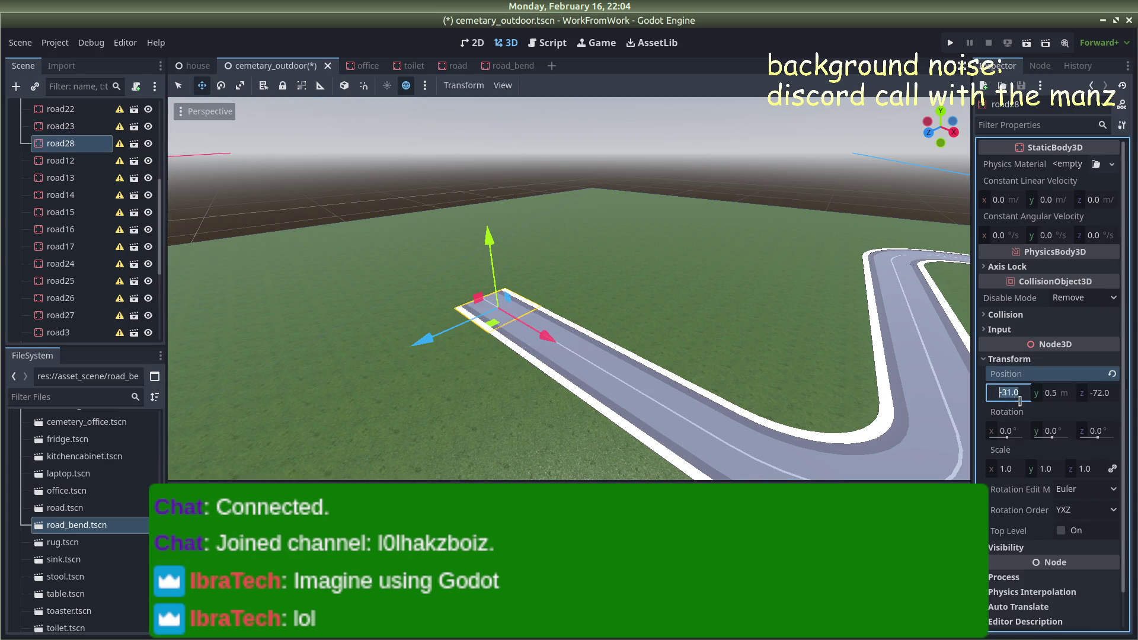
{"action": "type", "text": "-32"}
{"action": "key", "text": "Return"}
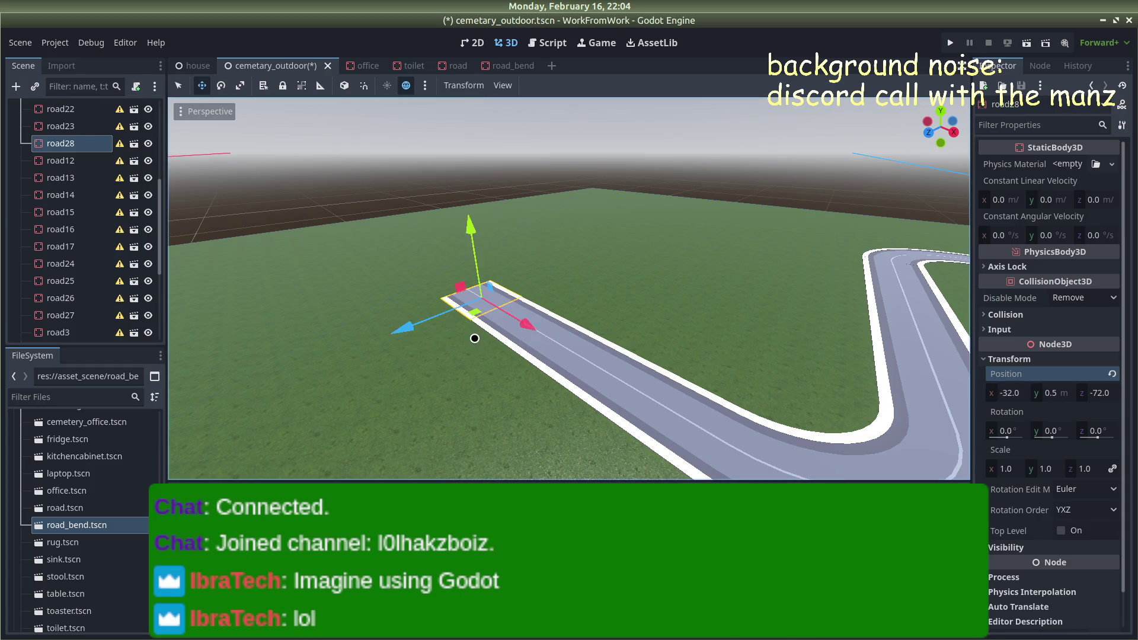
{"action": "left_click", "coordinate": [1007, 393]}
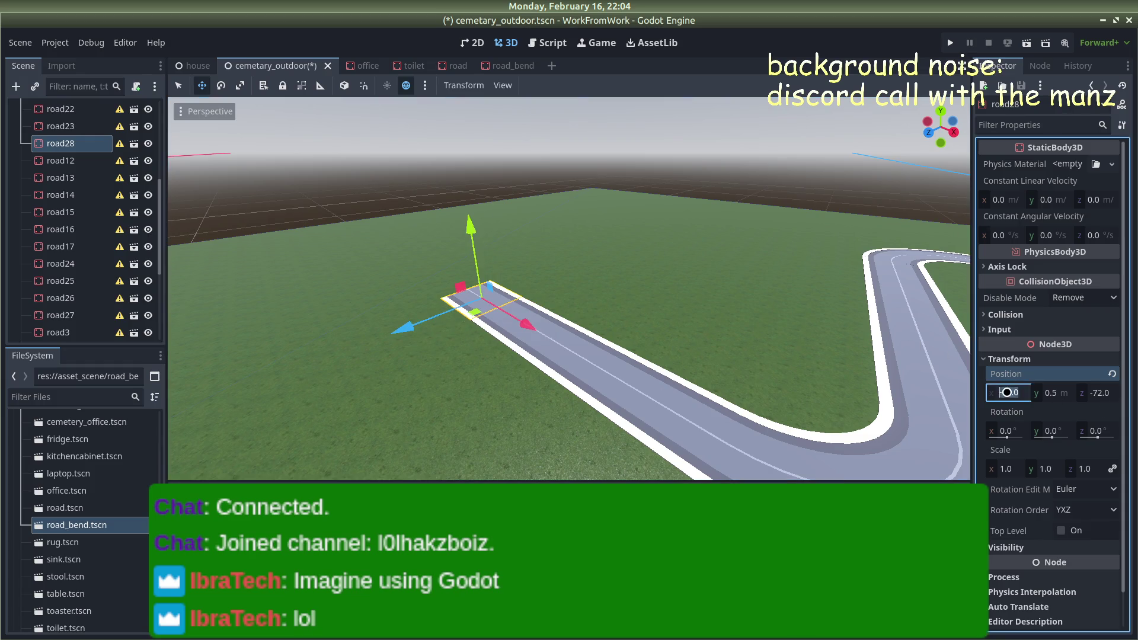
{"action": "type", "text": "-3"}
{"action": "key", "text": "ctrl+d"}
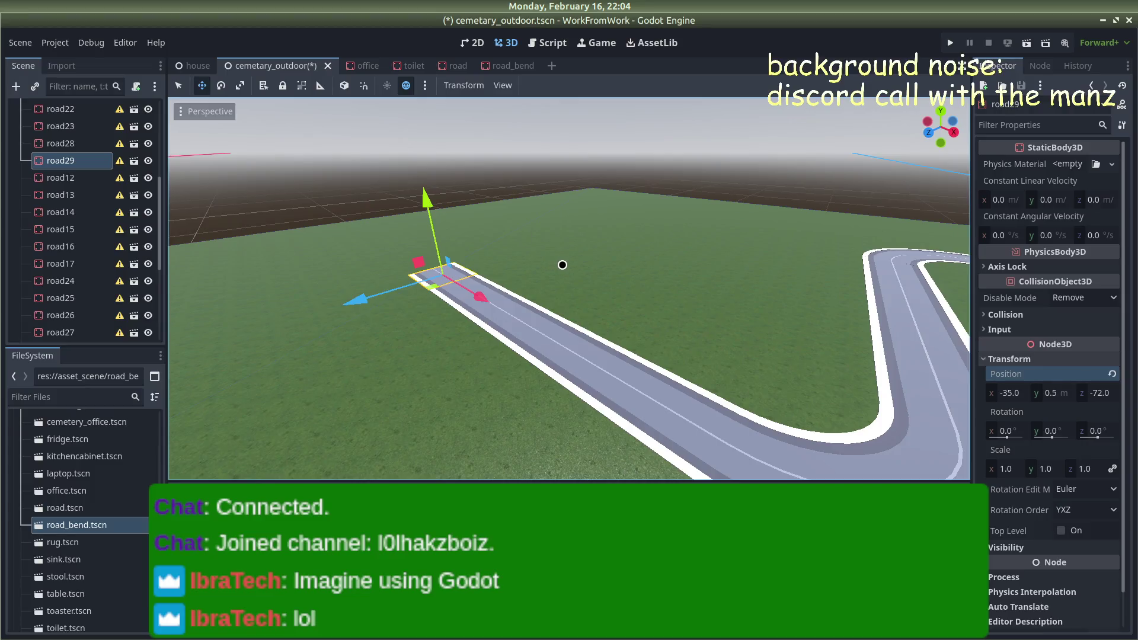
Zoom out over the whole ground plane and save the scene
{"action": "scroll", "coordinate": [421, 228], "scroll_direction": "down", "scroll_amount": 6}
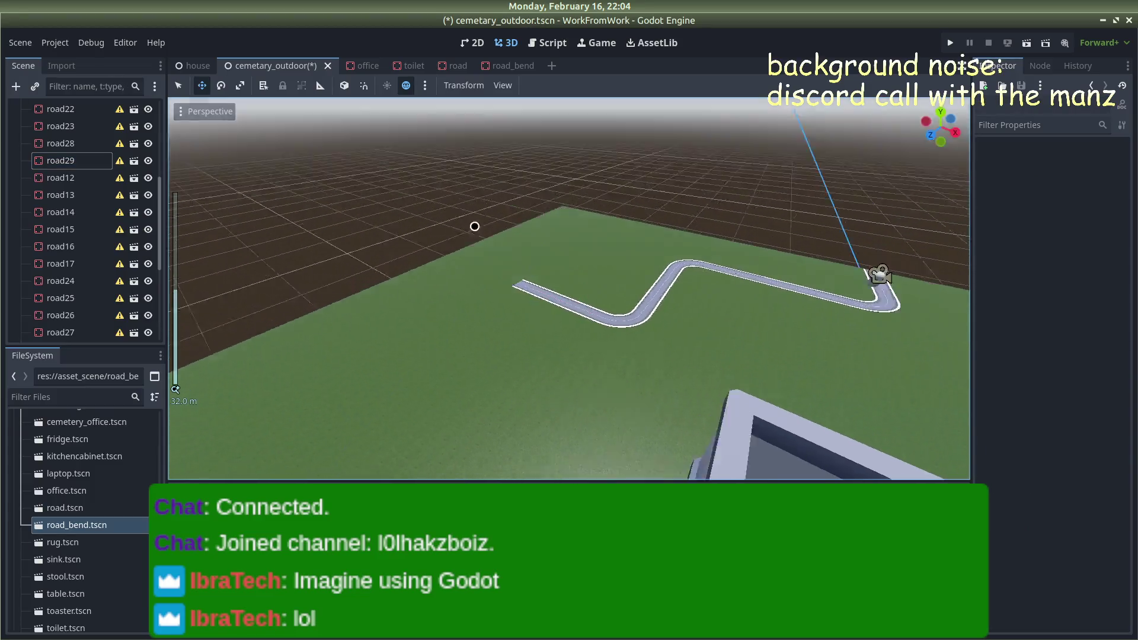
{"action": "mouse_move", "coordinate": [475, 227]}
{"action": "left_mouse_down"}
{"action": "mouse_move", "coordinate": [521, 249]}
{"action": "mouse_move", "coordinate": [663, 180]}
{"action": "mouse_move", "coordinate": [795, 183]}
{"action": "mouse_move", "coordinate": [521, 237]}
{"action": "mouse_move", "coordinate": [621, 284]}
{"action": "left_mouse_up"}
{"action": "scroll", "coordinate": [521, 237], "scroll_direction": "down", "scroll_amount": 5}
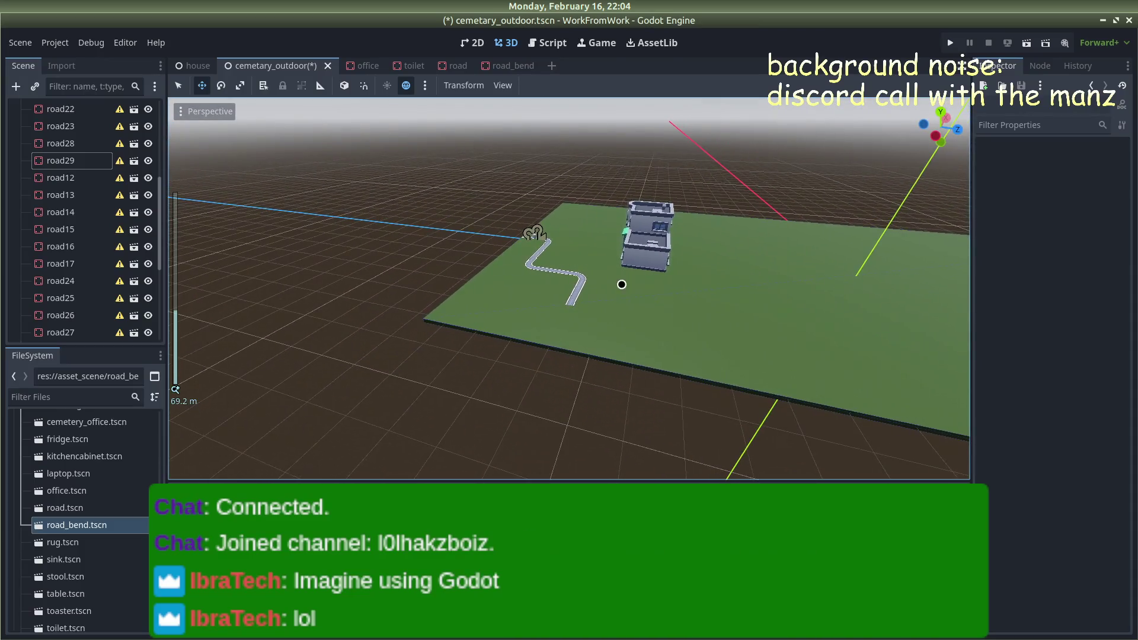
{"action": "scroll", "coordinate": [627, 183], "scroll_direction": "down", "scroll_amount": 4}
{"action": "mouse_move", "coordinate": [627, 183]}
{"action": "left_mouse_down"}
{"action": "mouse_move", "coordinate": [711, 247]}
{"action": "mouse_move", "coordinate": [467, 214]}
{"action": "mouse_move", "coordinate": [598, 182]}
{"action": "mouse_move", "coordinate": [648, 222]}
{"action": "left_mouse_up"}
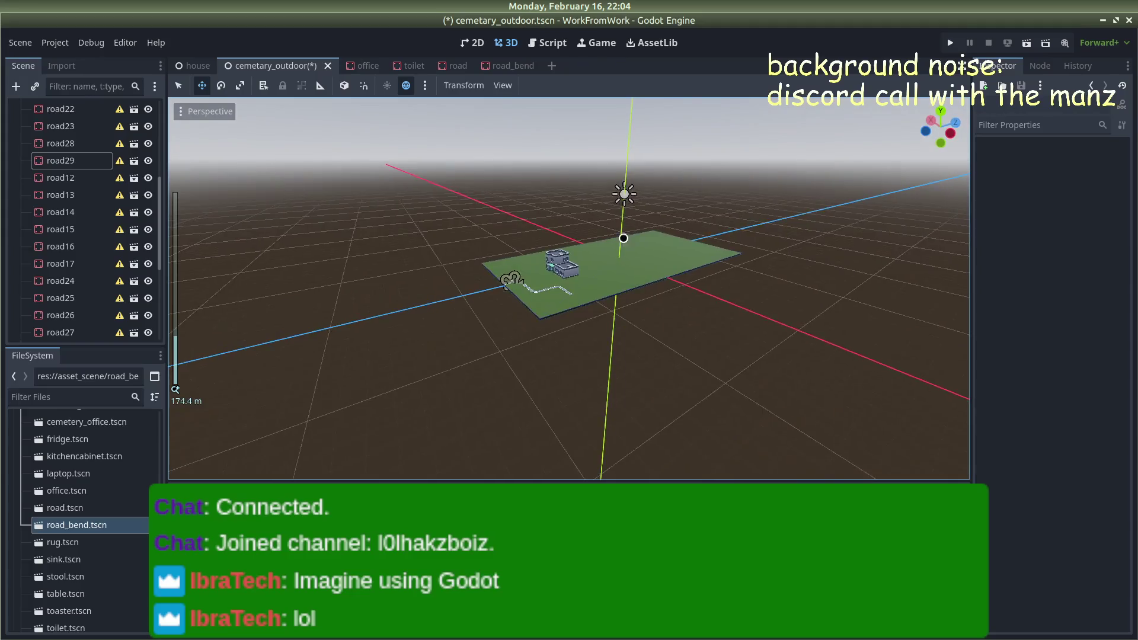
{"action": "scroll", "coordinate": [648, 221], "scroll_direction": "up", "scroll_amount": 5}
{"action": "key", "text": "ctrl+s"}
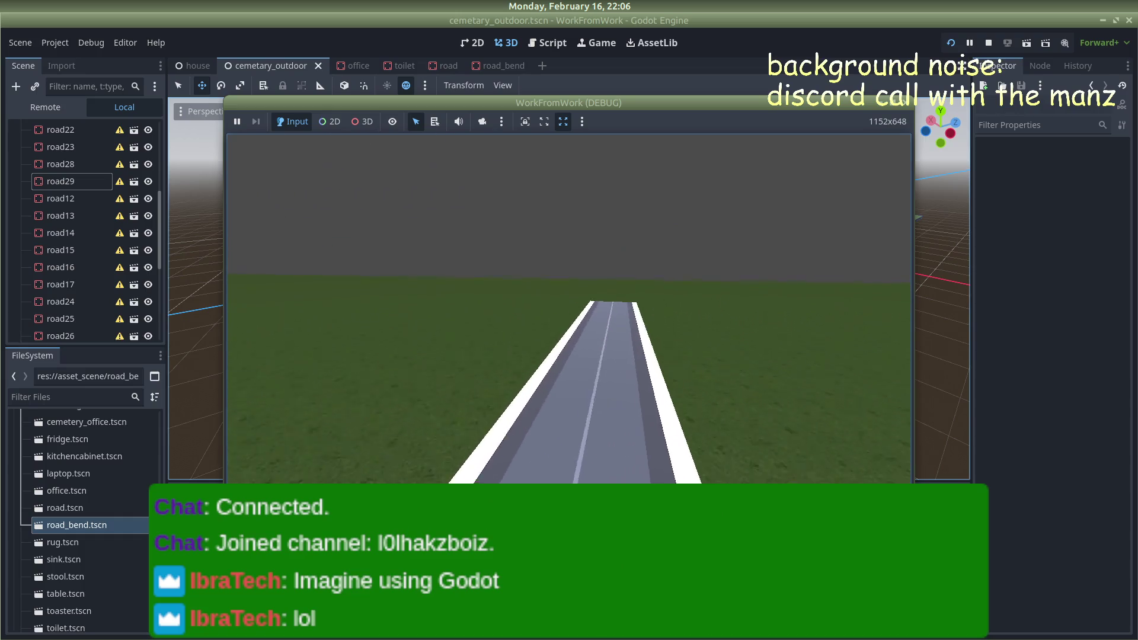
Stop the running WorkFromWork game
{"action": "left_click", "coordinate": [911, 101]}
{"action": "left_click", "coordinate": [905, 104]}
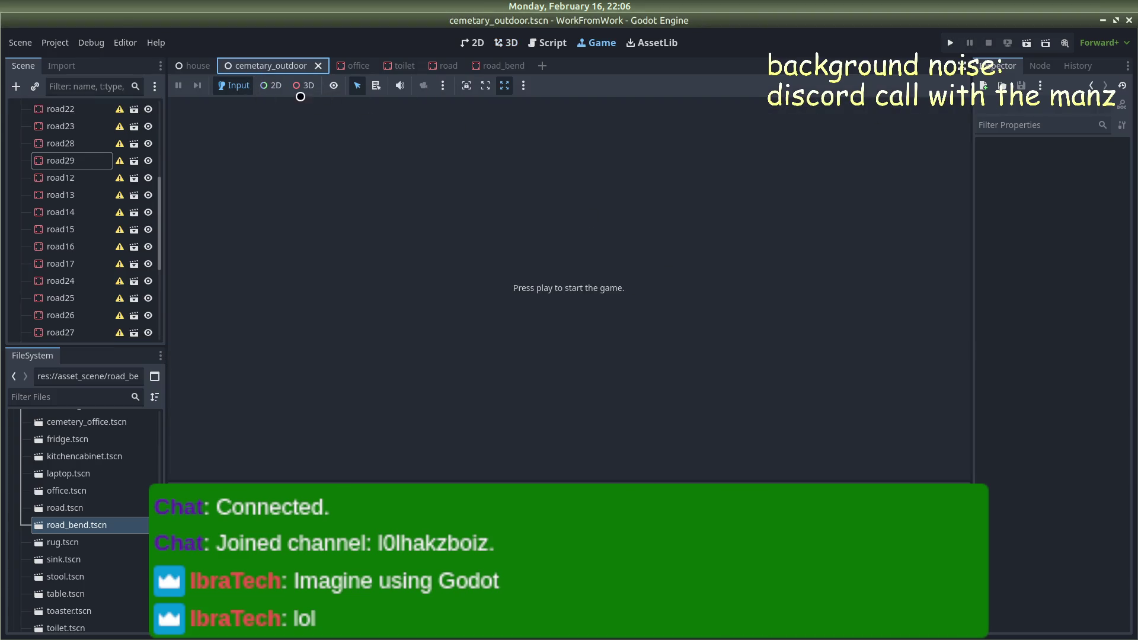
Close the cemetary_outdoor scene tab and restore the side docks
{"action": "key", "text": "ctrl+shift+F11"}
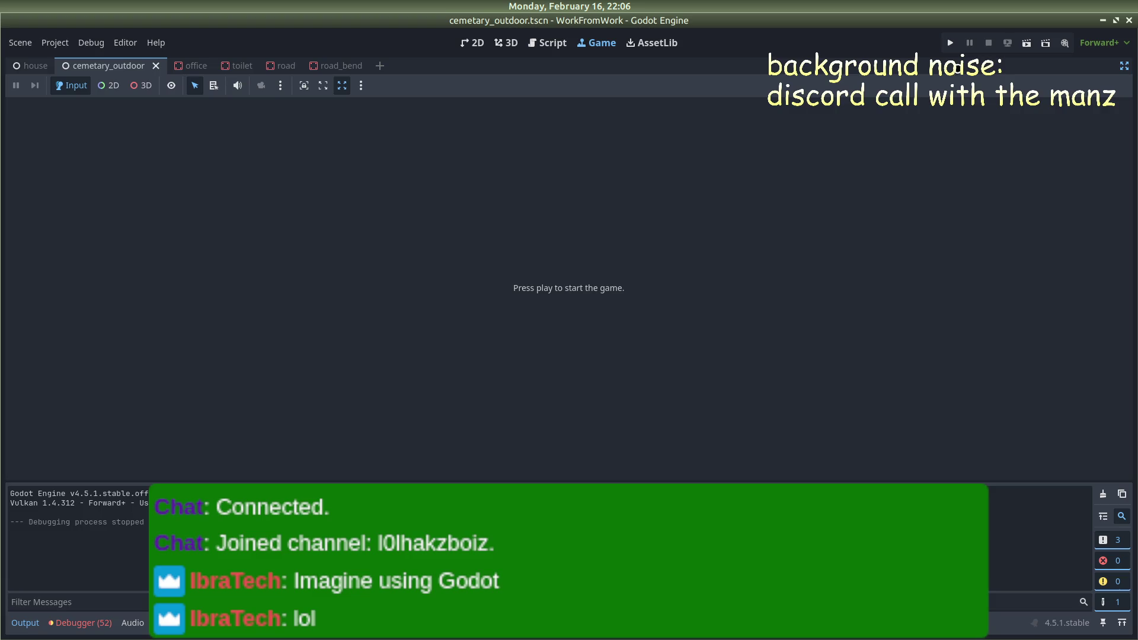
{"action": "middle_click", "coordinate": [134, 64]}
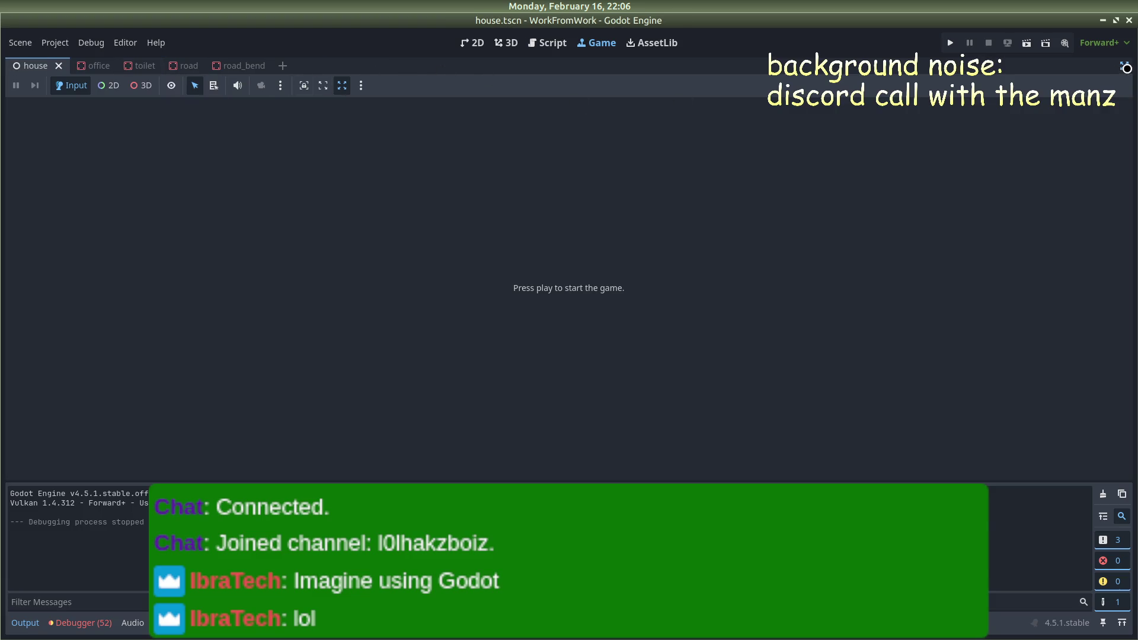
{"action": "left_click", "coordinate": [1126, 67]}
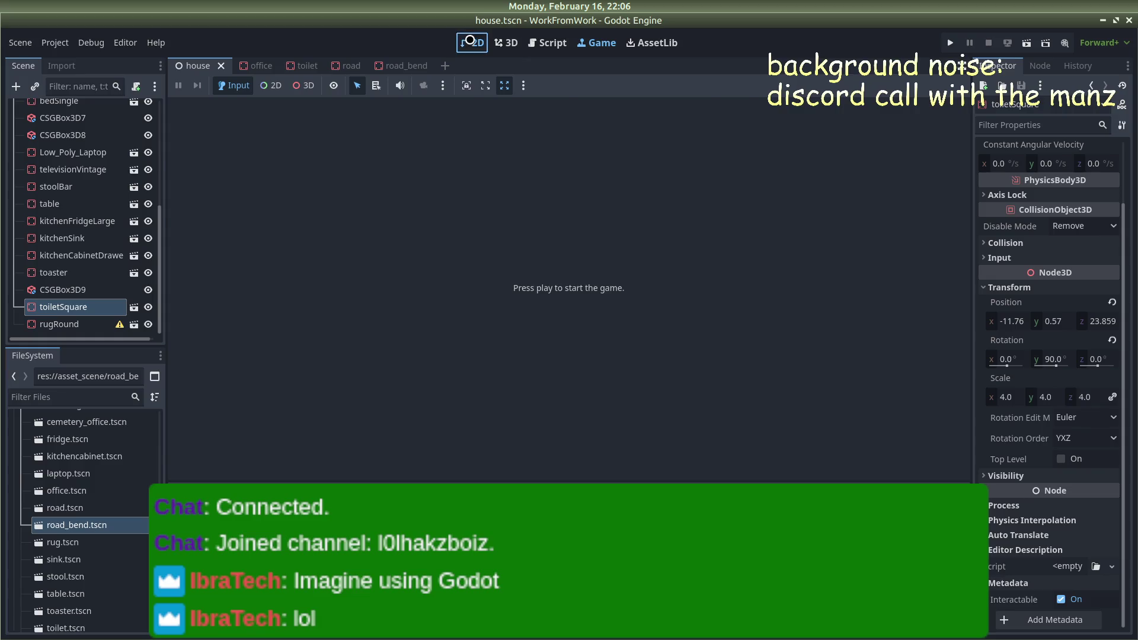
{"action": "left_click", "coordinate": [470, 42]}
Reopen cemetary_outdoor.tscn in the 3D view and select the last road piece
{"action": "scroll", "coordinate": [80, 474], "scroll_direction": "up", "scroll_amount": 3}
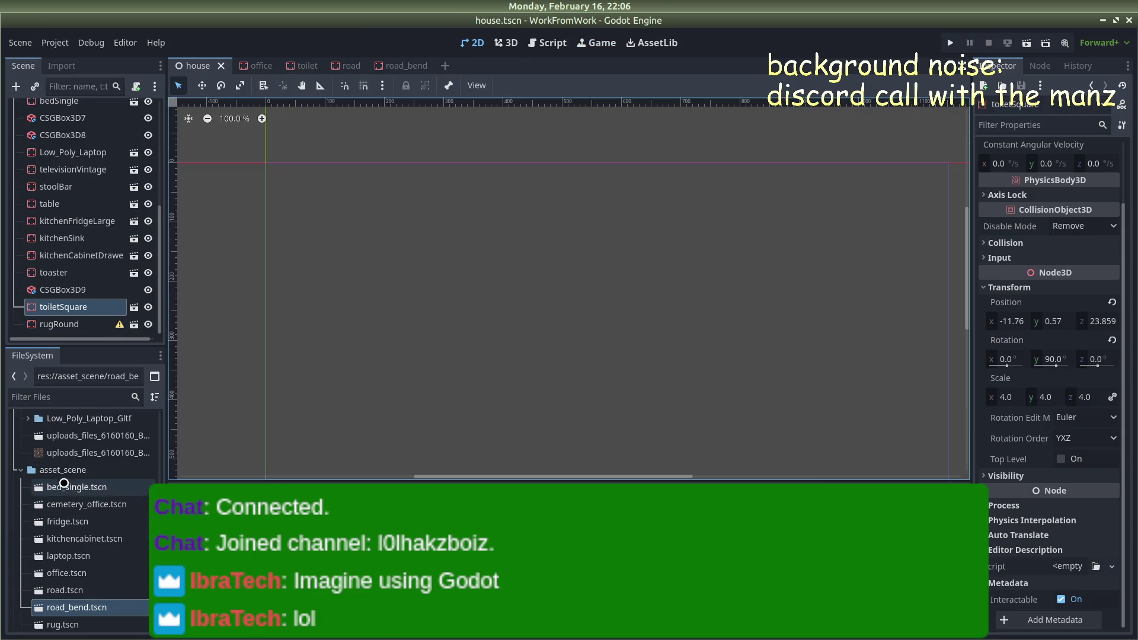
{"action": "scroll", "coordinate": [65, 482], "scroll_direction": "down", "scroll_amount": 5}
{"action": "double_click", "coordinate": [71, 502]}
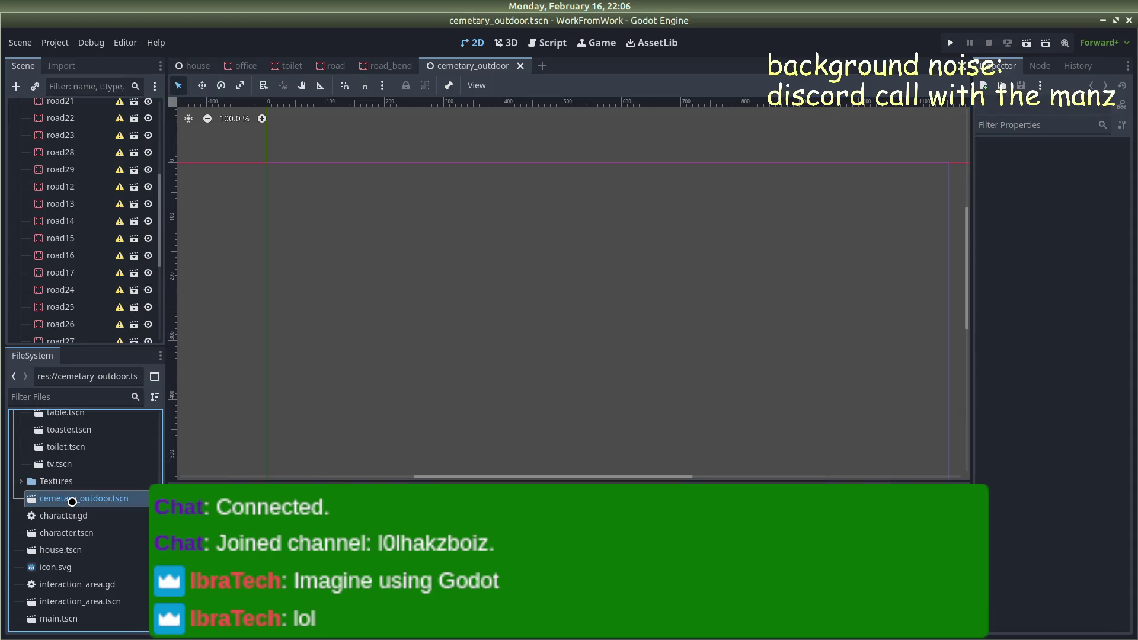
{"action": "scroll", "coordinate": [384, 225], "scroll_direction": "down", "scroll_amount": 4}
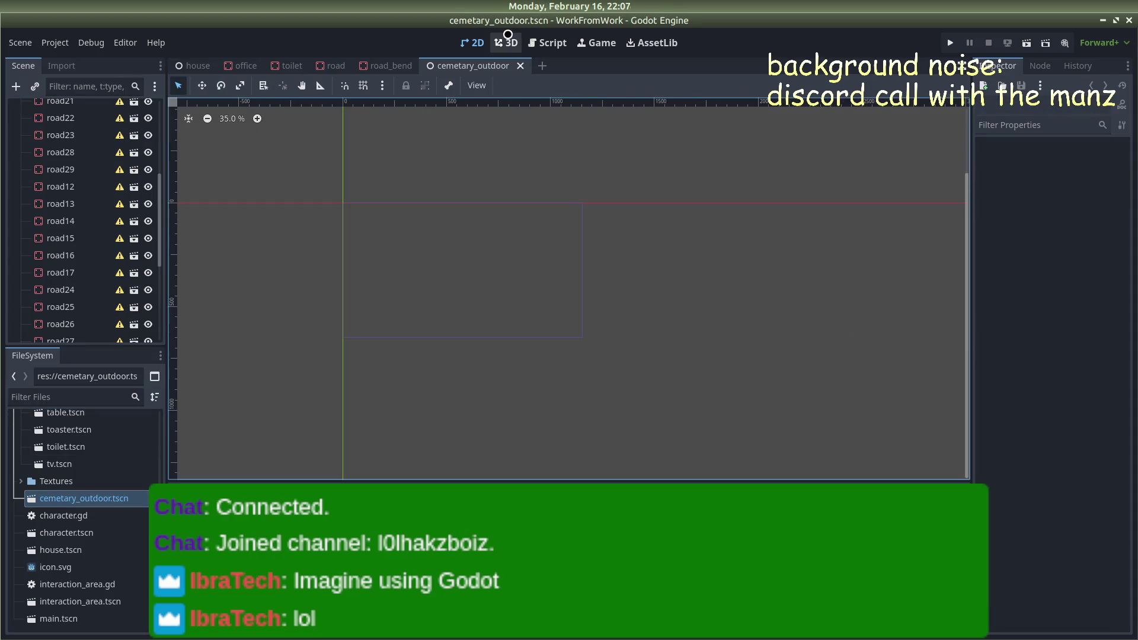
{"action": "left_click", "coordinate": [506, 43]}
{"action": "left_click", "coordinate": [587, 340]}
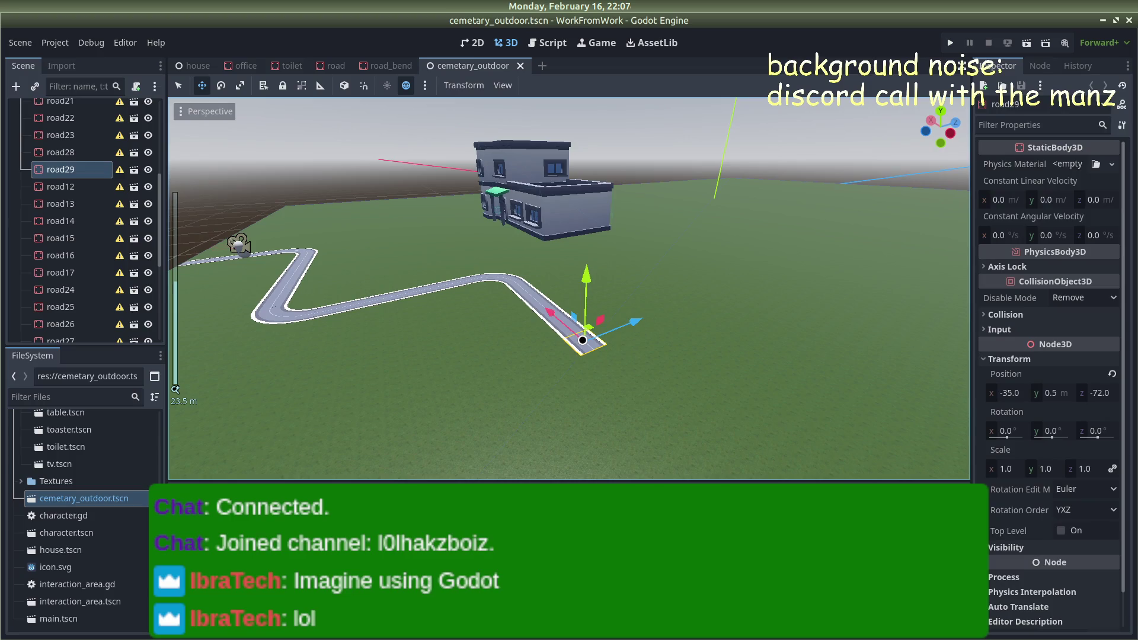
Delete the road29 piece at the road's end
{"action": "key", "text": "Delete"}
{"action": "left_click", "coordinate": [580, 337]}
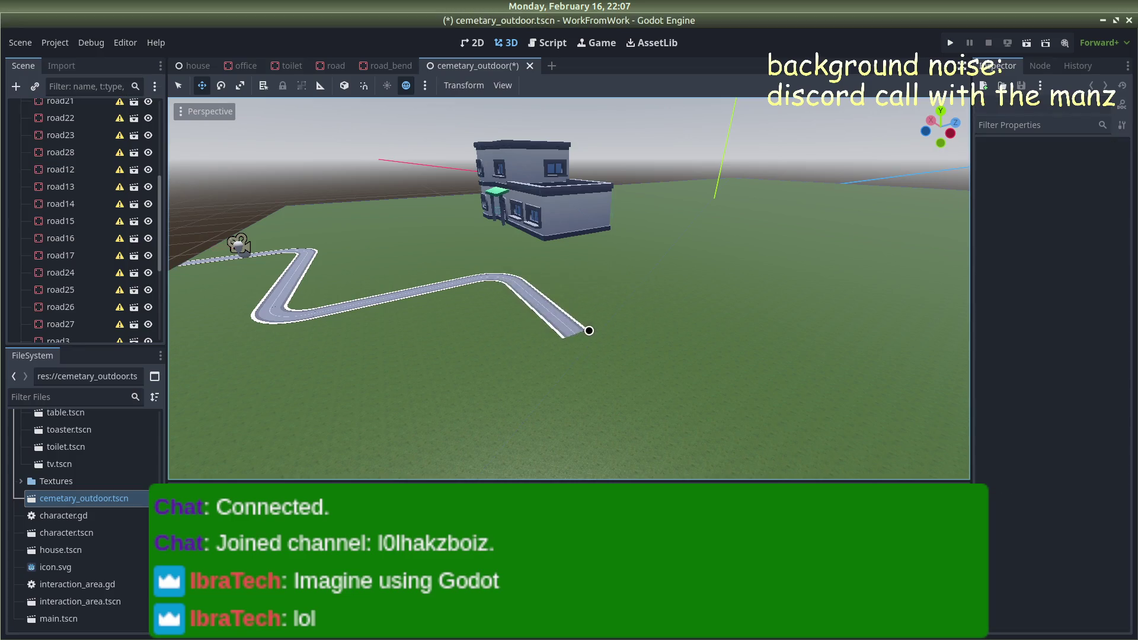
{"action": "scroll", "coordinate": [569, 326], "scroll_direction": "up", "scroll_amount": 4}
{"action": "scroll", "coordinate": [526, 313], "scroll_direction": "down", "scroll_amount": 5}
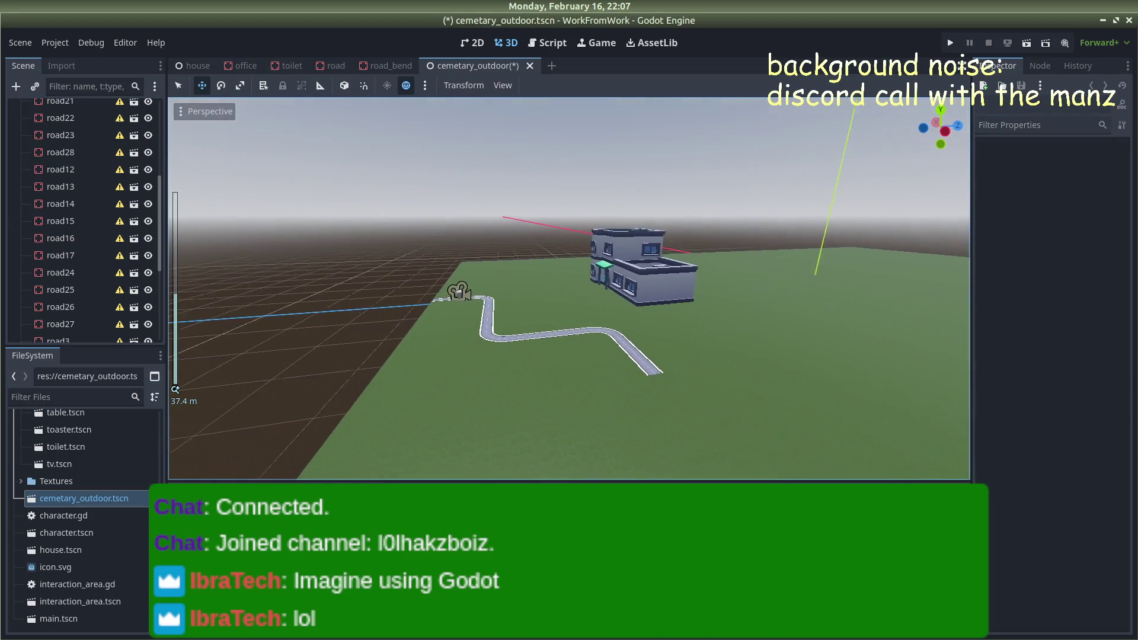
{"action": "scroll", "coordinate": [483, 308], "scroll_direction": "down", "scroll_amount": 5}
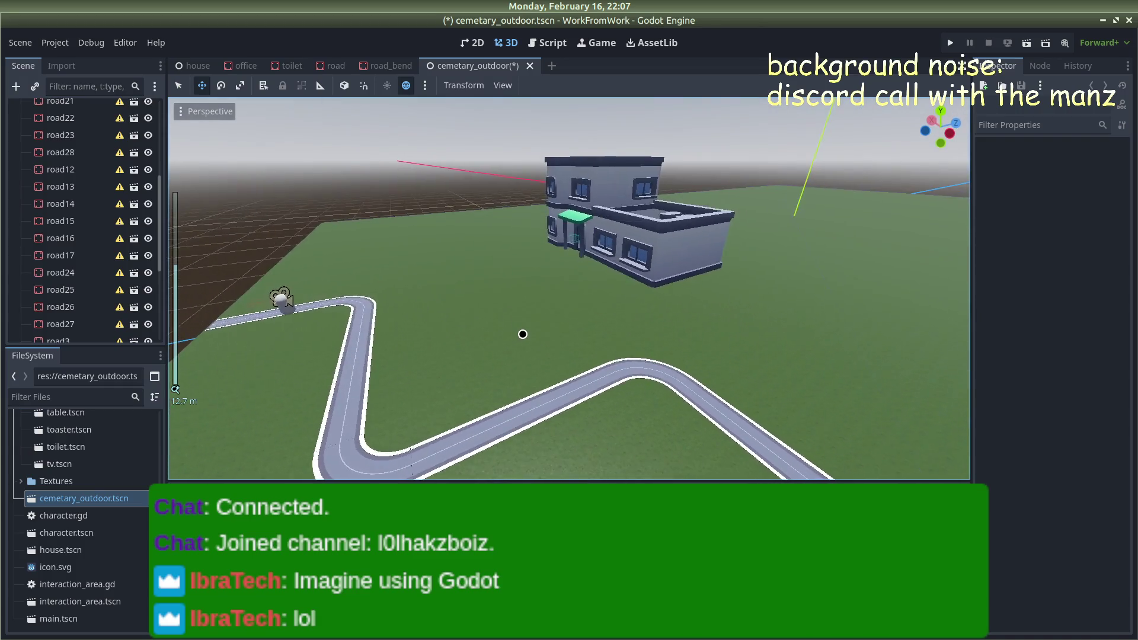
{"action": "scroll", "coordinate": [533, 335], "scroll_direction": "up", "scroll_amount": 5}
{"action": "scroll", "coordinate": [535, 334], "scroll_direction": "down", "scroll_amount": 5}
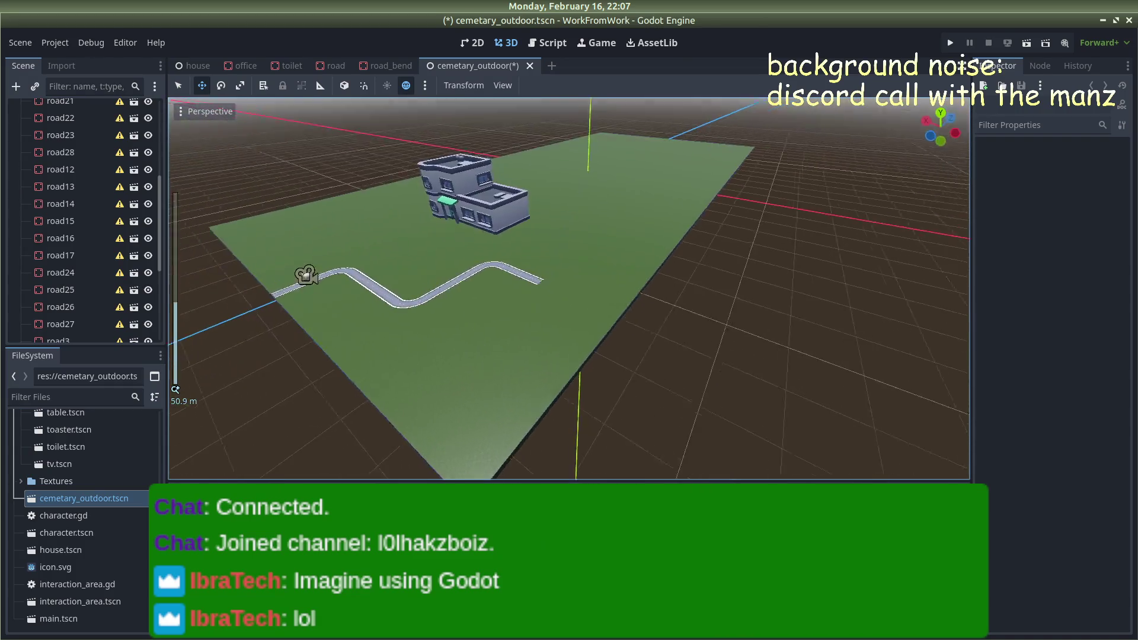
{"action": "scroll", "coordinate": [537, 320], "scroll_direction": "up", "scroll_amount": 5}
Delete road28 too, then scroll through the files
{"action": "left_click", "coordinate": [521, 287]}
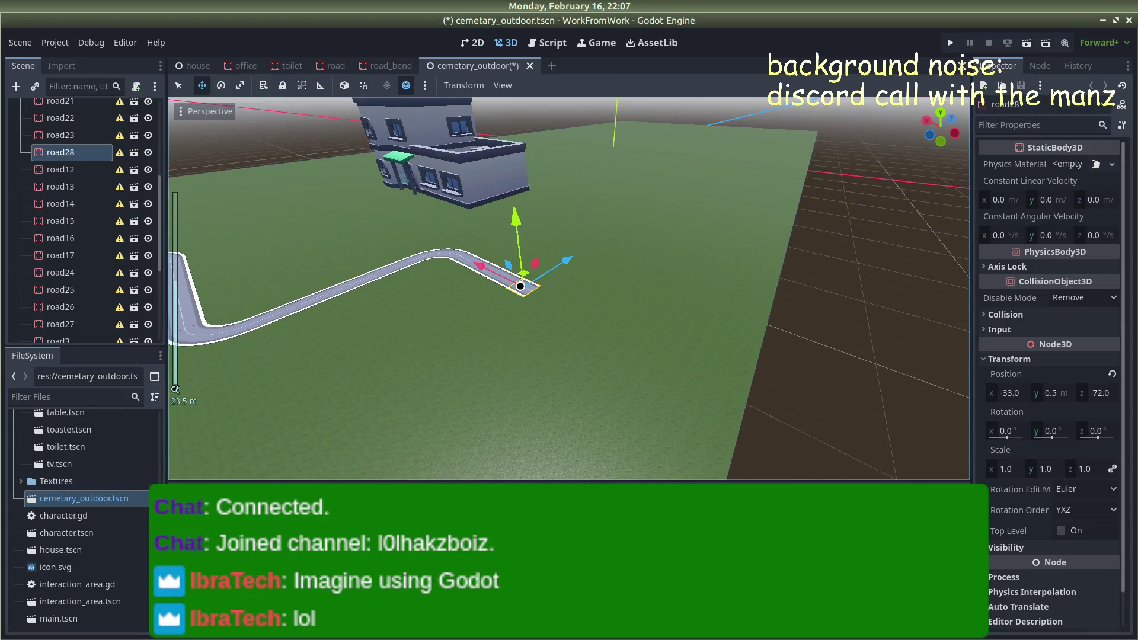
{"action": "key", "text": "Delete"}
{"action": "left_click", "coordinate": [598, 332]}
{"action": "scroll", "coordinate": [584, 323], "scroll_direction": "down", "scroll_amount": 5}
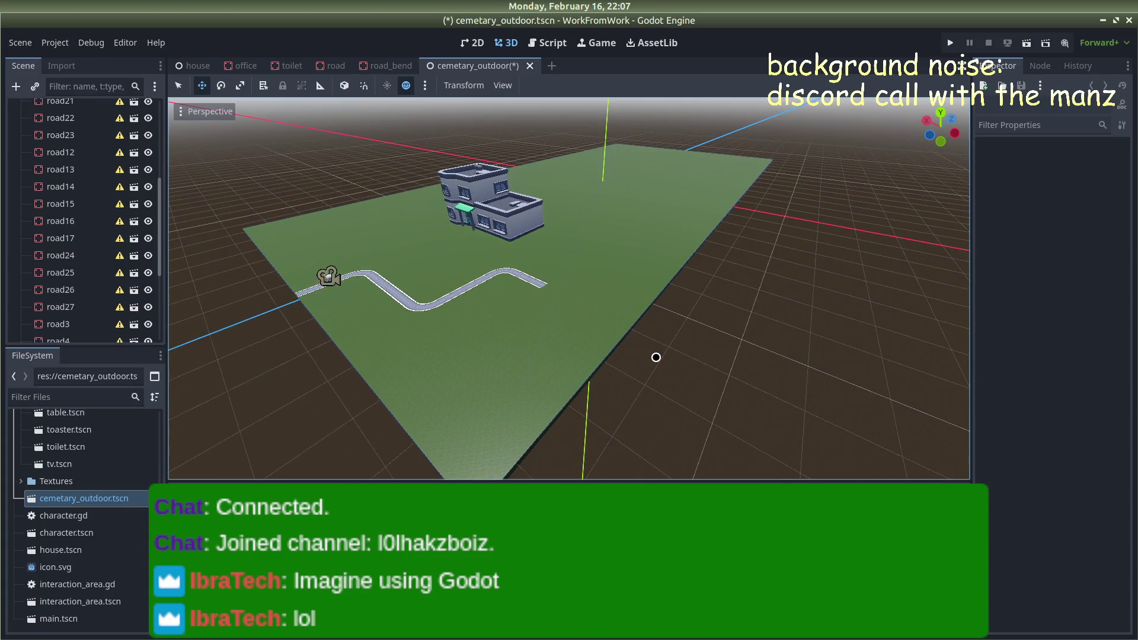
{"action": "scroll", "coordinate": [77, 495], "scroll_direction": "up", "scroll_amount": 10}
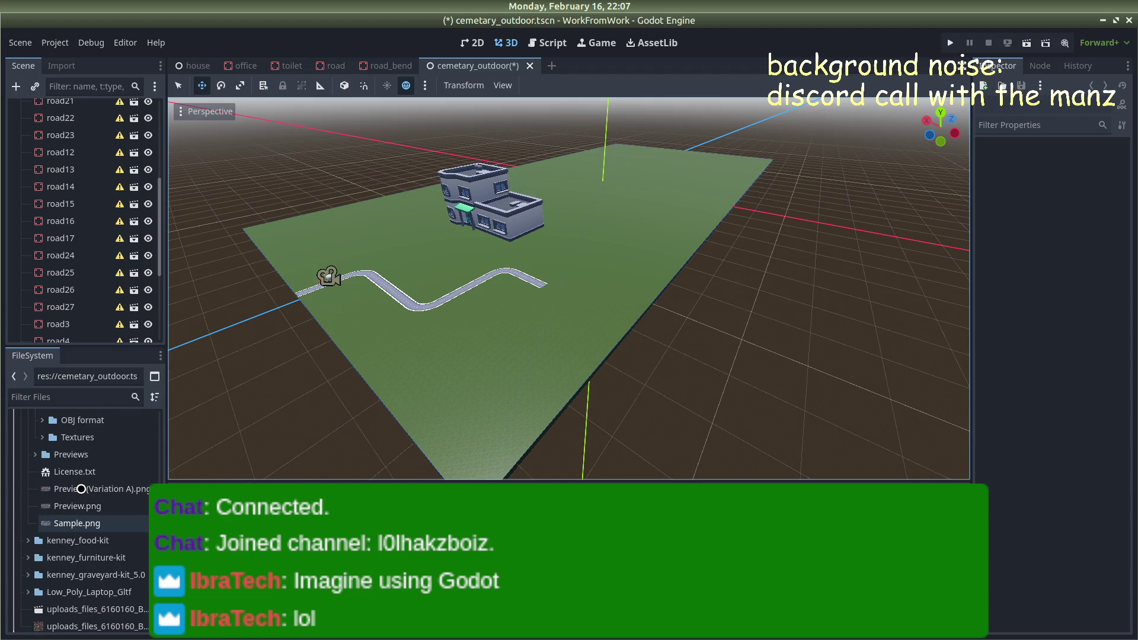
{"action": "scroll", "coordinate": [48, 483], "scroll_direction": "up", "scroll_amount": 10}
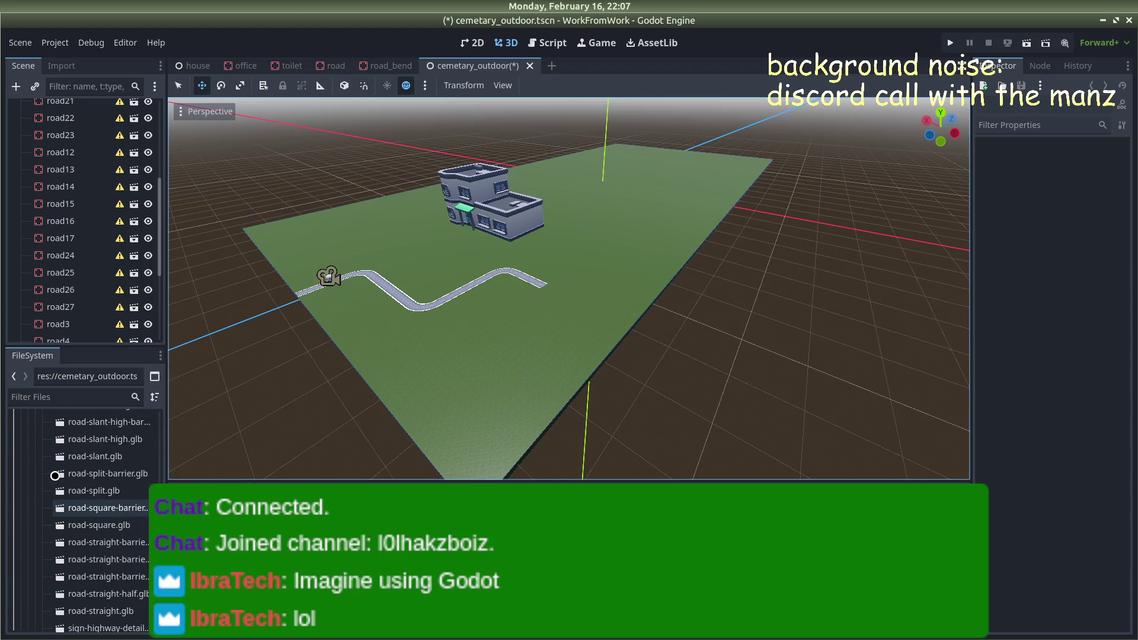
{"action": "scroll", "coordinate": [55, 475], "scroll_direction": "up", "scroll_amount": 15}
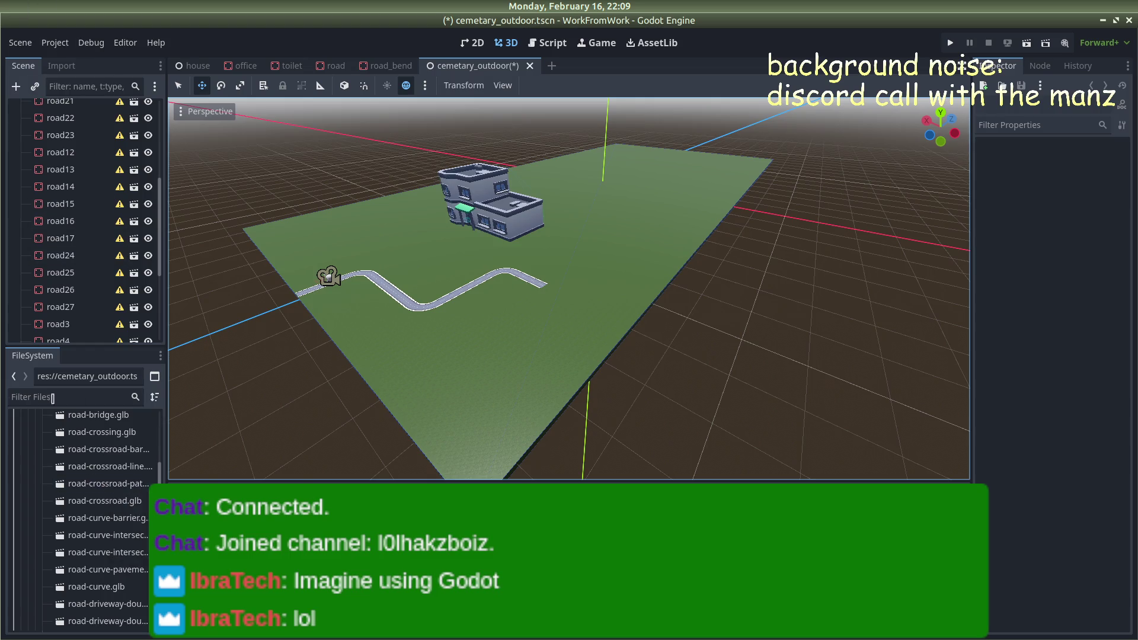
Launch the Proton shortcut and search ProtonDB for 'arc raiders'
{"action": "key", "text": "super"}
{"action": "type", "text": "prot"}
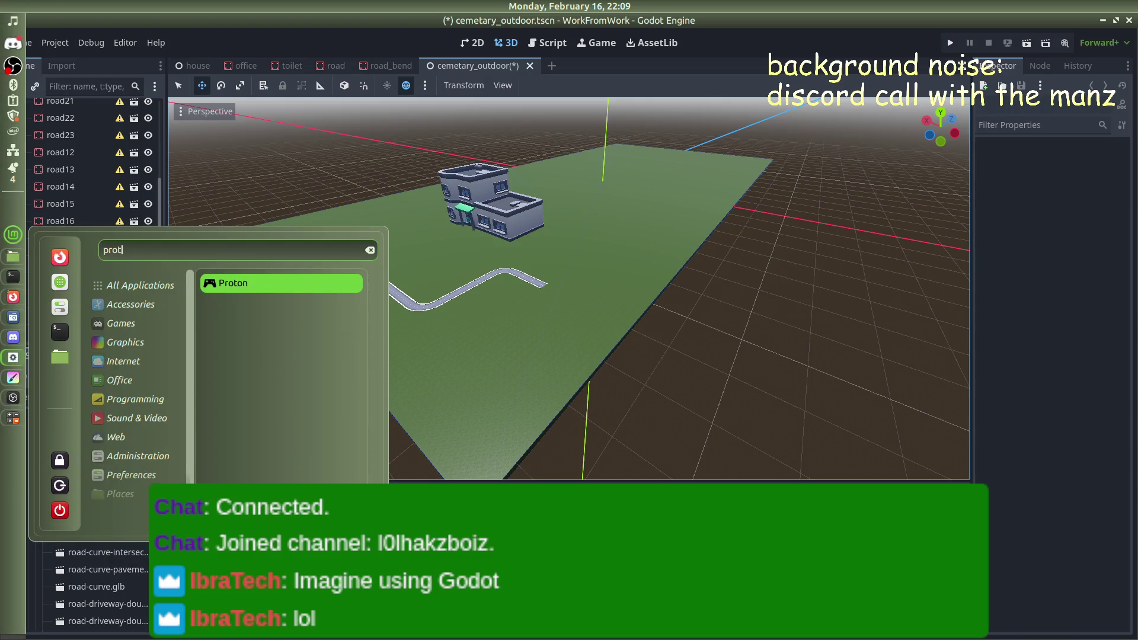
{"action": "key", "text": "Return"}
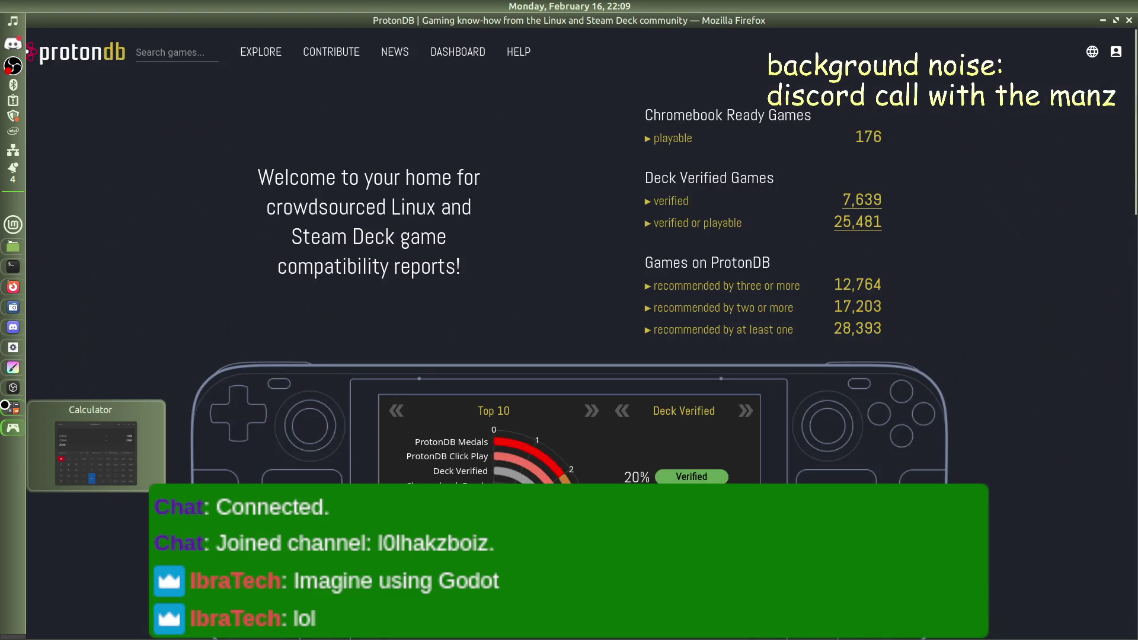
{"action": "left_click", "coordinate": [162, 54]}
{"action": "type", "text": "arc raiders"}
{"action": "key", "text": "Return"}
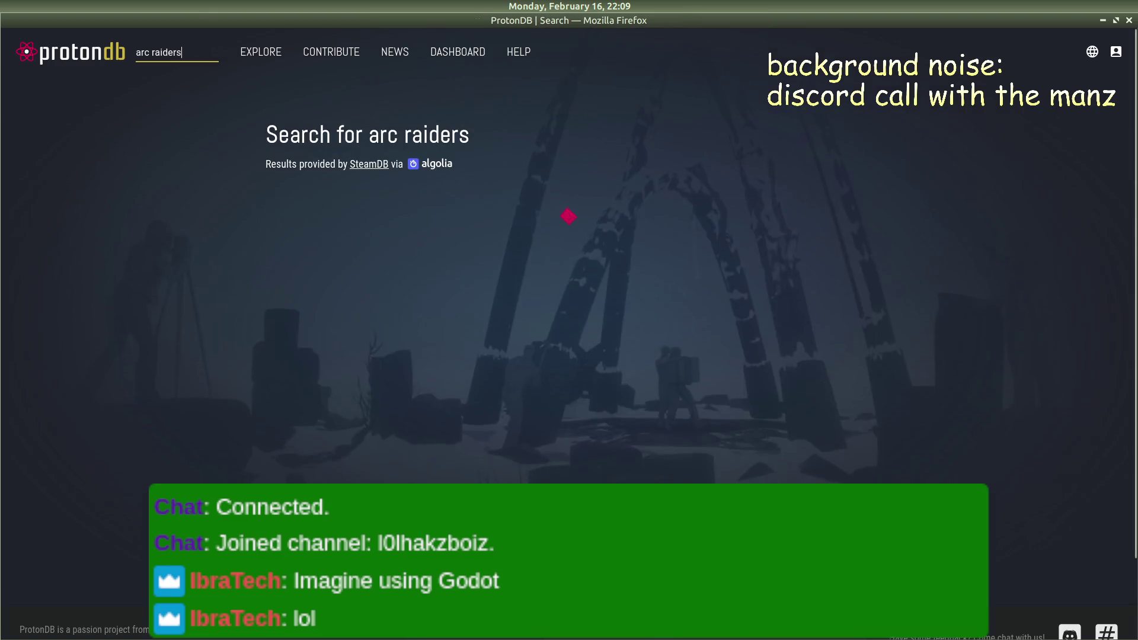
Check ARC Raiders' Platinum rating and close the browser window
{"action": "scroll", "coordinate": [622, 242], "scroll_direction": "down", "scroll_amount": 3}
{"action": "scroll", "coordinate": [628, 241], "scroll_direction": "up", "scroll_amount": 3}
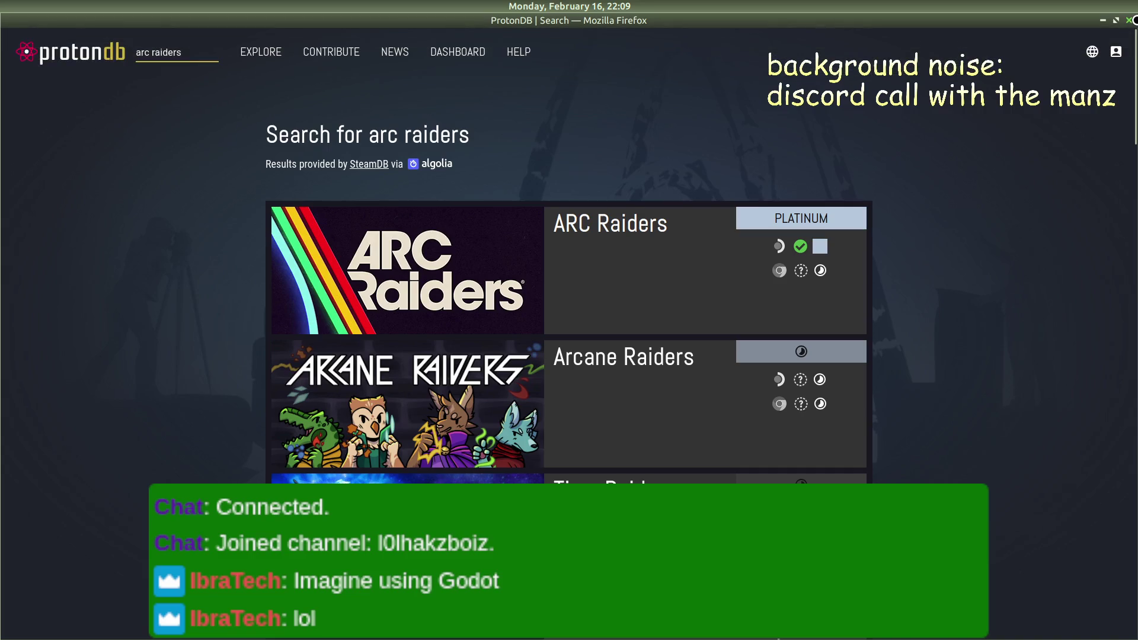
{"action": "left_click", "coordinate": [1118, 23]}
{"action": "scroll", "coordinate": [483, 372], "scroll_direction": "up", "scroll_amount": 5}
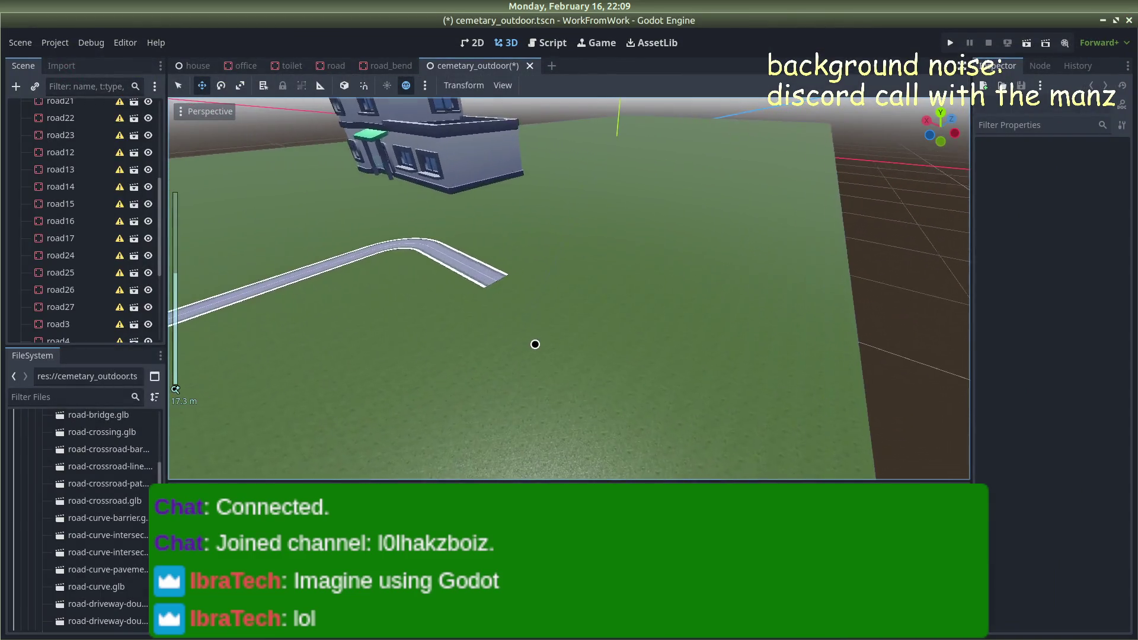
{"action": "mouse_move", "coordinate": [526, 255]}
{"action": "left_mouse_down"}
{"action": "mouse_move", "coordinate": [453, 229]}
{"action": "mouse_move", "coordinate": [522, 106]}
{"action": "left_mouse_up"}
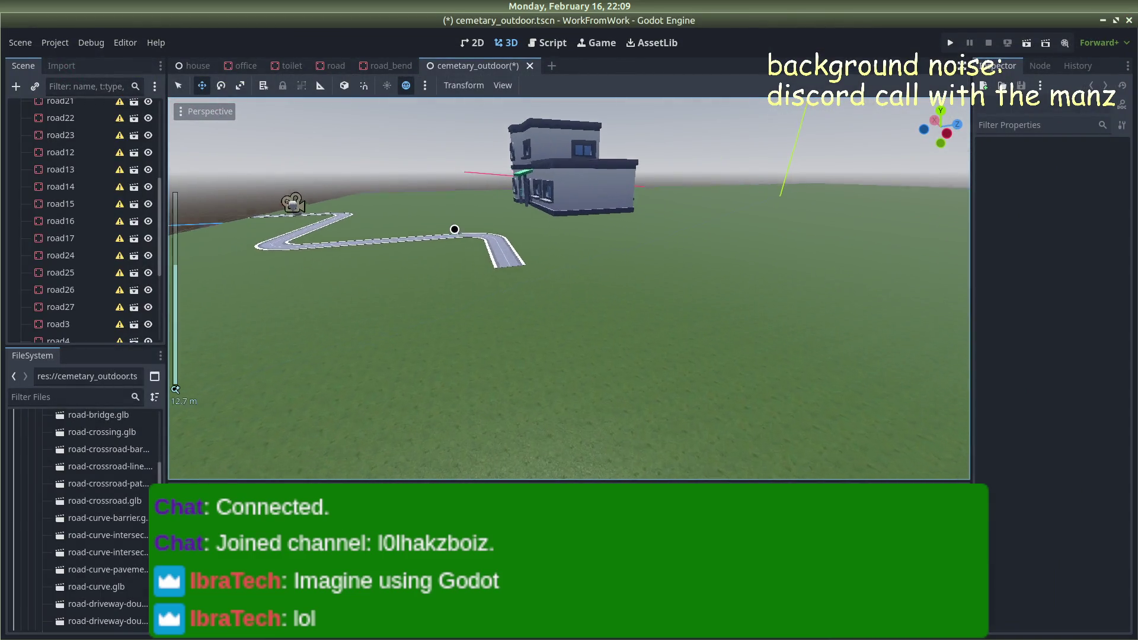
{"action": "scroll", "coordinate": [454, 229], "scroll_direction": "down", "scroll_amount": 5}
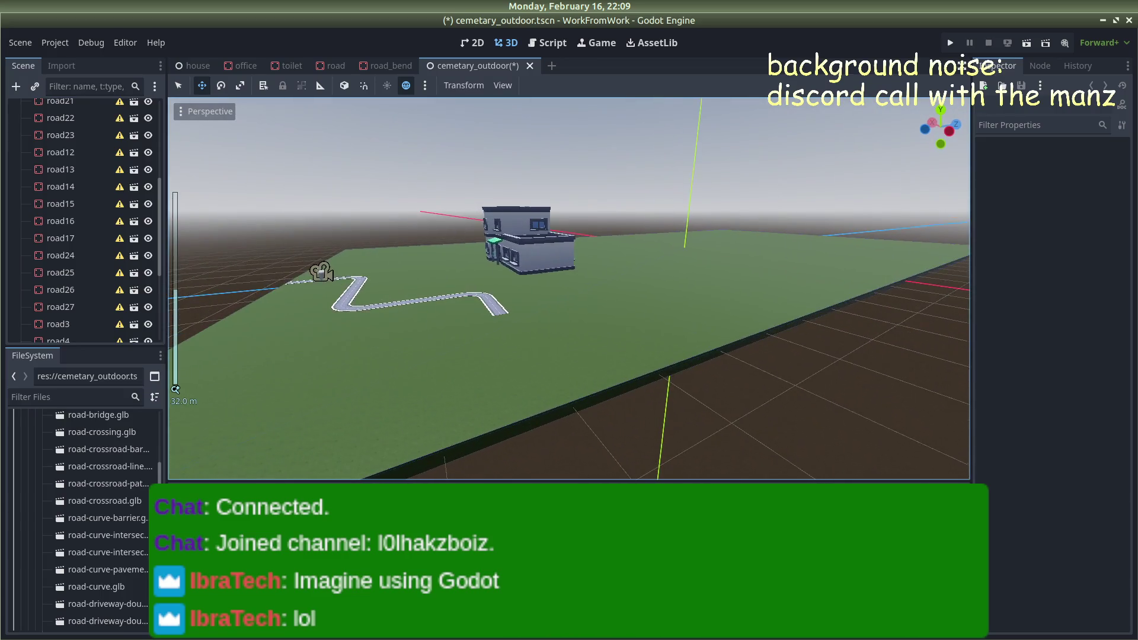
{"action": "mouse_move", "coordinate": [470, 218]}
{"action": "left_mouse_down"}
{"action": "mouse_move", "coordinate": [221, 254]}
{"action": "mouse_move", "coordinate": [388, 249]}
{"action": "mouse_move", "coordinate": [264, 194]}
{"action": "left_mouse_up"}
{"action": "scroll", "coordinate": [388, 249], "scroll_direction": "up", "scroll_amount": 3}
{"action": "mouse_move", "coordinate": [3, 196]}
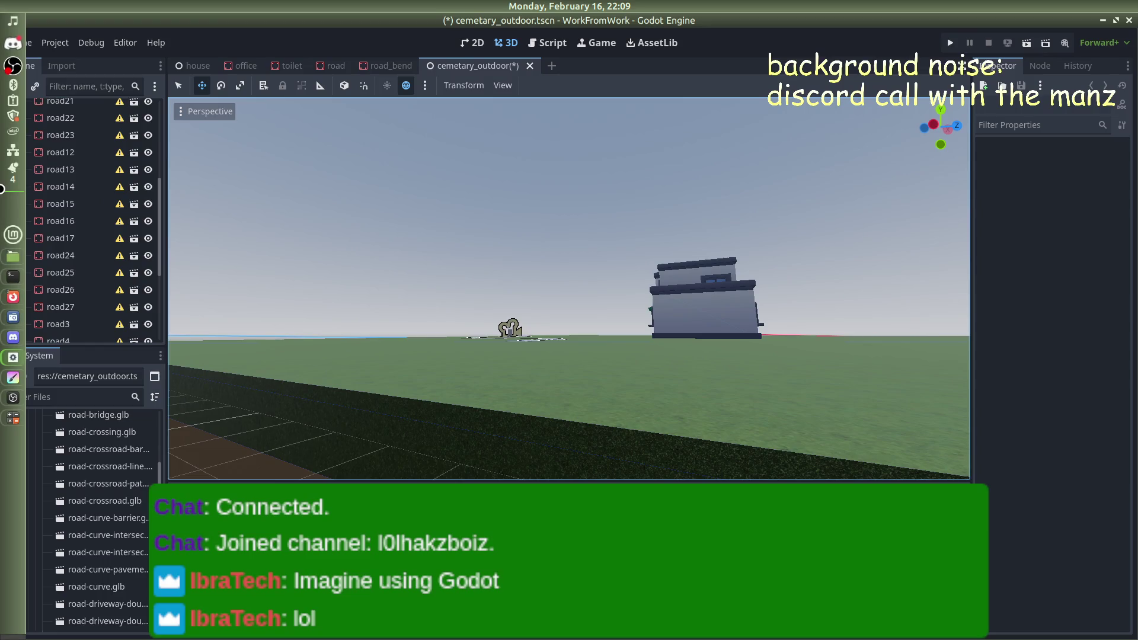
{"action": "left_click", "coordinate": [12, 171]}
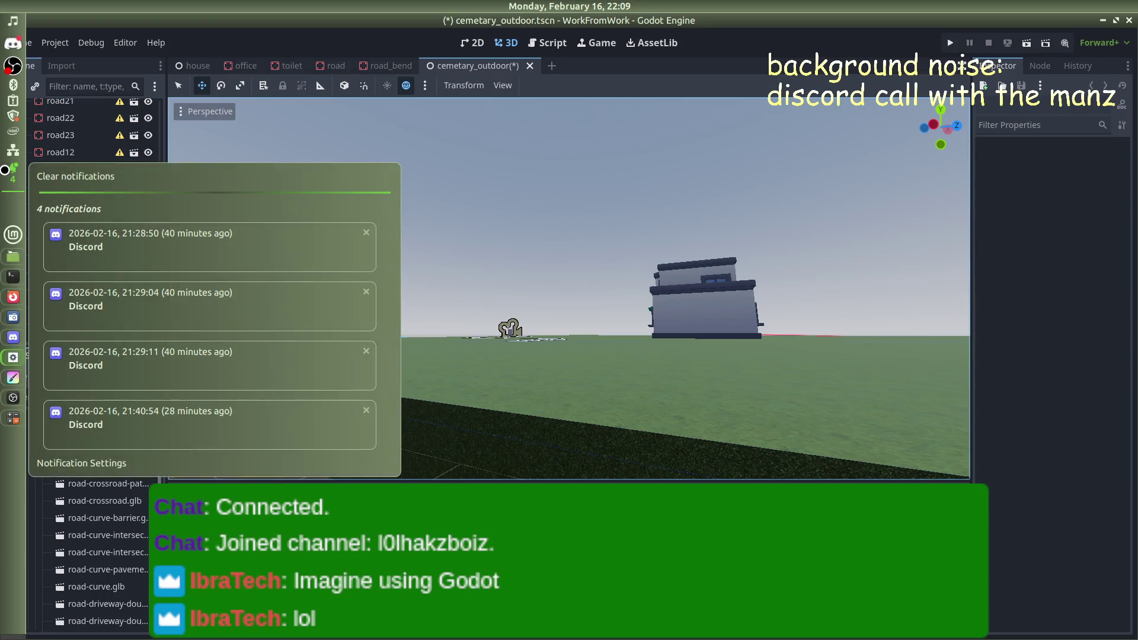
{"action": "left_click", "coordinate": [364, 236]}
{"action": "left_click", "coordinate": [277, 183]}
{"action": "scroll", "coordinate": [512, 336], "scroll_direction": "up", "scroll_amount": 3}
{"action": "mouse_move", "coordinate": [512, 335]}
{"action": "left_mouse_down"}
{"action": "mouse_move", "coordinate": [514, 364]}
{"action": "mouse_move", "coordinate": [510, 351]}
{"action": "mouse_move", "coordinate": [618, 390]}
{"action": "mouse_move", "coordinate": [561, 346]}
{"action": "mouse_move", "coordinate": [564, 332]}
{"action": "mouse_move", "coordinate": [503, 302]}
{"action": "mouse_move", "coordinate": [642, 338]}
{"action": "mouse_move", "coordinate": [657, 329]}
{"action": "mouse_move", "coordinate": [658, 297]}
{"action": "left_mouse_up"}
{"action": "scroll", "coordinate": [564, 332], "scroll_direction": "down", "scroll_amount": 3}
{"action": "scroll", "coordinate": [553, 322], "scroll_direction": "up", "scroll_amount": 3}
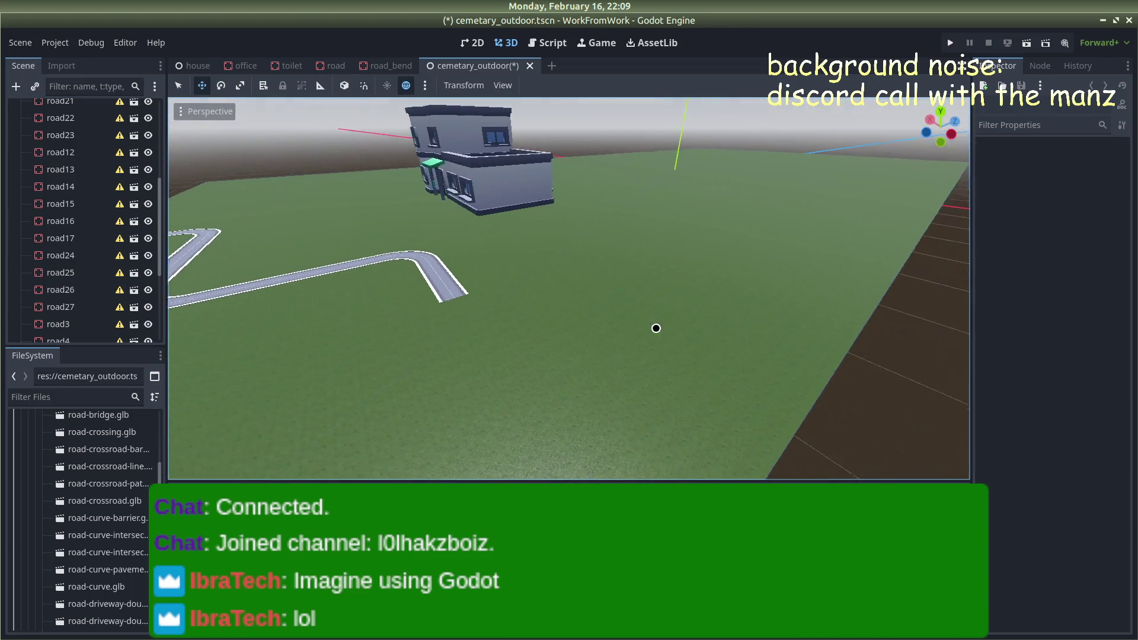
{"action": "scroll", "coordinate": [656, 329], "scroll_direction": "down", "scroll_amount": 3}
{"action": "scroll", "coordinate": [658, 297], "scroll_direction": "down", "scroll_amount": 3}
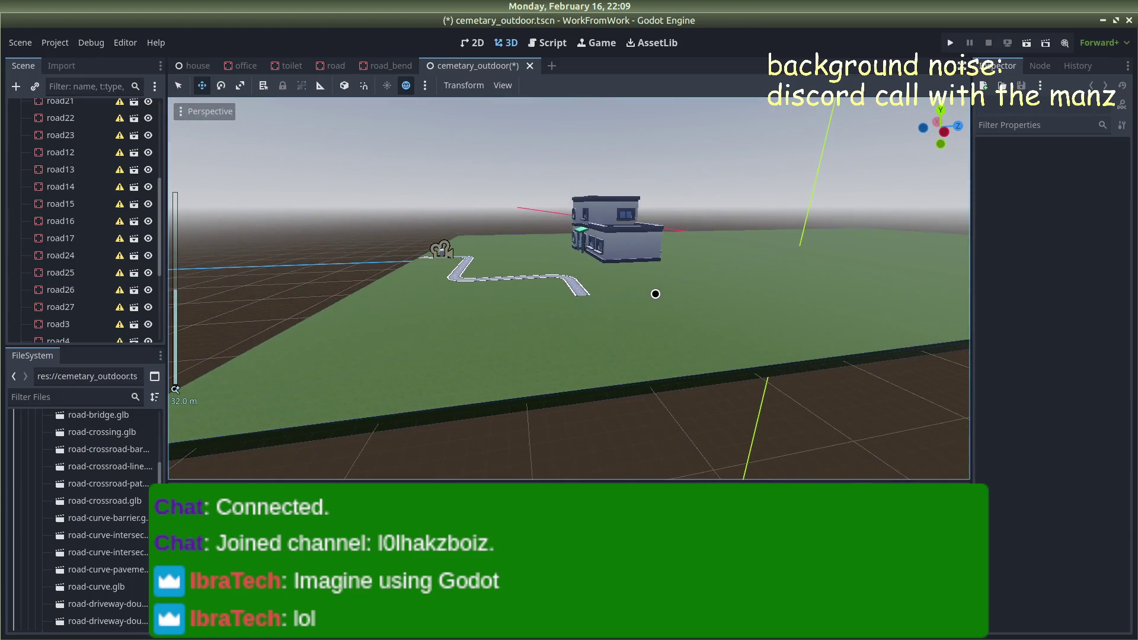
{"action": "scroll", "coordinate": [655, 295], "scroll_direction": "up", "scroll_amount": 2}
{"action": "scroll", "coordinate": [658, 287], "scroll_direction": "up", "scroll_amount": 2}
{"action": "mouse_move", "coordinate": [663, 286]}
{"action": "left_mouse_down"}
{"action": "mouse_move", "coordinate": [607, 157]}
{"action": "mouse_move", "coordinate": [666, 234]}
{"action": "mouse_move", "coordinate": [729, 229]}
{"action": "mouse_move", "coordinate": [734, 185]}
{"action": "mouse_move", "coordinate": [719, 172]}
{"action": "left_mouse_up"}
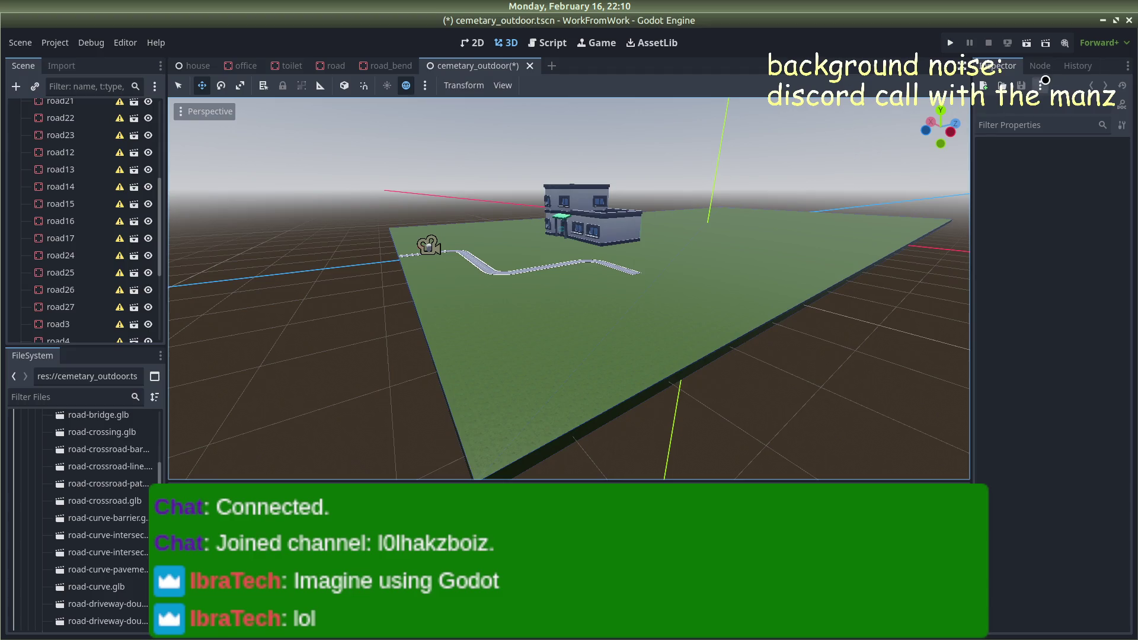
{"action": "scroll", "coordinate": [689, 227], "scroll_direction": "up", "scroll_amount": 4}
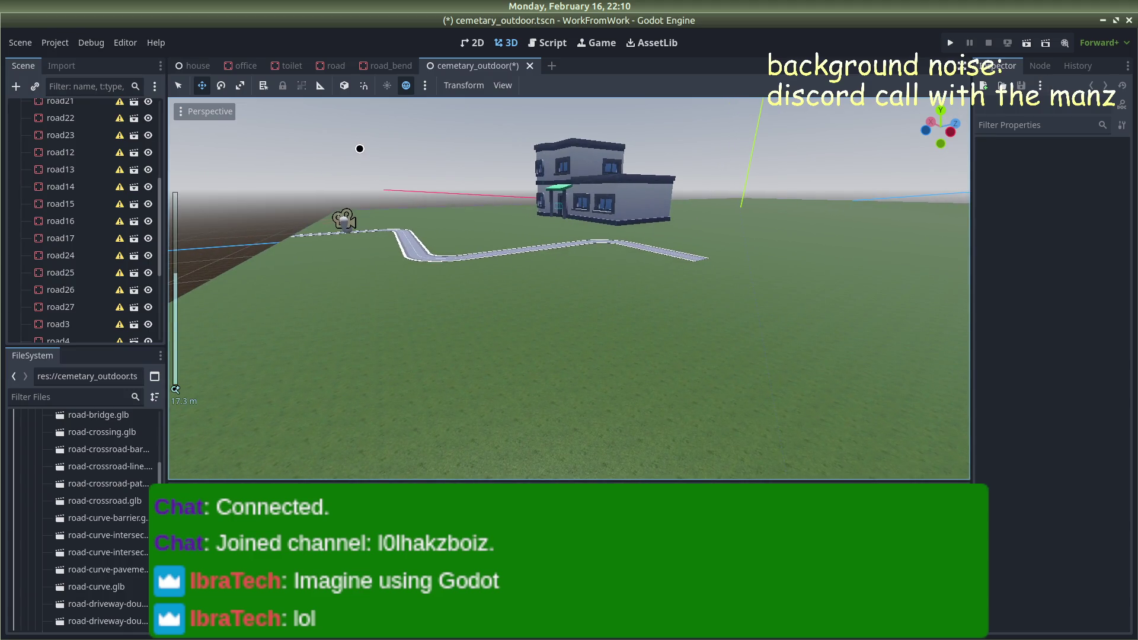
{"action": "scroll", "coordinate": [382, 173], "scroll_direction": "down", "scroll_amount": 8}
{"action": "scroll", "coordinate": [493, 191], "scroll_direction": "up", "scroll_amount": 5}
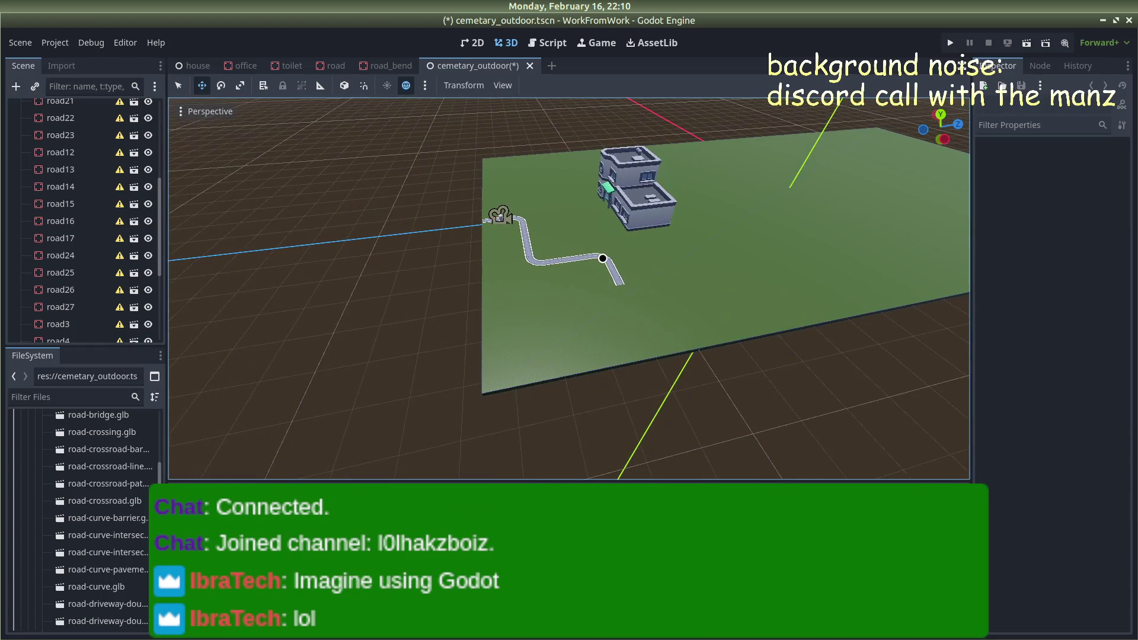
{"action": "scroll", "coordinate": [602, 258], "scroll_direction": "up", "scroll_amount": 4}
{"action": "scroll", "coordinate": [602, 259], "scroll_direction": "up", "scroll_amount": 6}
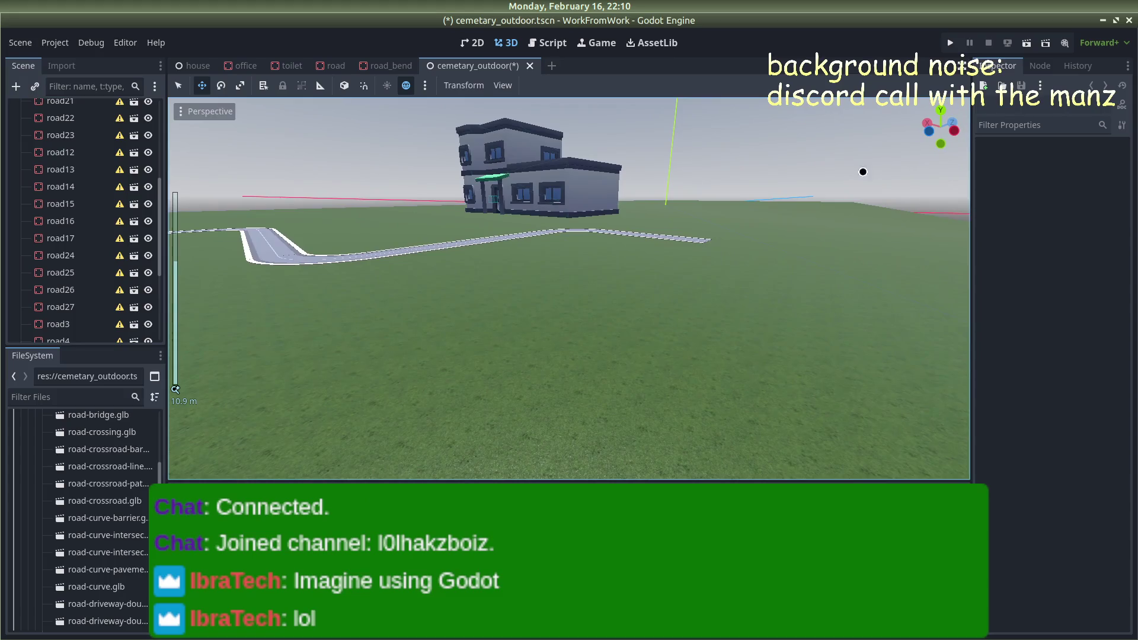
{"action": "scroll", "coordinate": [863, 172], "scroll_direction": "down", "scroll_amount": 8}
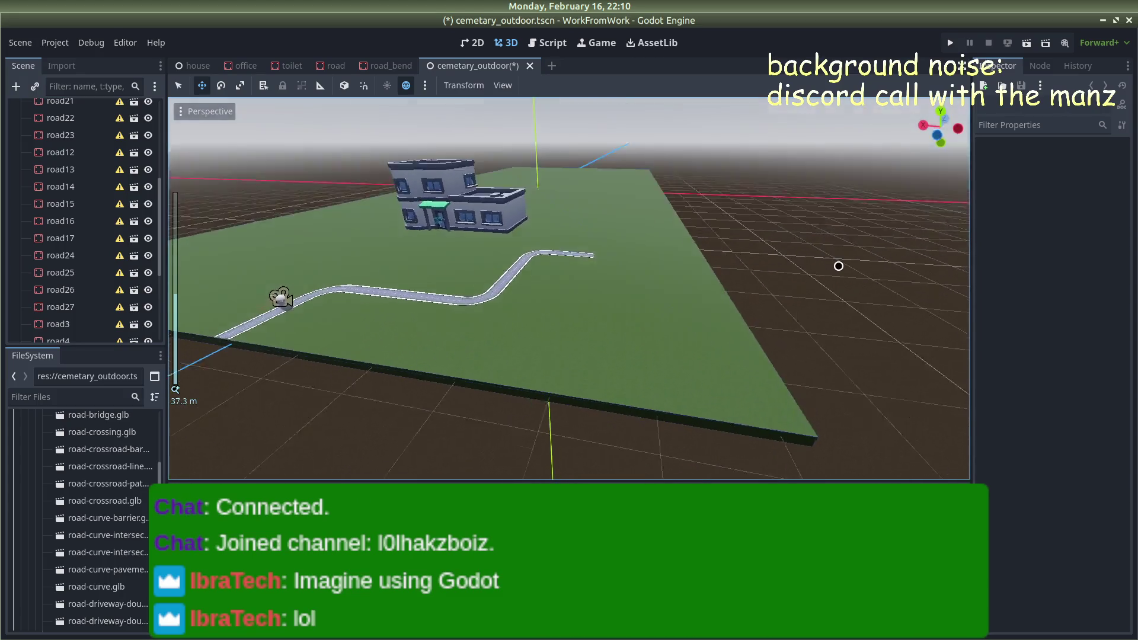
{"action": "mouse_move", "coordinate": [839, 266]}
{"action": "left_mouse_down"}
{"action": "mouse_move", "coordinate": [863, 264]}
{"action": "mouse_move", "coordinate": [851, 285]}
{"action": "left_mouse_up"}
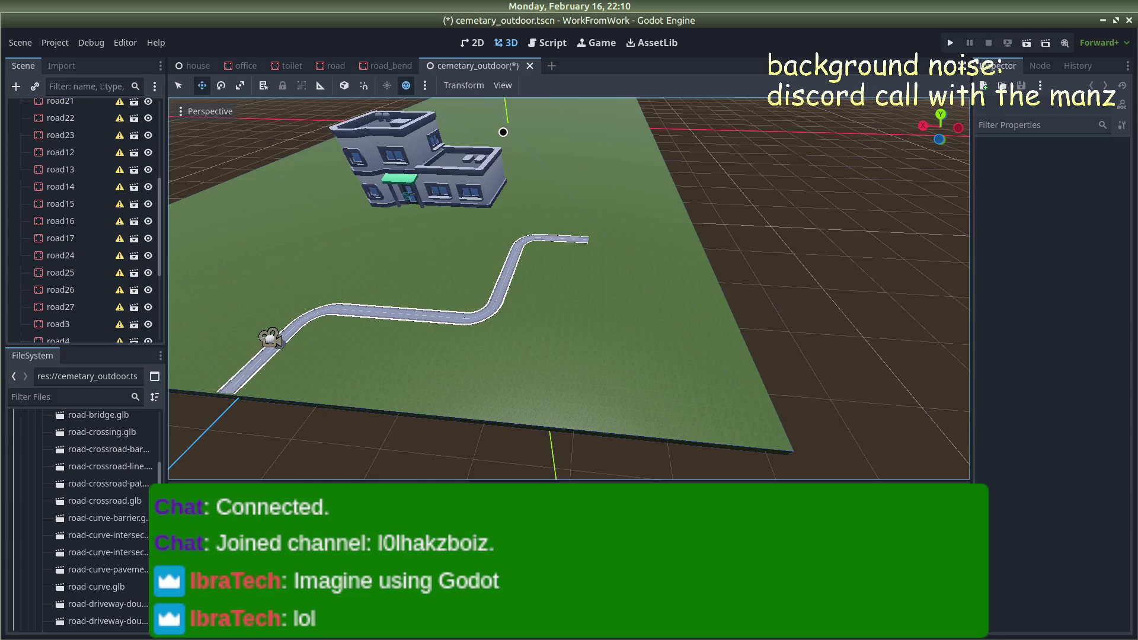
{"action": "scroll", "coordinate": [471, 199], "scroll_direction": "up", "scroll_amount": 3}
{"action": "scroll", "coordinate": [482, 213], "scroll_direction": "down", "scroll_amount": 5}
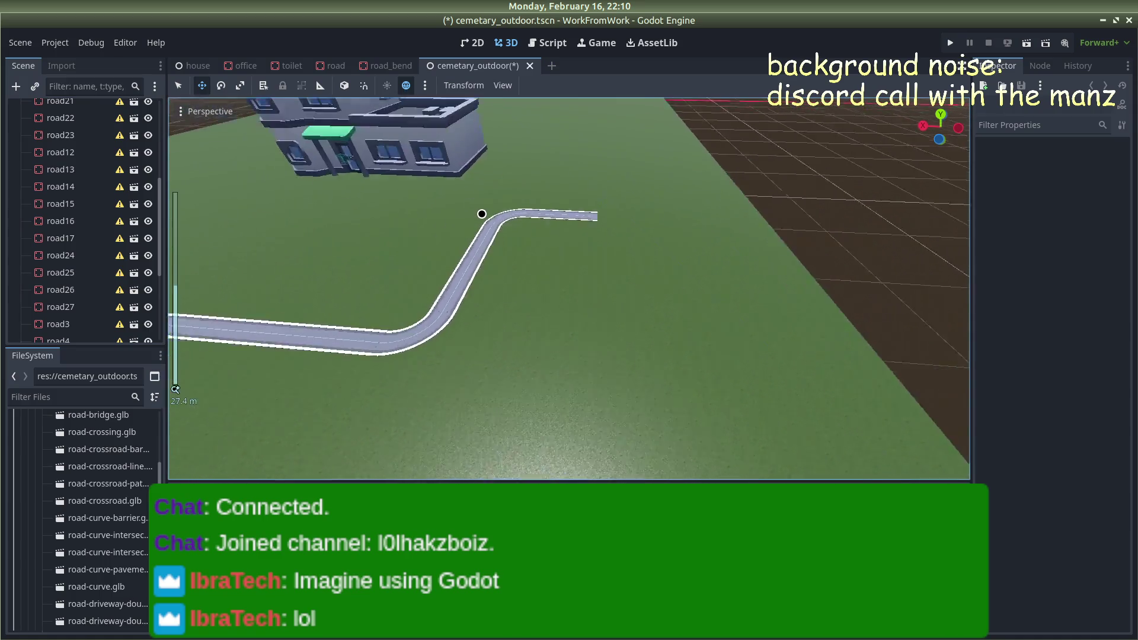
{"action": "scroll", "coordinate": [544, 170], "scroll_direction": "up", "scroll_amount": 2}
{"action": "scroll", "coordinate": [544, 170], "scroll_direction": "down", "scroll_amount": 4}
{"action": "scroll", "coordinate": [544, 171], "scroll_direction": "up", "scroll_amount": 2}
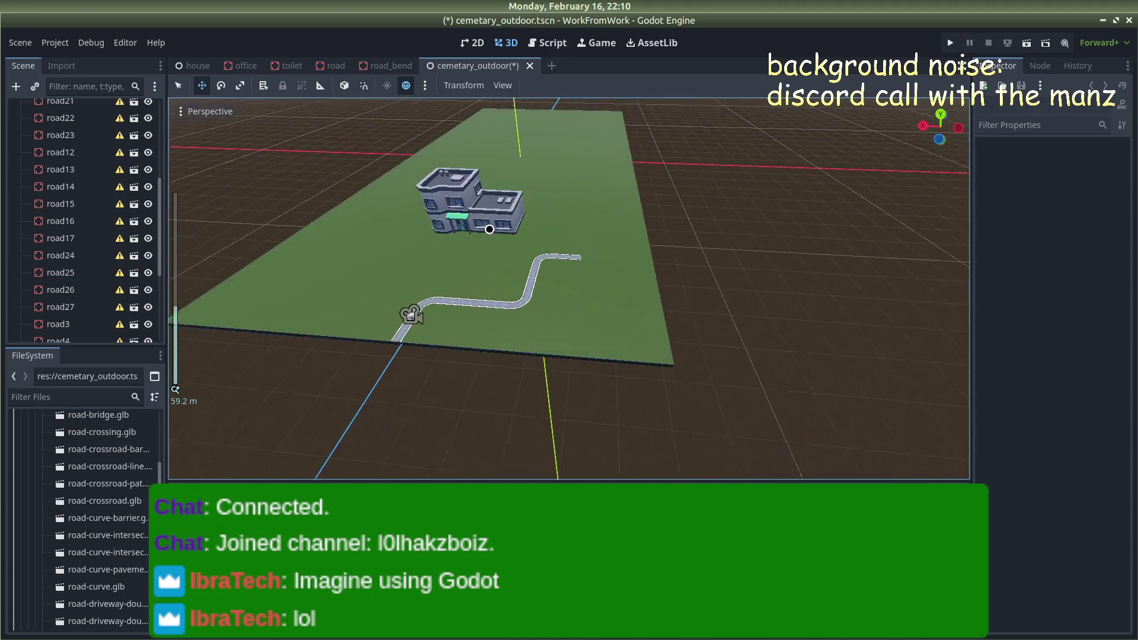
{"action": "scroll", "coordinate": [477, 231], "scroll_direction": "up", "scroll_amount": 1}
{"action": "scroll", "coordinate": [681, 187], "scroll_direction": "down", "scroll_amount": 4}
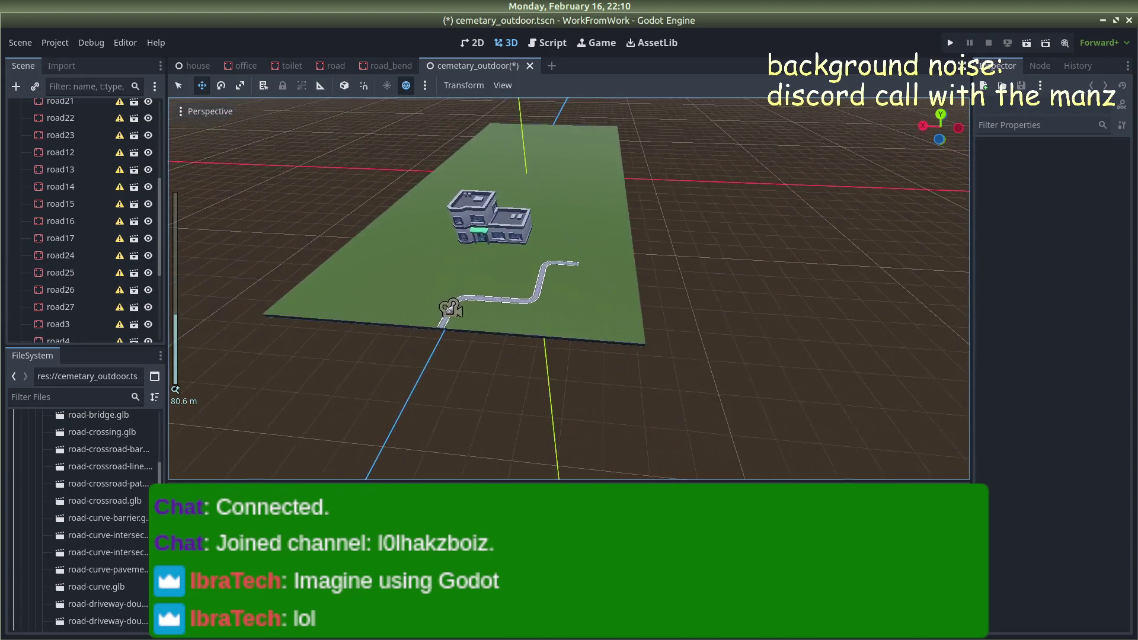
{"action": "scroll", "coordinate": [684, 185], "scroll_direction": "up", "scroll_amount": 4}
{"action": "scroll", "coordinate": [687, 184], "scroll_direction": "down", "scroll_amount": 3}
{"action": "mouse_move", "coordinate": [687, 183]}
{"action": "left_mouse_down"}
{"action": "mouse_move", "coordinate": [495, 191]}
{"action": "mouse_move", "coordinate": [834, 246]}
{"action": "mouse_move", "coordinate": [614, 249]}
{"action": "left_mouse_up"}
{"action": "mouse_move", "coordinate": [635, 150]}
{"action": "left_mouse_down"}
{"action": "mouse_move", "coordinate": [526, 107]}
{"action": "mouse_move", "coordinate": [730, 231]}
{"action": "left_mouse_up"}
{"action": "scroll", "coordinate": [728, 229], "scroll_direction": "up", "scroll_amount": 3}
{"action": "scroll", "coordinate": [724, 227], "scroll_direction": "down", "scroll_amount": 4}
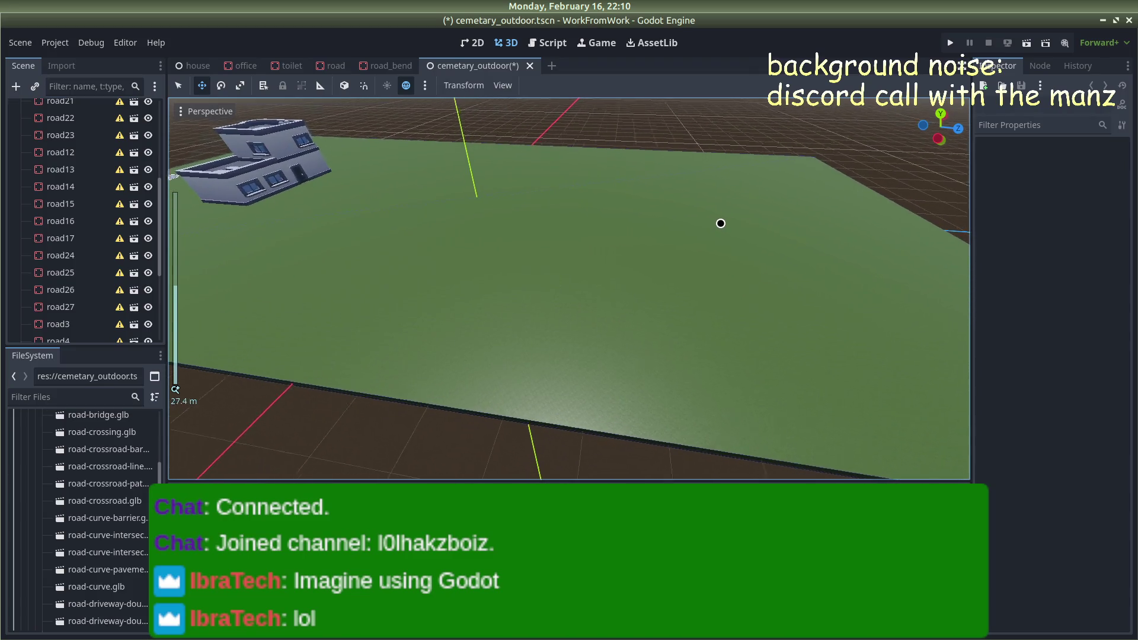
{"action": "scroll", "coordinate": [116, 471], "scroll_direction": "down", "scroll_amount": 12}
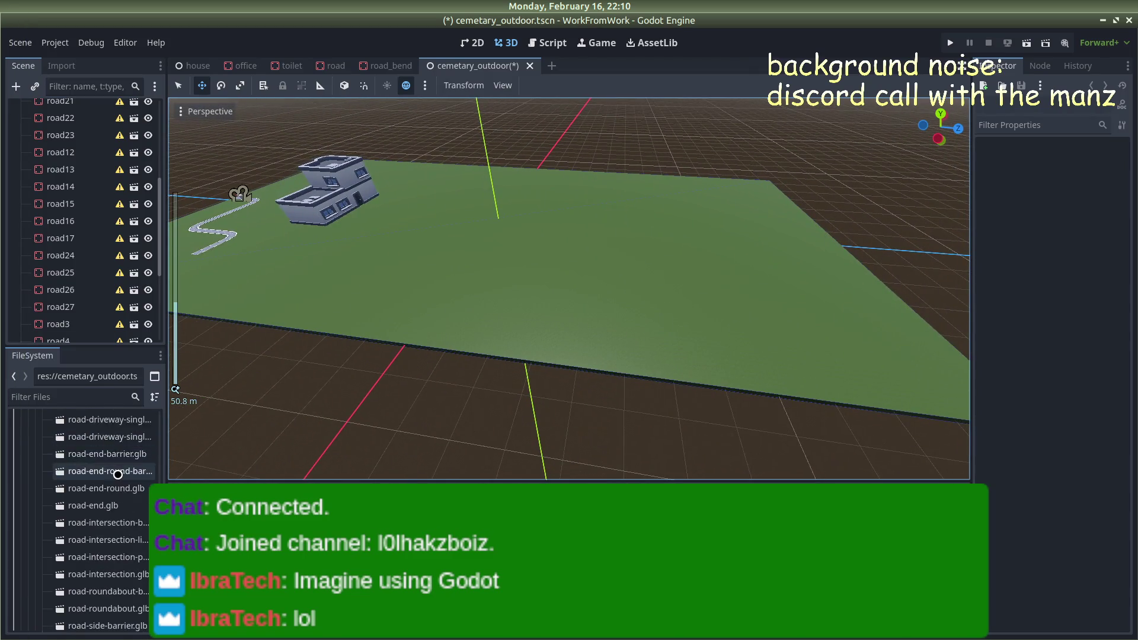
{"action": "scroll", "coordinate": [115, 477], "scroll_direction": "down", "scroll_amount": 5}
{"action": "scroll", "coordinate": [118, 486], "scroll_direction": "up", "scroll_amount": 4}
{"action": "scroll", "coordinate": [122, 498], "scroll_direction": "up", "scroll_amount": 15}
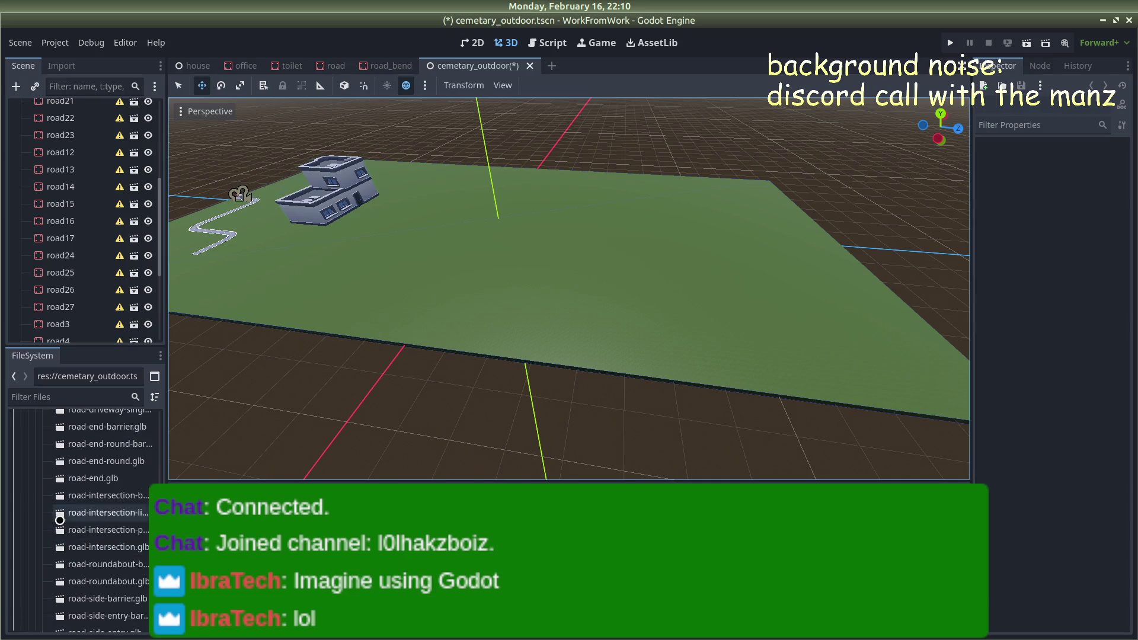
{"action": "scroll", "coordinate": [61, 516], "scroll_direction": "up", "scroll_amount": 10}
Collapse kenney_city-kit-roads and peek into kenney_building-kit's Models folder
{"action": "left_click", "coordinate": [42, 570]}
{"action": "left_click", "coordinate": [35, 536]}
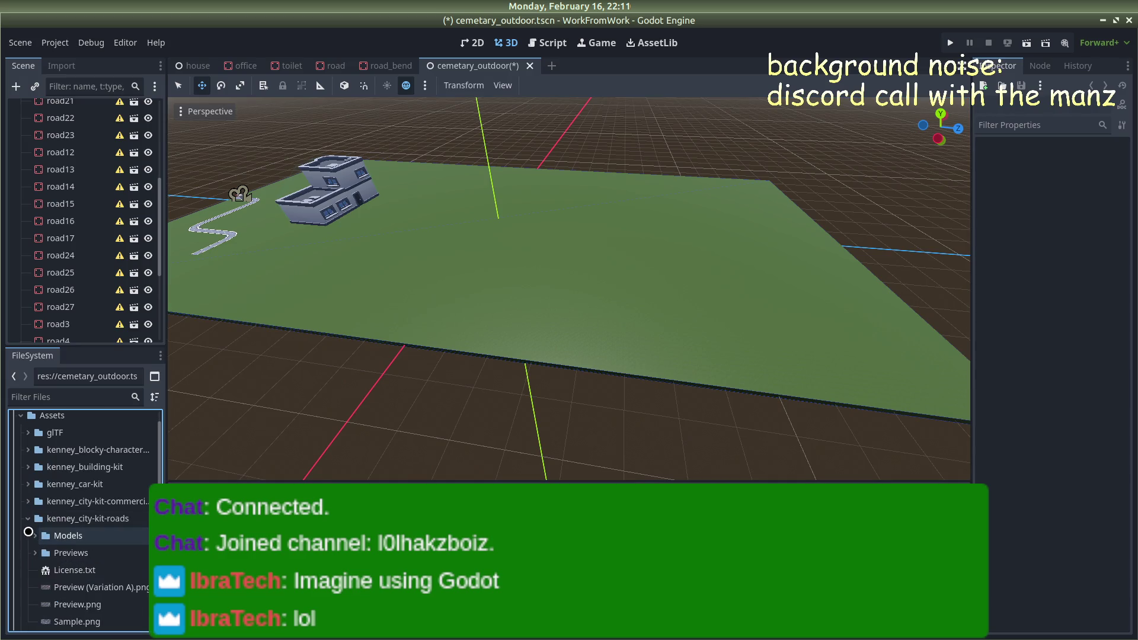
{"action": "left_click", "coordinate": [28, 519]}
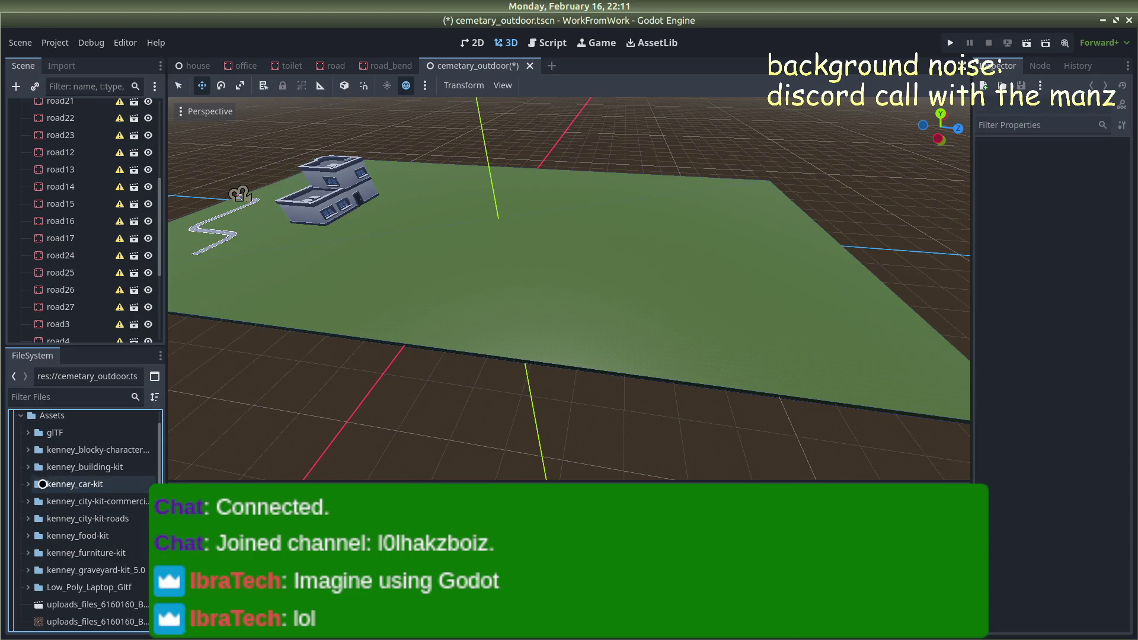
{"action": "left_click", "coordinate": [25, 468]}
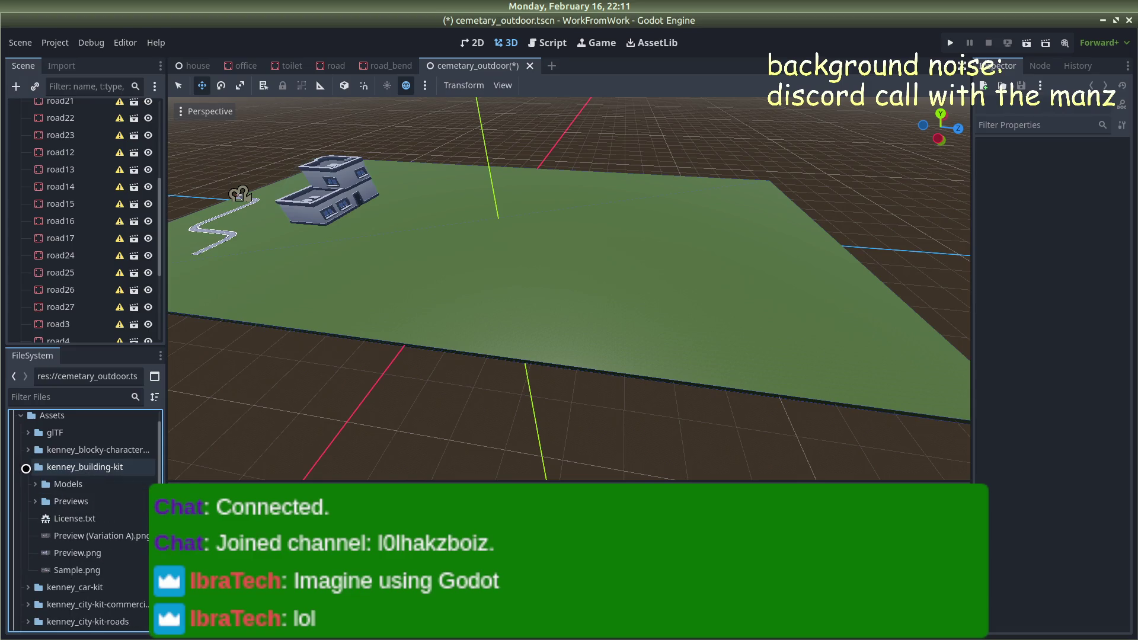
{"action": "left_click", "coordinate": [37, 484]}
{"action": "scroll", "coordinate": [39, 484], "scroll_direction": "down", "scroll_amount": 3}
{"action": "scroll", "coordinate": [39, 483], "scroll_direction": "up", "scroll_amount": 5}
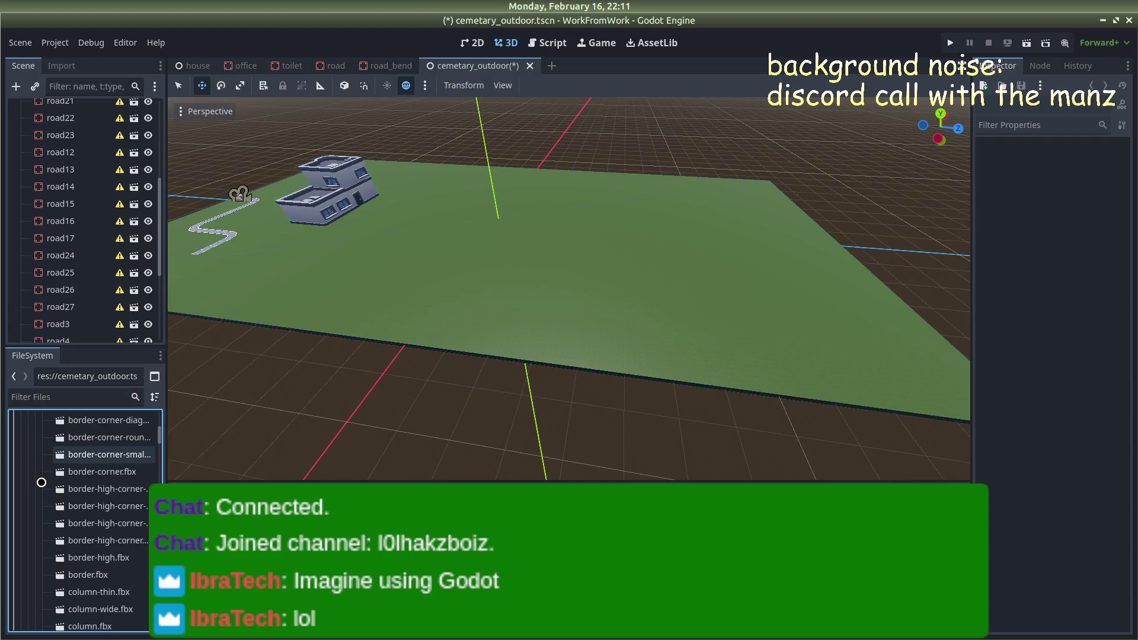
{"action": "left_click", "coordinate": [27, 467]}
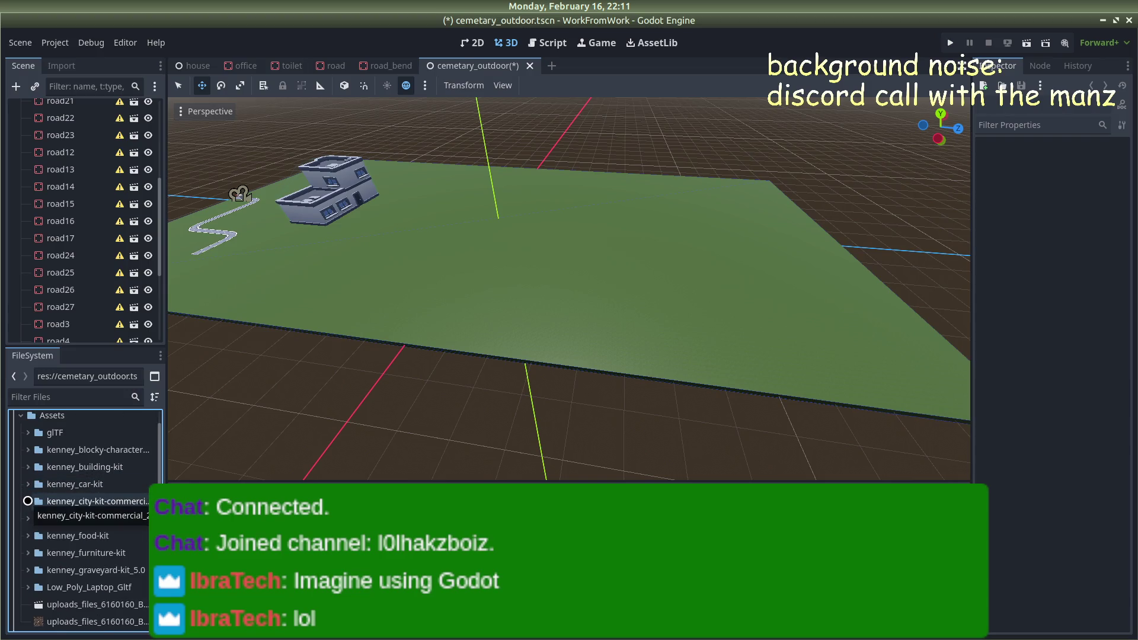
Preview a low-detail building .obj from city-kit-commercial's Models OBJ format folder
{"action": "left_click", "coordinate": [28, 501]}
{"action": "left_click", "coordinate": [35, 519]}
{"action": "scroll", "coordinate": [40, 514], "scroll_direction": "down", "scroll_amount": 2}
{"action": "left_click", "coordinate": [43, 515]}
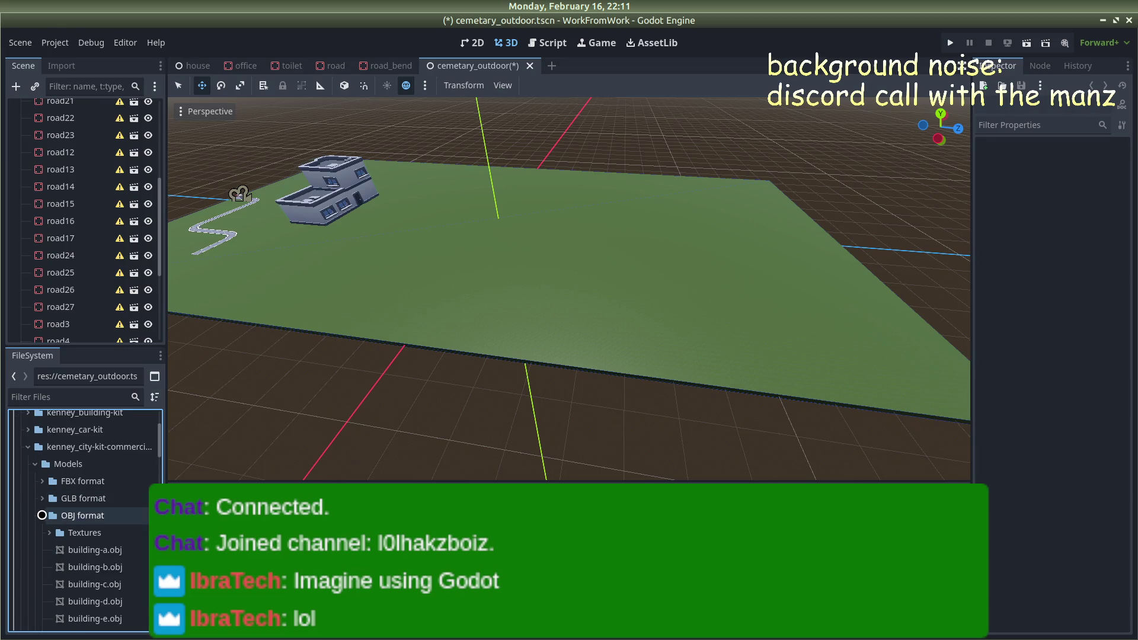
{"action": "scroll", "coordinate": [53, 517], "scroll_direction": "down", "scroll_amount": 5}
{"action": "scroll", "coordinate": [62, 520], "scroll_direction": "down", "scroll_amount": 7}
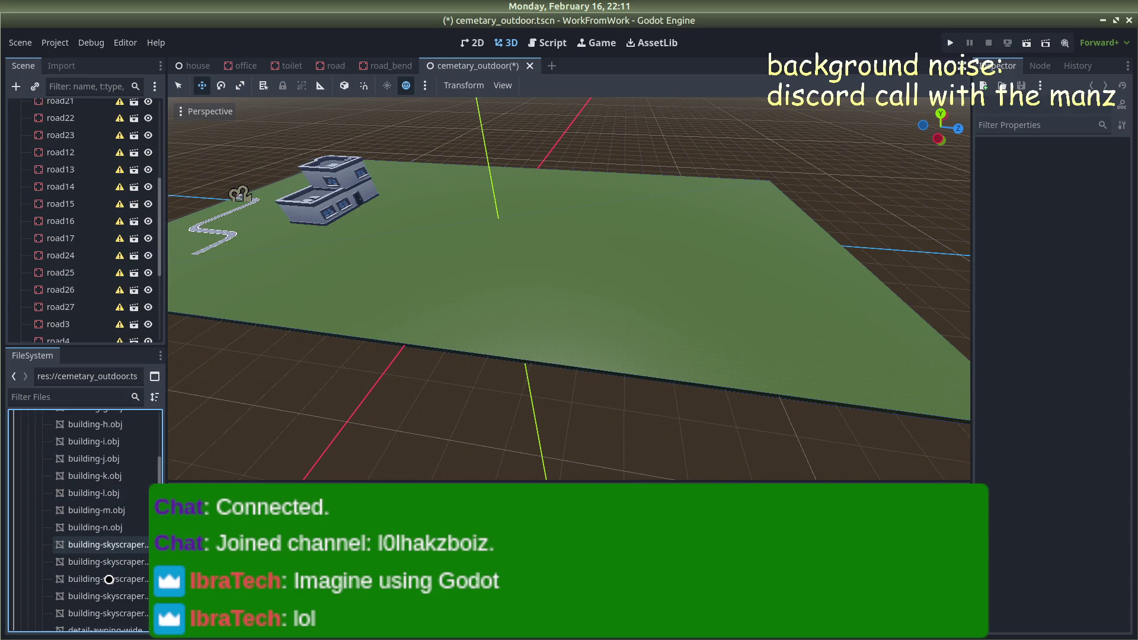
{"action": "scroll", "coordinate": [94, 561], "scroll_direction": "down", "scroll_amount": 2}
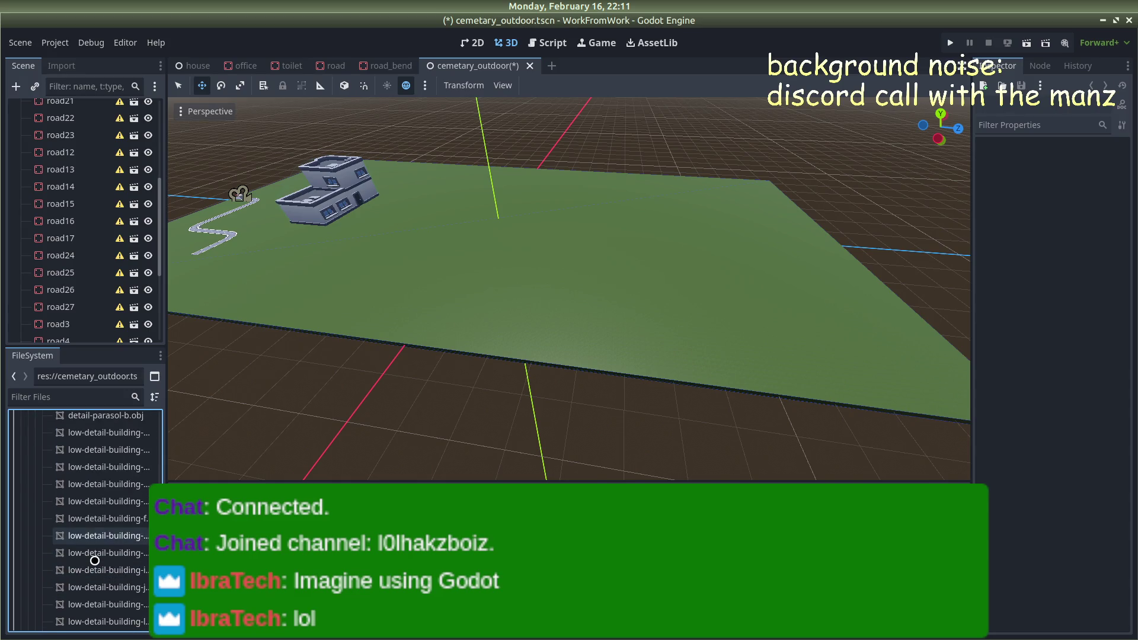
{"action": "left_click", "coordinate": [106, 613]}
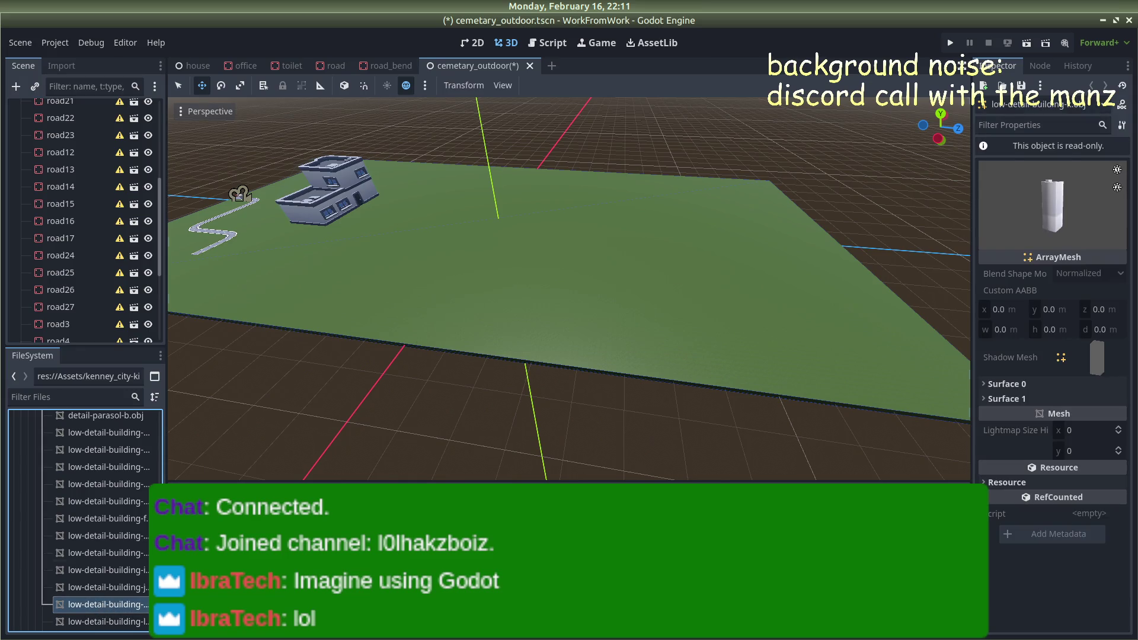
Collapse the OBJ and commercial kit folders and select kenney_city-kit-roads
{"action": "scroll", "coordinate": [56, 509], "scroll_direction": "up", "scroll_amount": 10}
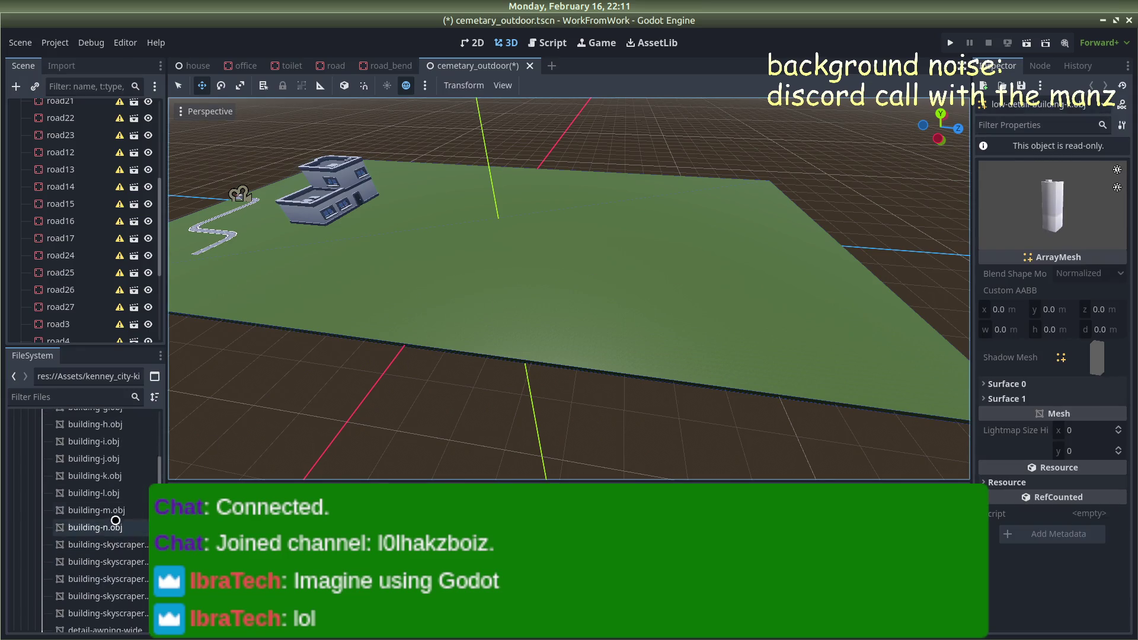
{"action": "double_click", "coordinate": [55, 514]}
{"action": "scroll", "coordinate": [50, 507], "scroll_direction": "down", "scroll_amount": 3}
{"action": "scroll", "coordinate": [50, 505], "scroll_direction": "up", "scroll_amount": 3}
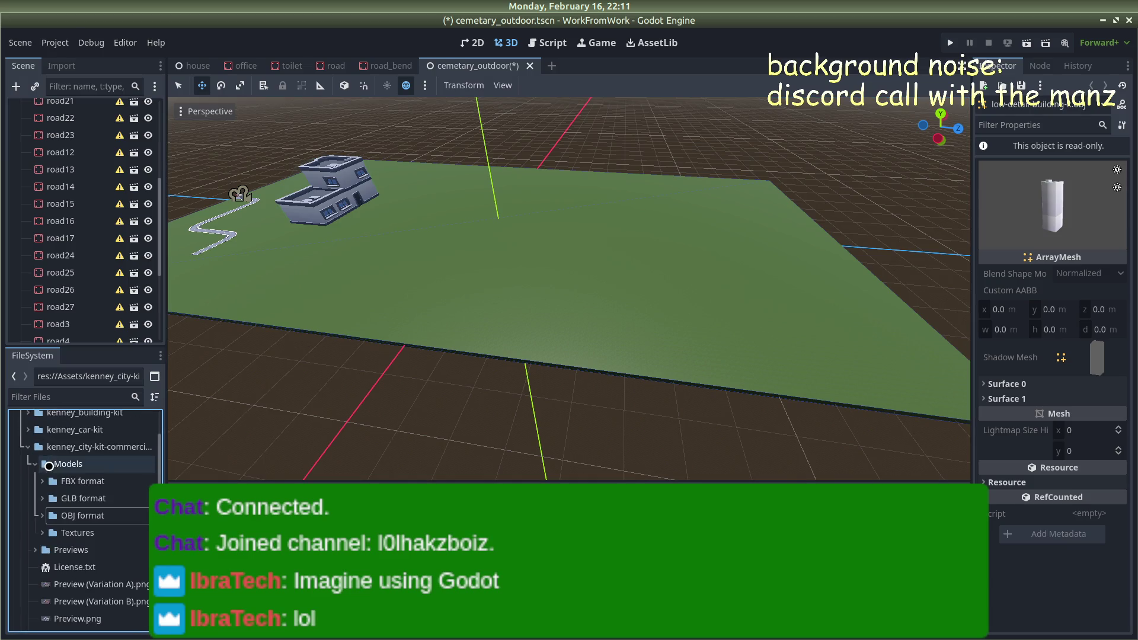
{"action": "left_click", "coordinate": [29, 449]}
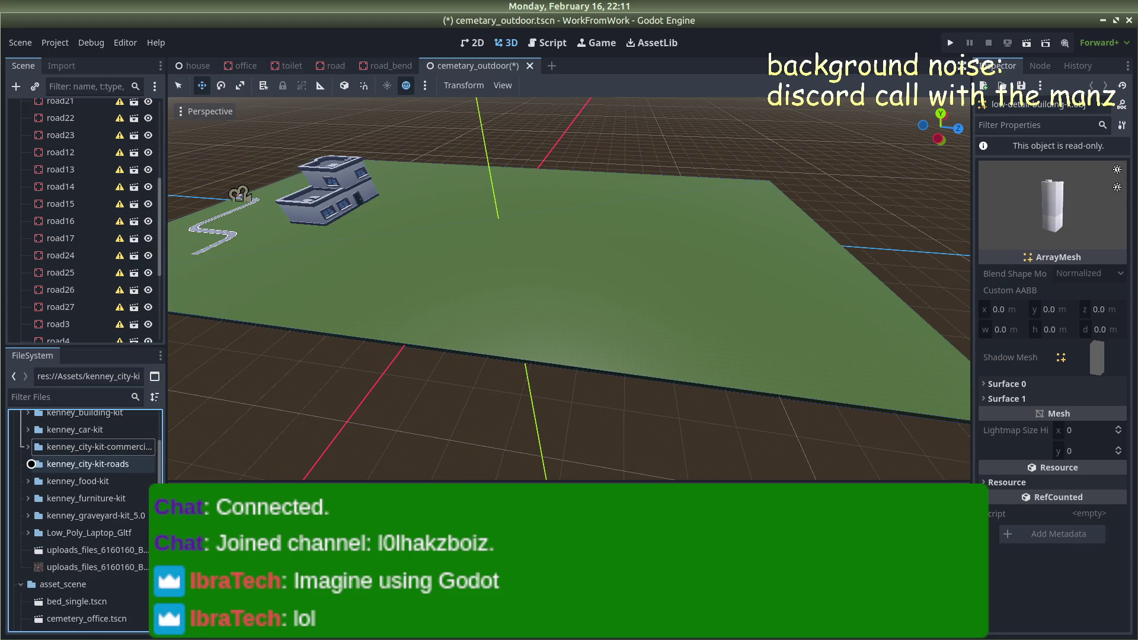
{"action": "left_click", "coordinate": [32, 464]}
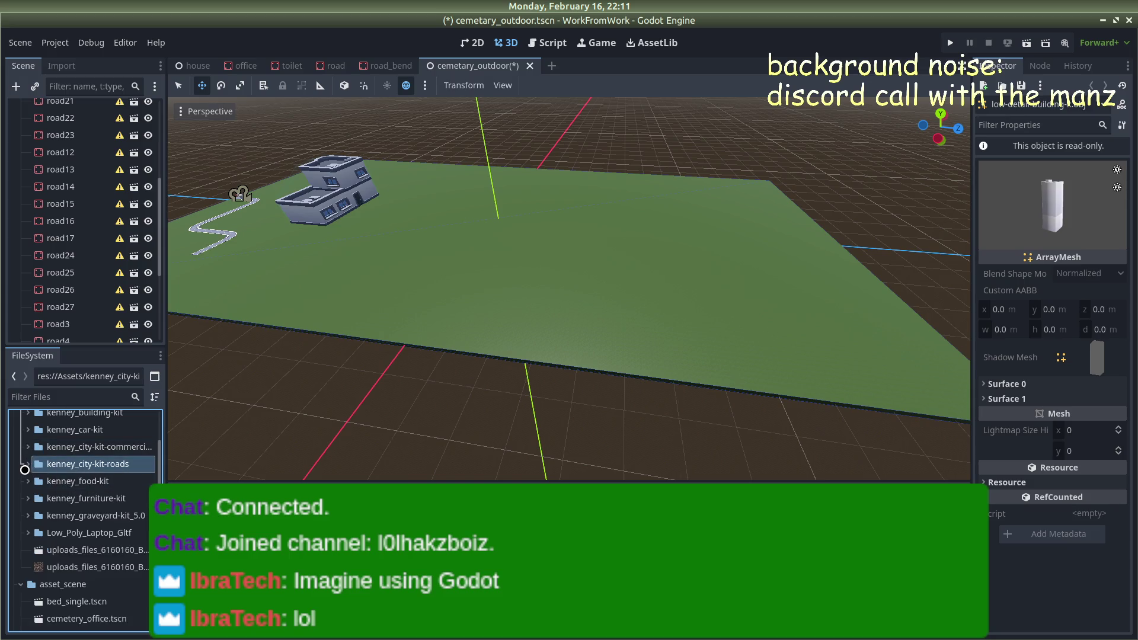
{"action": "scroll", "coordinate": [28, 466], "scroll_direction": "up", "scroll_amount": 3}
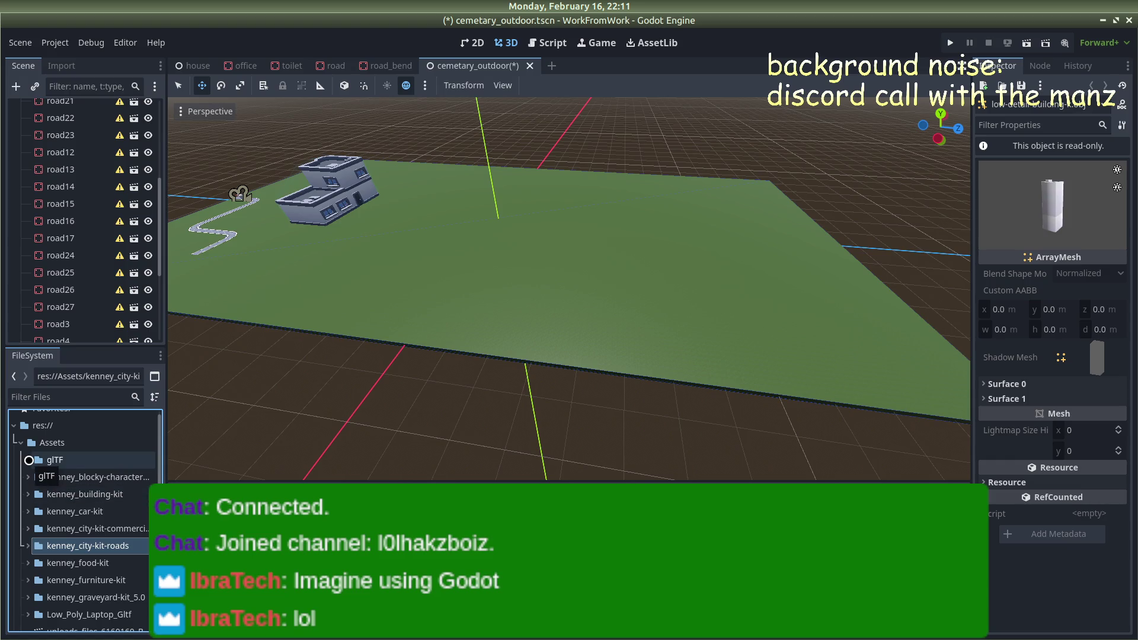
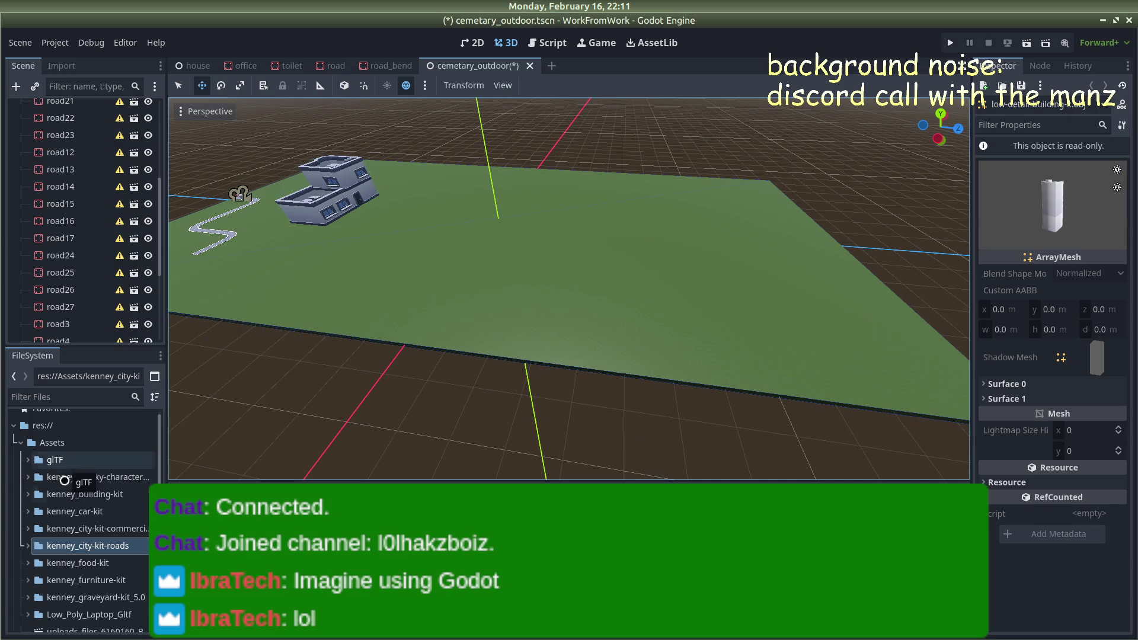
Expand the graveyard kit's Models folder to show its GLB format models
{"action": "scroll", "coordinate": [53, 529], "scroll_direction": "down", "scroll_amount": 1}
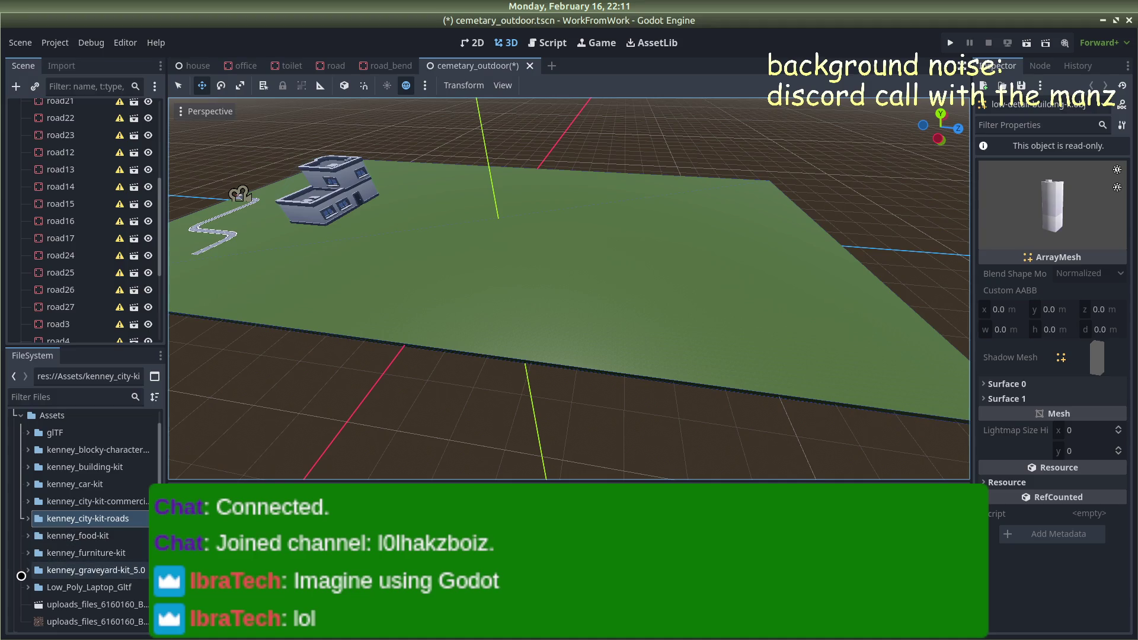
{"action": "left_click", "coordinate": [26, 570]}
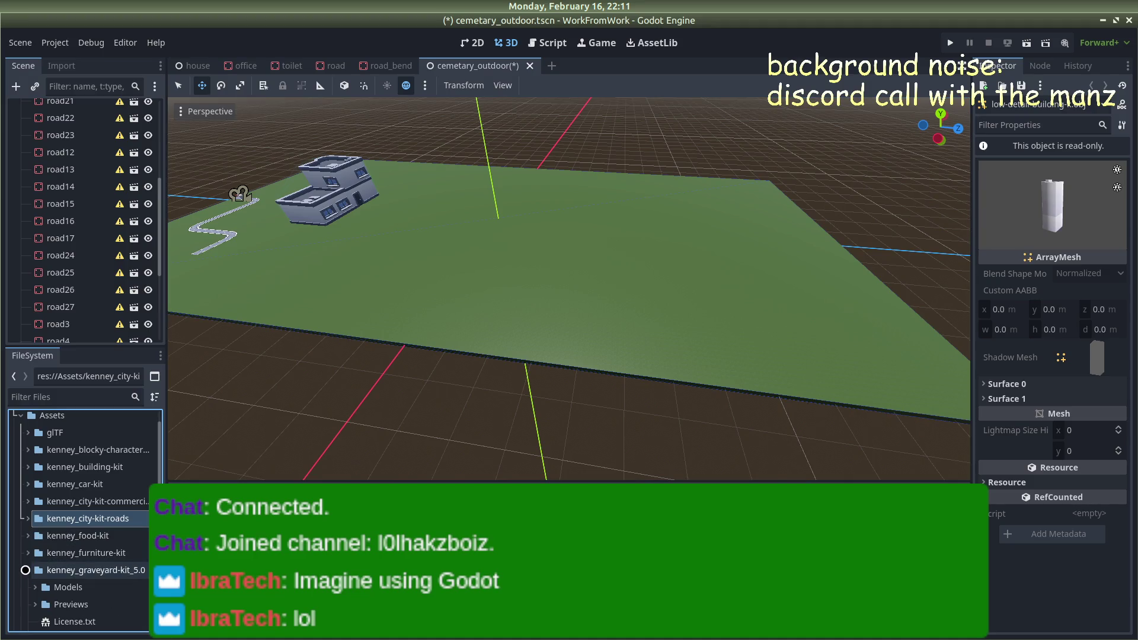
{"action": "left_click", "coordinate": [33, 587]}
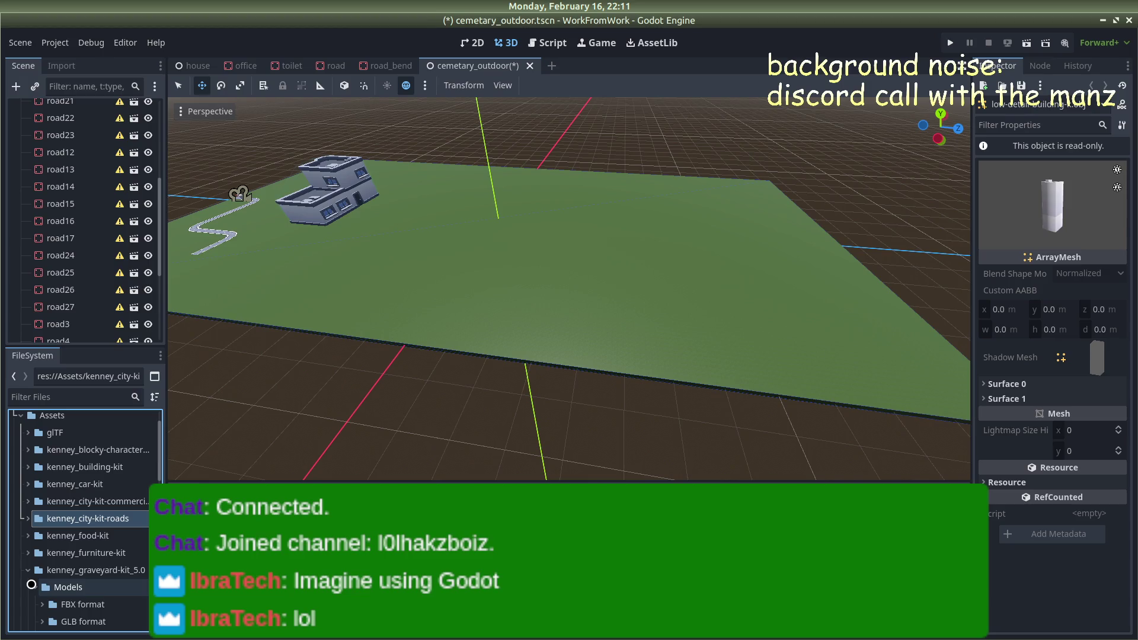
{"action": "scroll", "coordinate": [35, 586], "scroll_direction": "down", "scroll_amount": 3}
{"action": "left_click", "coordinate": [44, 567]}
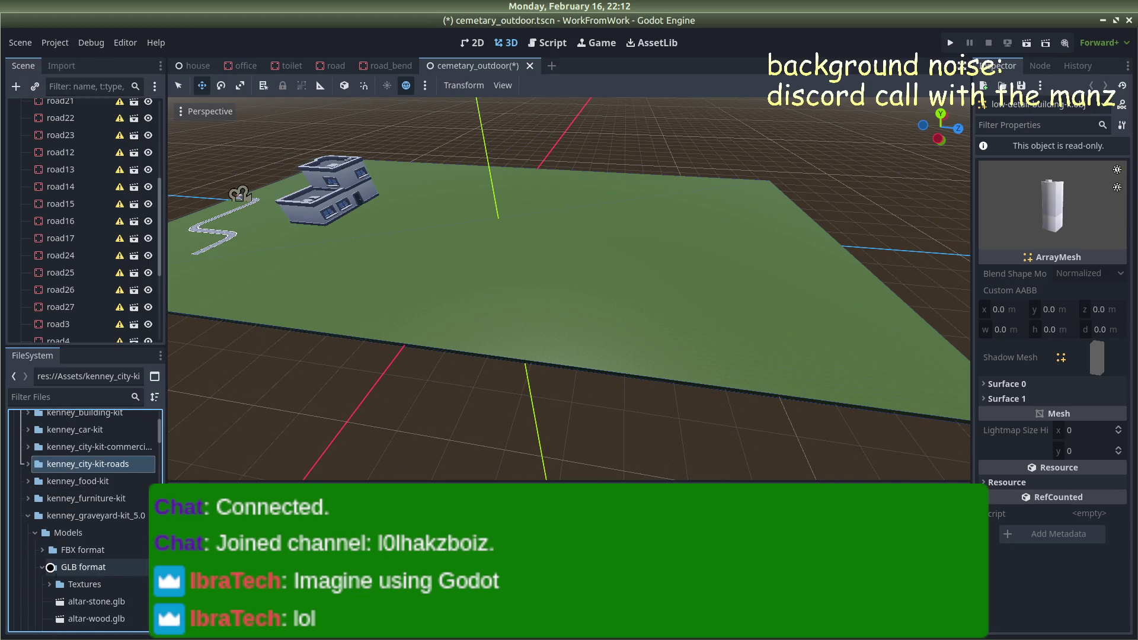
Browse the GLB graveyard models, then collapse the GLB and graveyard kit folders
{"action": "scroll", "coordinate": [50, 567], "scroll_direction": "down", "scroll_amount": 5}
{"action": "scroll", "coordinate": [43, 490], "scroll_direction": "down", "scroll_amount": 8}
{"action": "scroll", "coordinate": [37, 493], "scroll_direction": "down", "scroll_amount": 6}
{"action": "scroll", "coordinate": [37, 494], "scroll_direction": "down", "scroll_amount": 11}
{"action": "scroll", "coordinate": [37, 493], "scroll_direction": "down", "scroll_amount": 3}
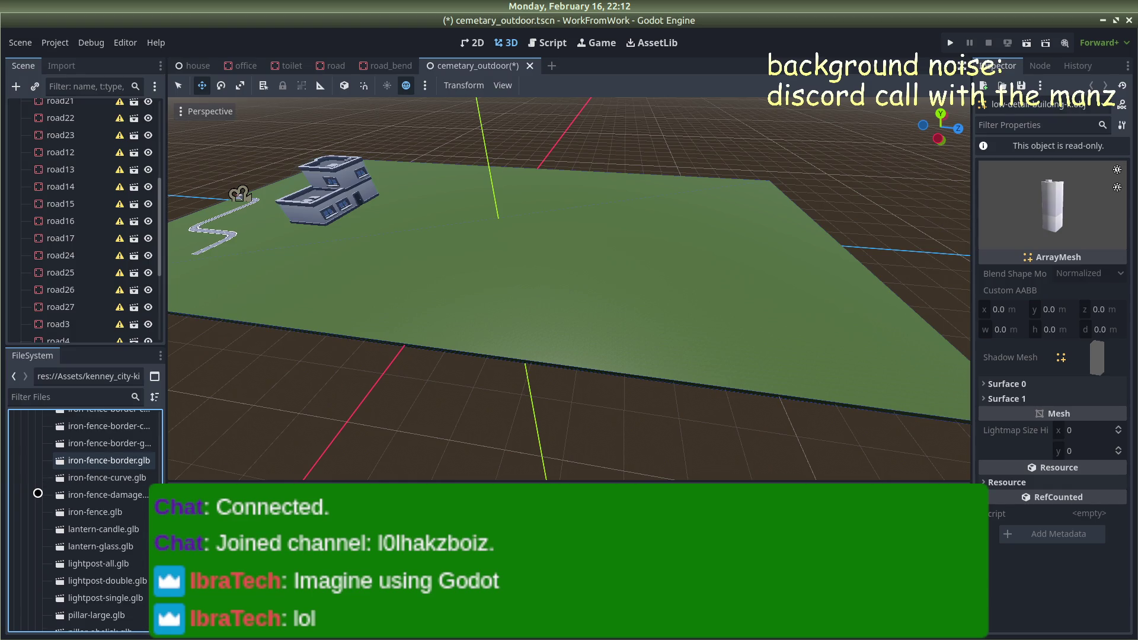
{"action": "scroll", "coordinate": [38, 493], "scroll_direction": "down", "scroll_amount": 2}
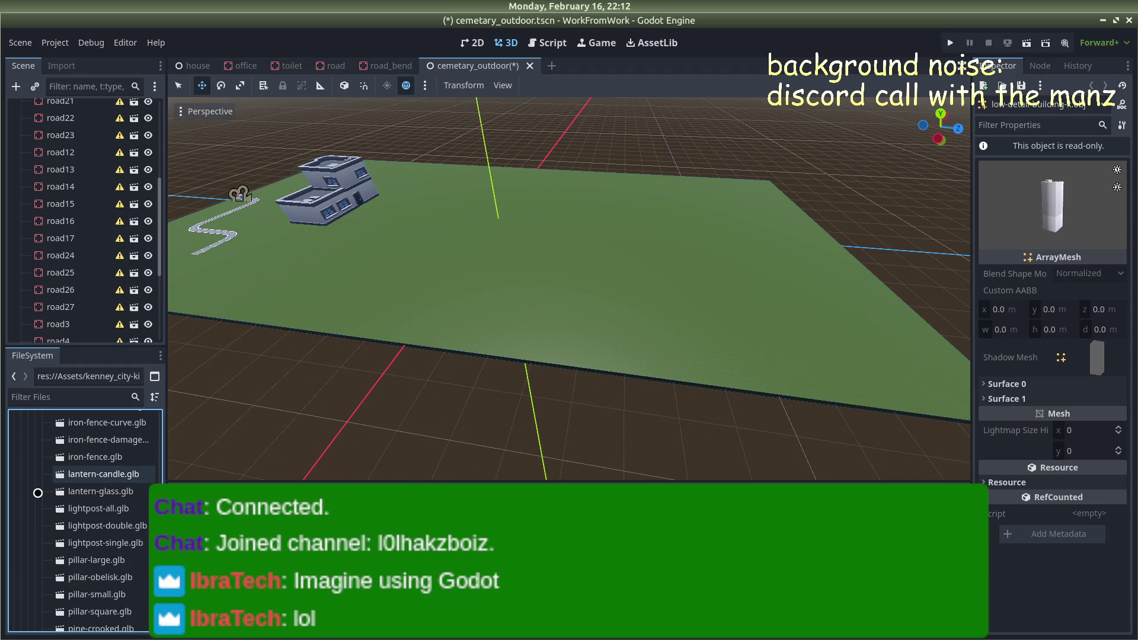
{"action": "scroll", "coordinate": [37, 493], "scroll_direction": "down", "scroll_amount": 3}
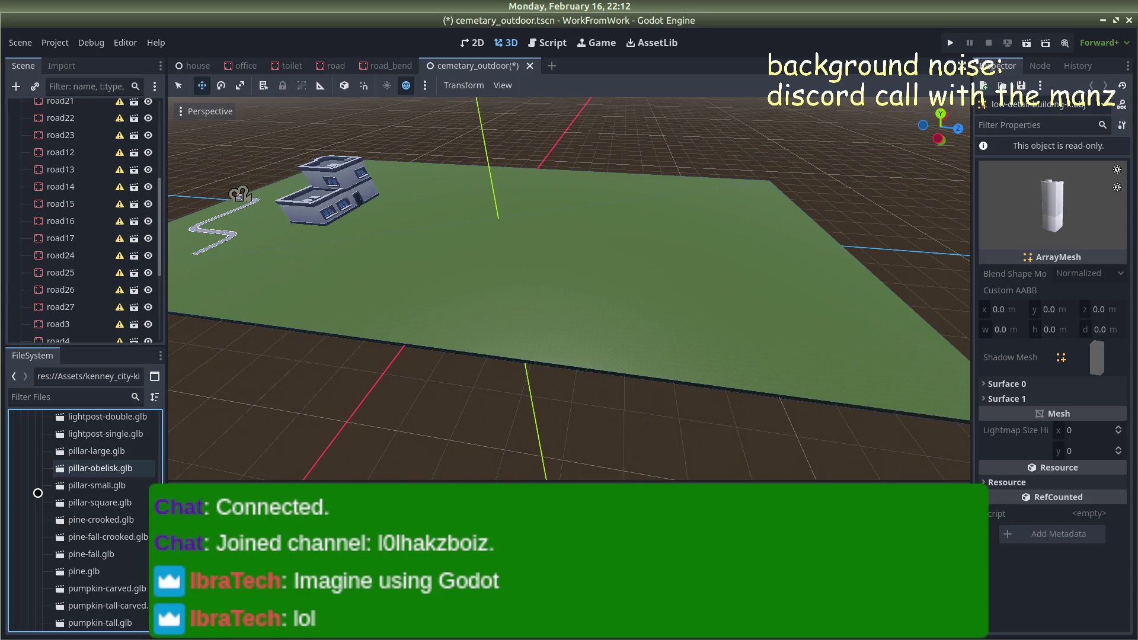
{"action": "scroll", "coordinate": [37, 493], "scroll_direction": "down", "scroll_amount": 2}
{"action": "scroll", "coordinate": [37, 494], "scroll_direction": "down", "scroll_amount": 3}
{"action": "scroll", "coordinate": [37, 494], "scroll_direction": "down", "scroll_amount": 3}
{"action": "scroll", "coordinate": [37, 494], "scroll_direction": "up", "scroll_amount": 12}
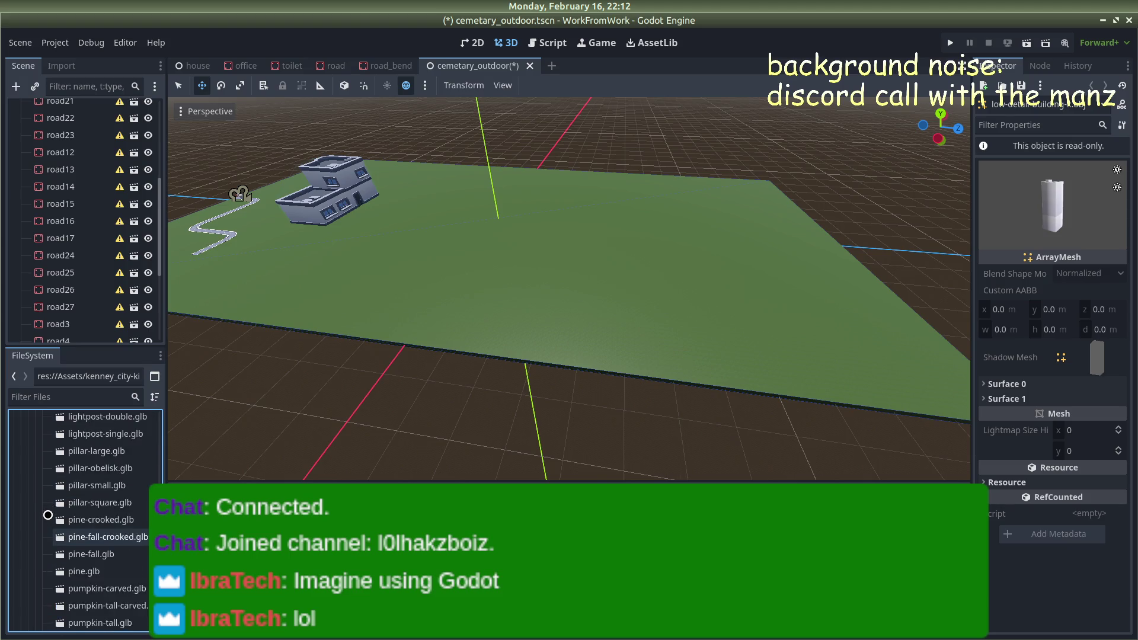
{"action": "scroll", "coordinate": [48, 515], "scroll_direction": "up", "scroll_amount": 15}
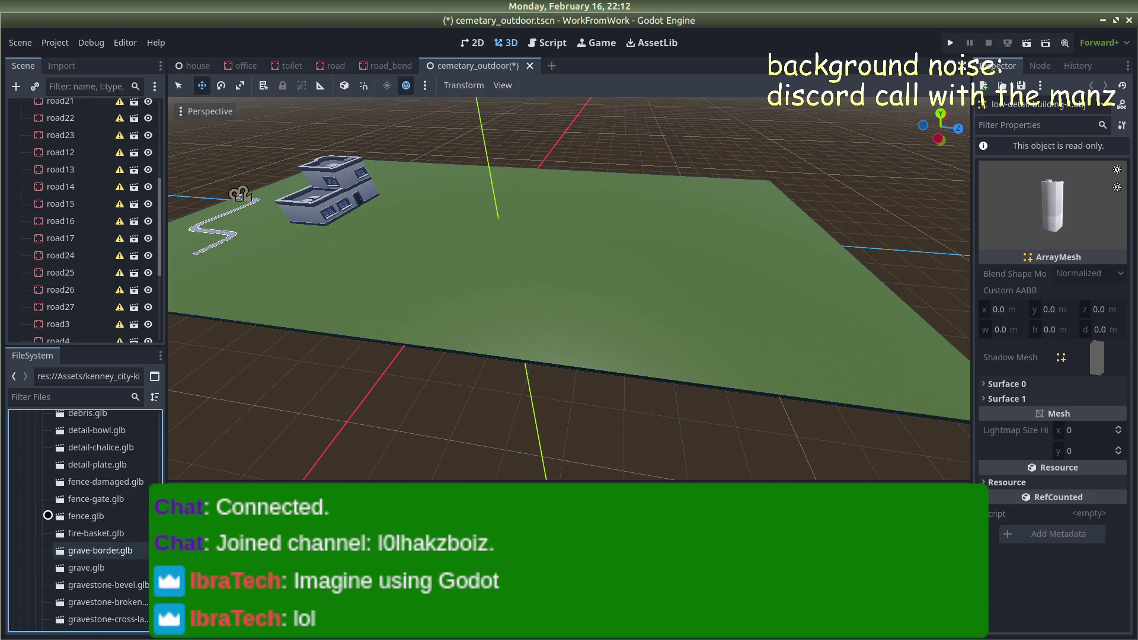
{"action": "scroll", "coordinate": [48, 515], "scroll_direction": "up", "scroll_amount": 4}
{"action": "scroll", "coordinate": [48, 515], "scroll_direction": "up", "scroll_amount": 10}
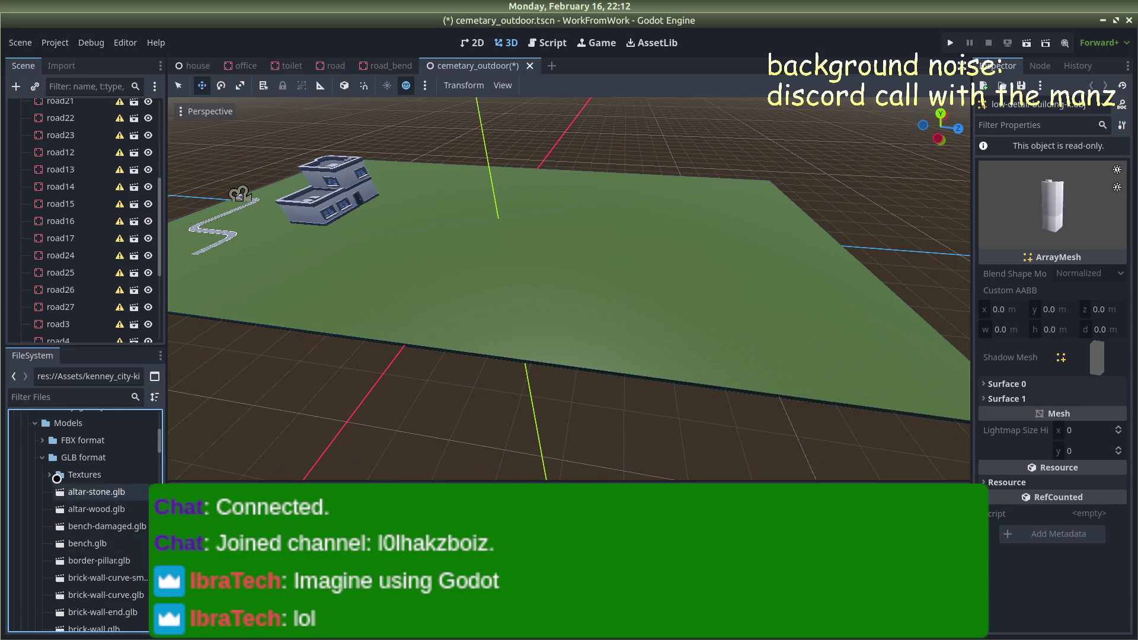
{"action": "left_click", "coordinate": [43, 457]}
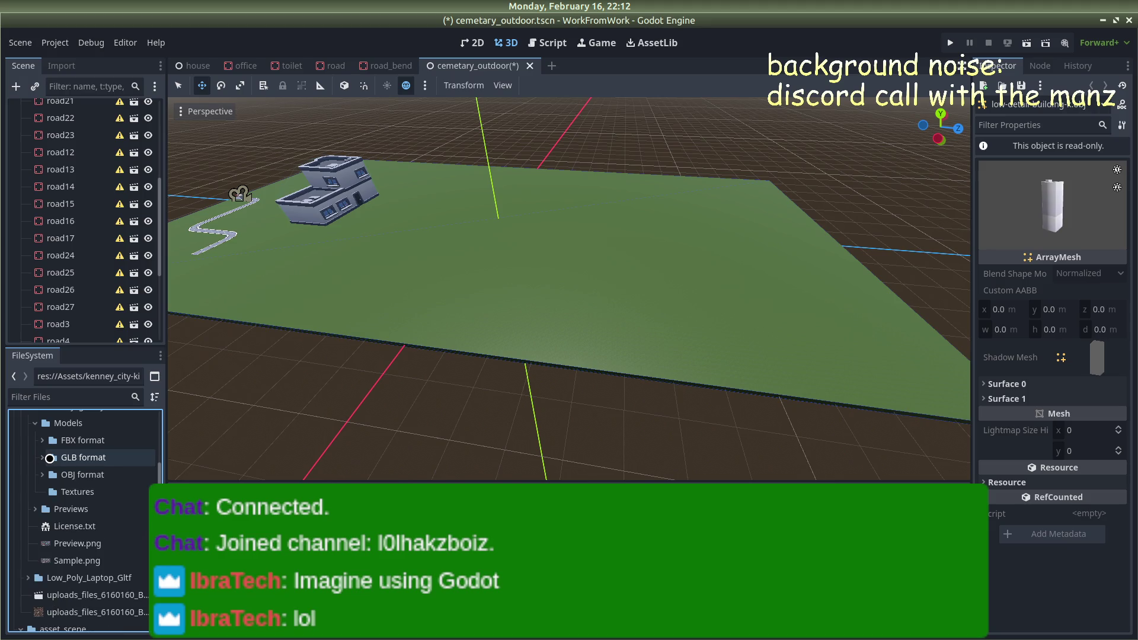
{"action": "scroll", "coordinate": [49, 458], "scroll_direction": "up", "scroll_amount": 3}
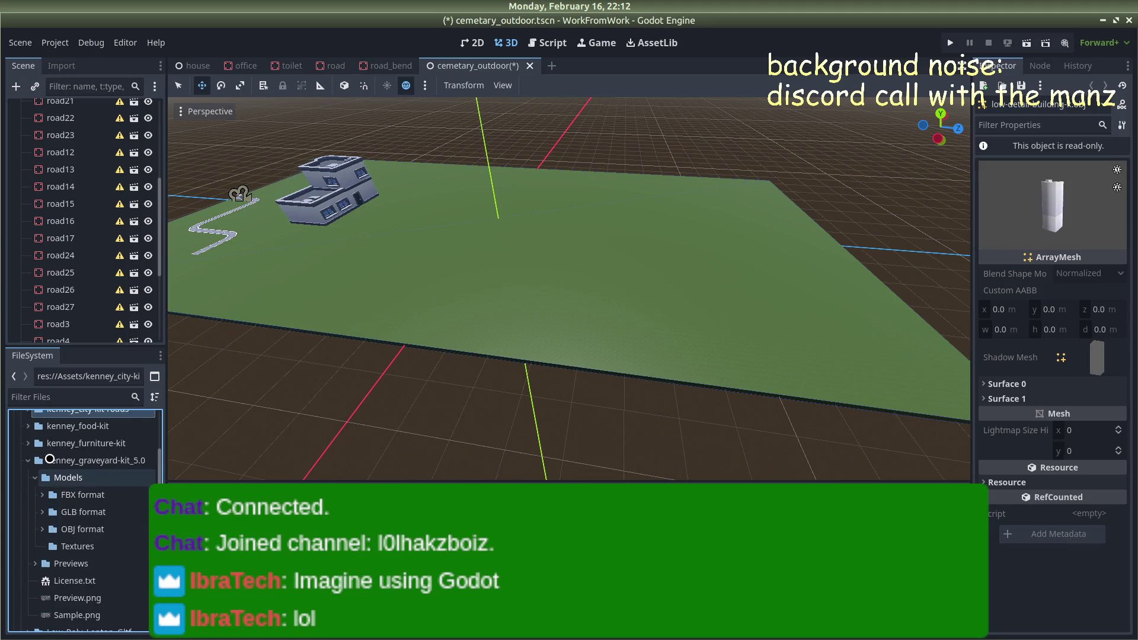
{"action": "left_click", "coordinate": [27, 462]}
Briefly expand the furniture kit folder, then collapse it again
{"action": "scroll", "coordinate": [46, 477], "scroll_direction": "down", "scroll_amount": 4}
{"action": "scroll", "coordinate": [49, 488], "scroll_direction": "up", "scroll_amount": 5}
{"action": "scroll", "coordinate": [49, 488], "scroll_direction": "up", "scroll_amount": 4}
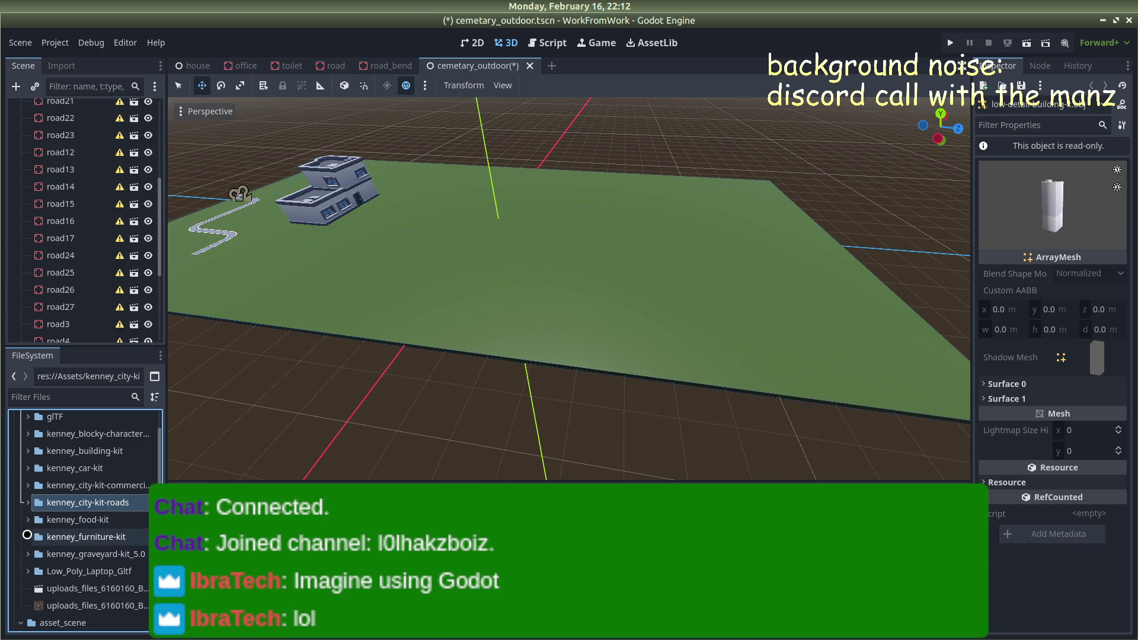
{"action": "left_click", "coordinate": [27, 534]}
{"action": "left_click", "coordinate": [27, 535]}
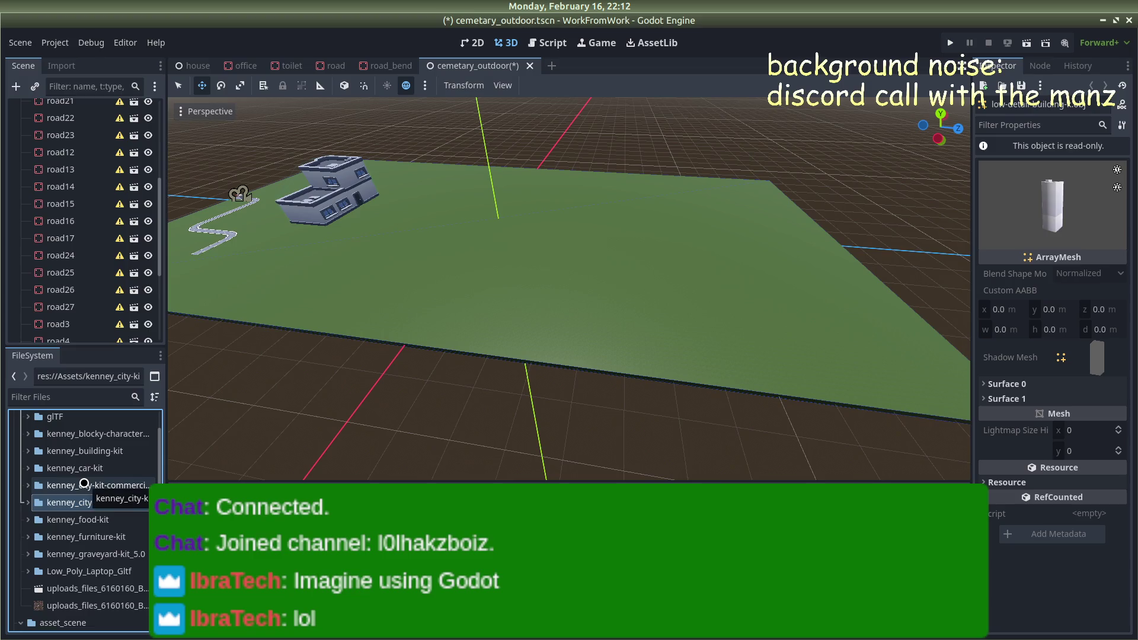
Select the roads group in the scene
{"action": "scroll", "coordinate": [79, 485], "scroll_direction": "down", "scroll_amount": 5}
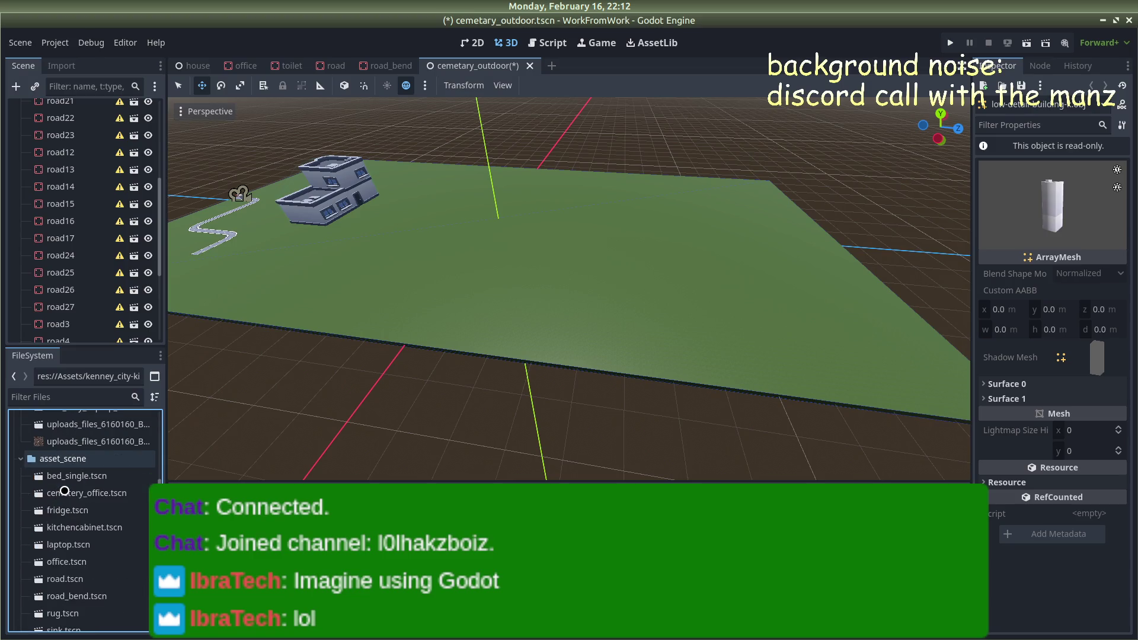
{"action": "scroll", "coordinate": [64, 491], "scroll_direction": "down", "scroll_amount": 8}
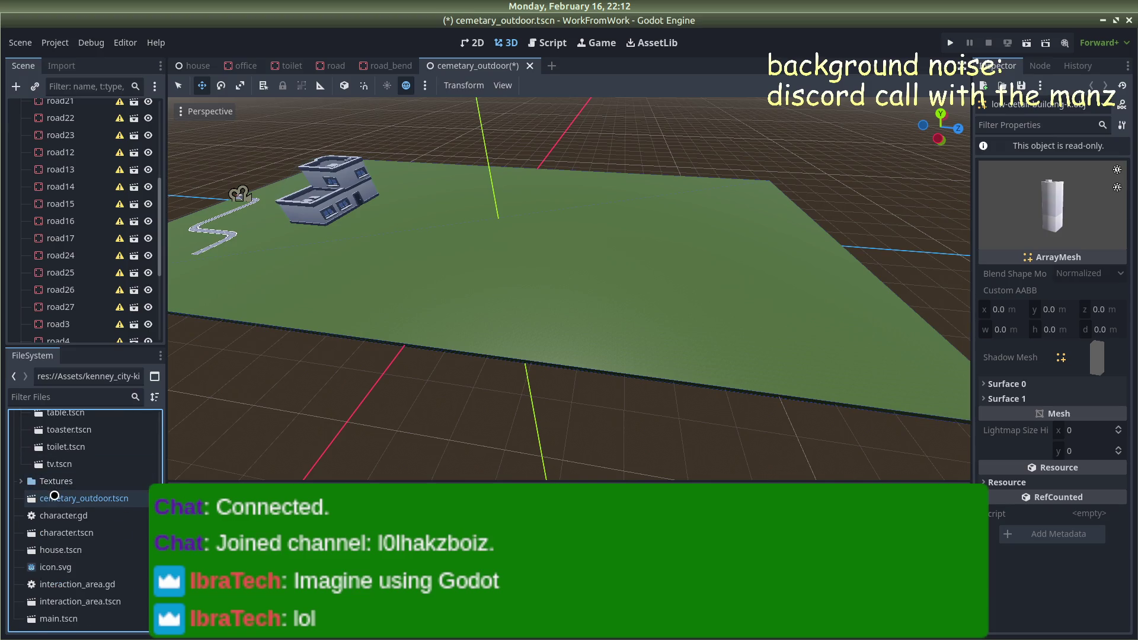
{"action": "scroll", "coordinate": [54, 496], "scroll_direction": "up", "scroll_amount": 2}
{"action": "scroll", "coordinate": [56, 492], "scroll_direction": "down", "scroll_amount": 2}
{"action": "scroll", "coordinate": [57, 489], "scroll_direction": "up", "scroll_amount": 2}
{"action": "scroll", "coordinate": [57, 488], "scroll_direction": "down", "scroll_amount": 2}
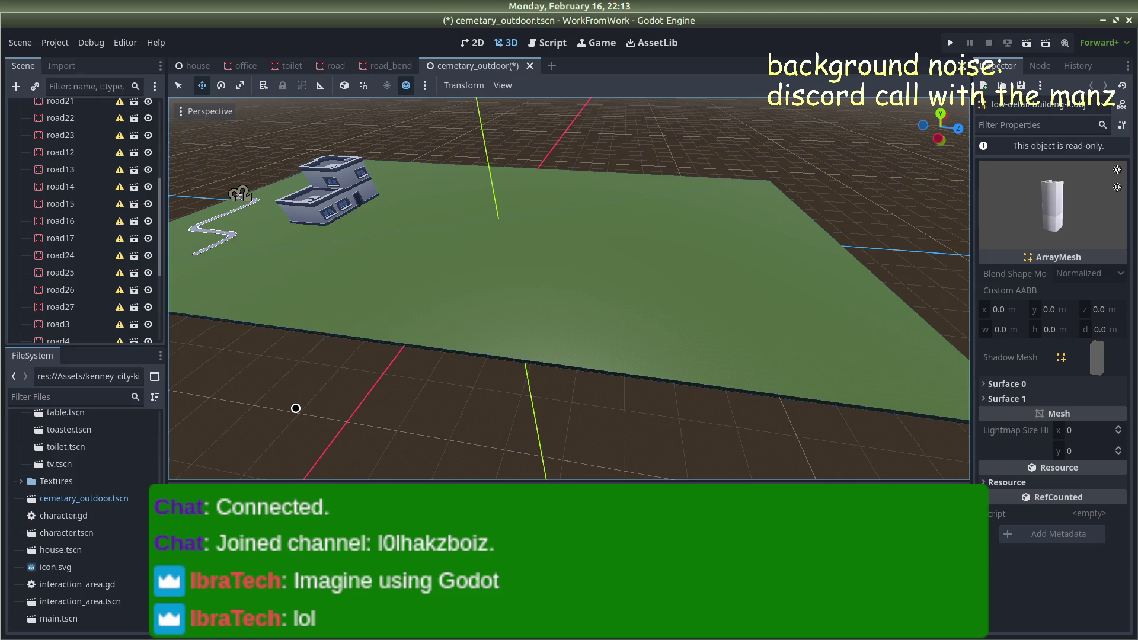
{"action": "scroll", "coordinate": [59, 207], "scroll_direction": "up", "scroll_amount": 5}
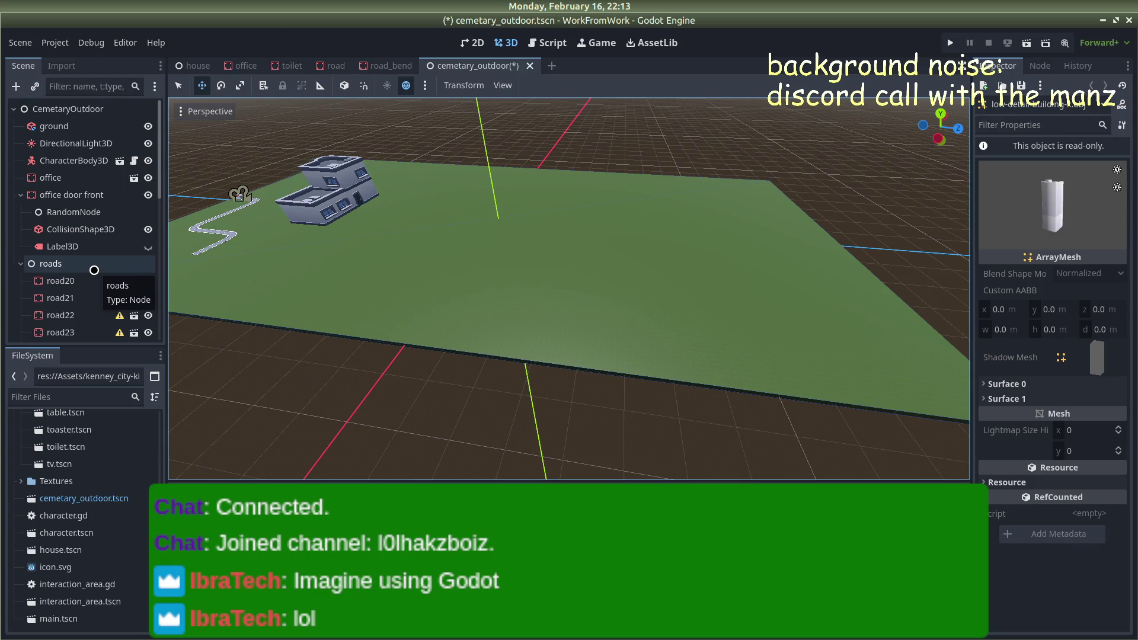
{"action": "left_click", "coordinate": [94, 270]}
In Firefox, close the empty tab and go back from City Kit to Kenney's 3D listing
{"action": "key", "text": "alt+Tab"}
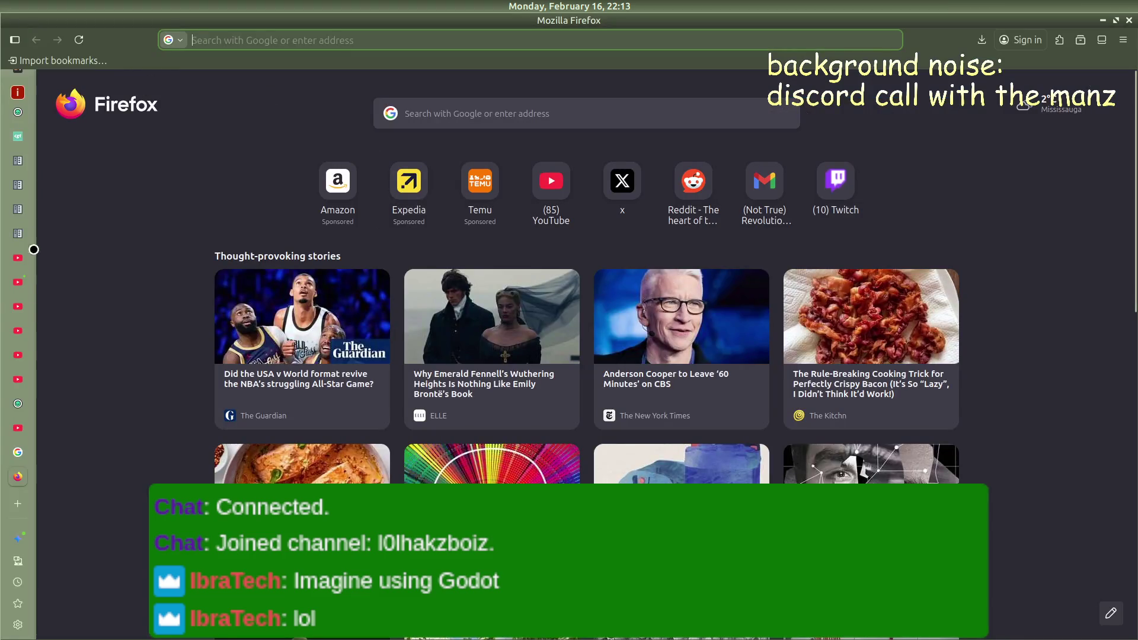
{"action": "left_click", "coordinate": [7, 469]}
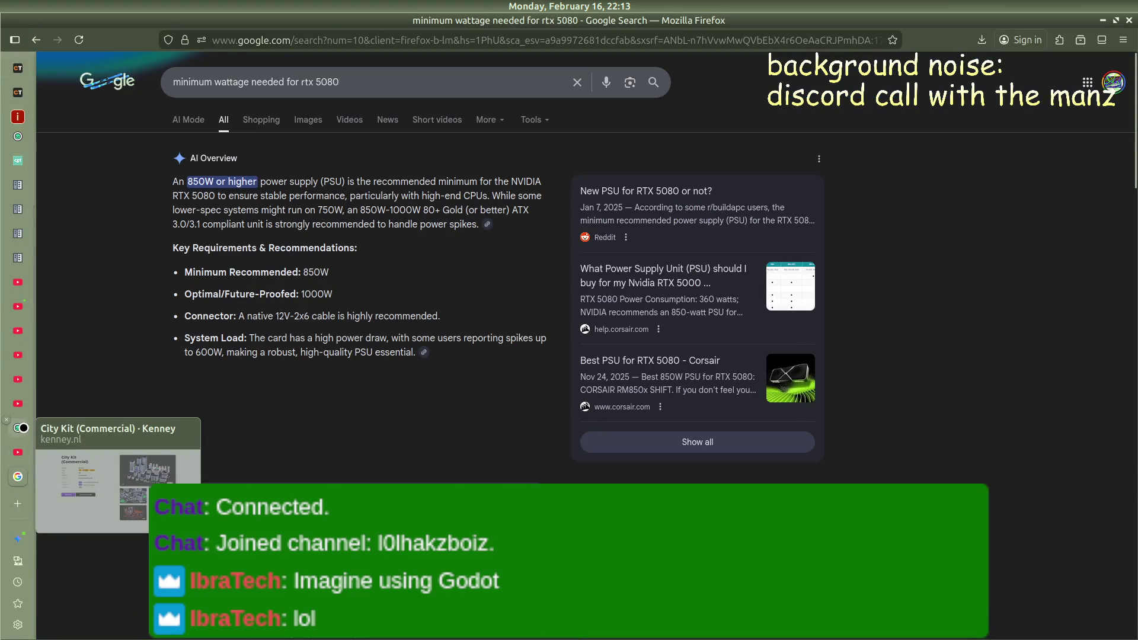
{"action": "left_click", "coordinate": [18, 428]}
{"action": "key", "text": "alt+Left"}
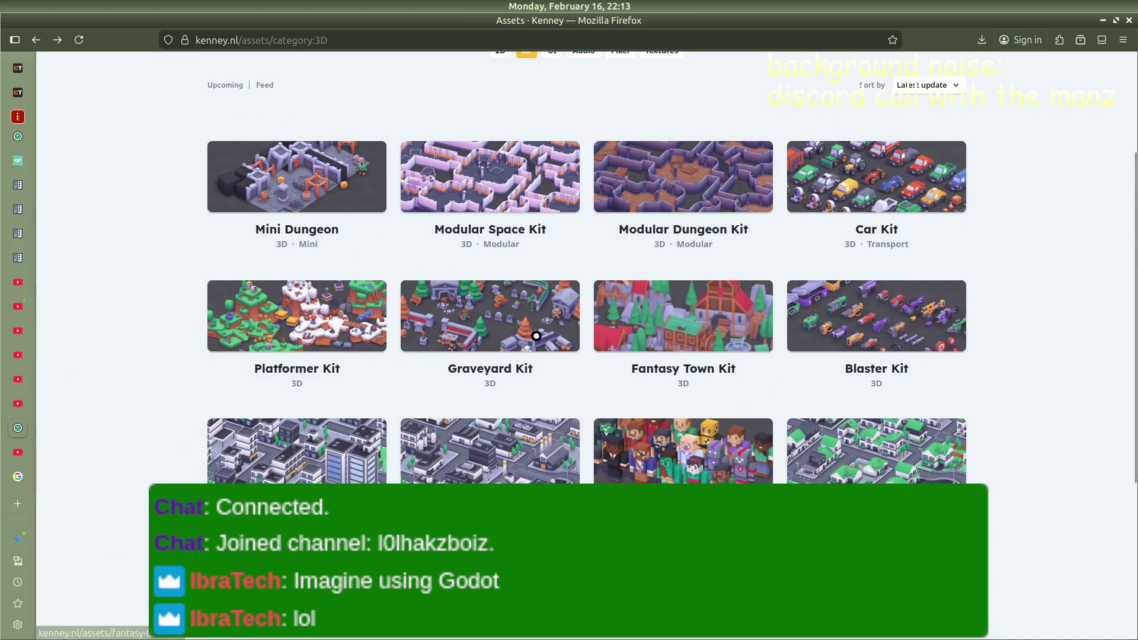
{"action": "scroll", "coordinate": [521, 238], "scroll_direction": "down", "scroll_amount": 4}
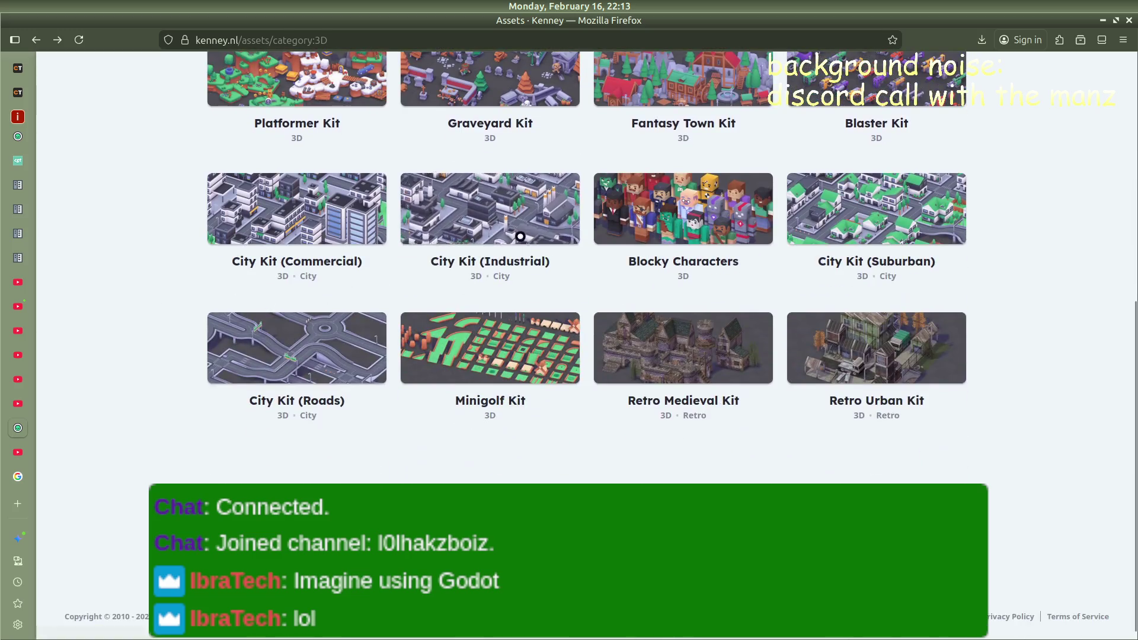
{"action": "scroll", "coordinate": [521, 238], "scroll_direction": "up", "scroll_amount": 4}
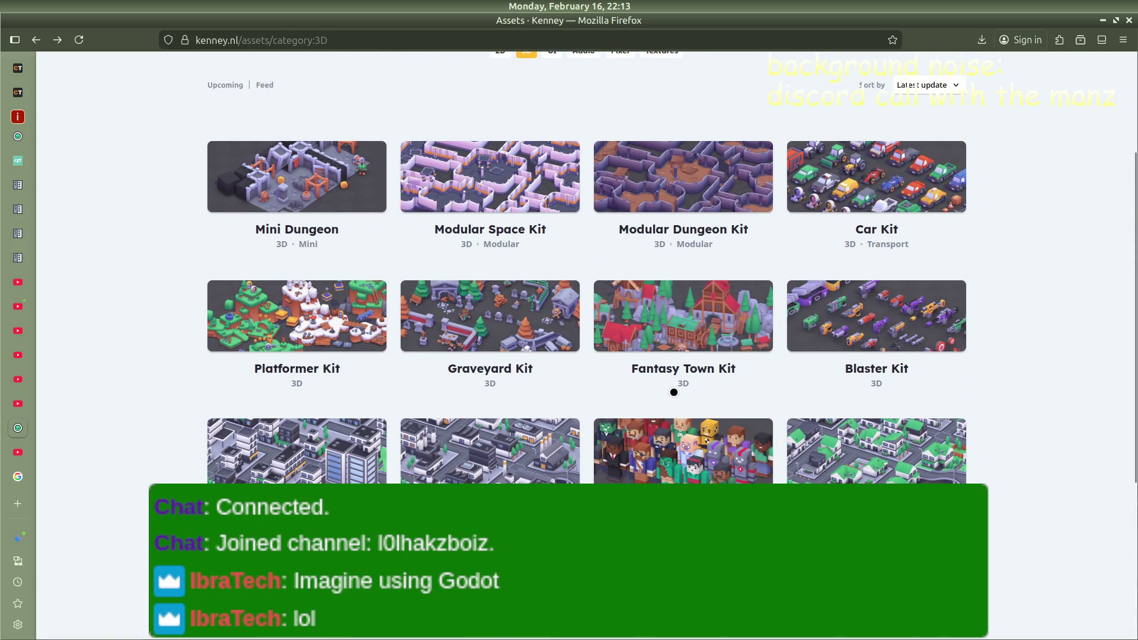
{"action": "scroll", "coordinate": [567, 228], "scroll_direction": "up", "scroll_amount": 3}
{"action": "scroll", "coordinate": [567, 228], "scroll_direction": "down", "scroll_amount": 7}
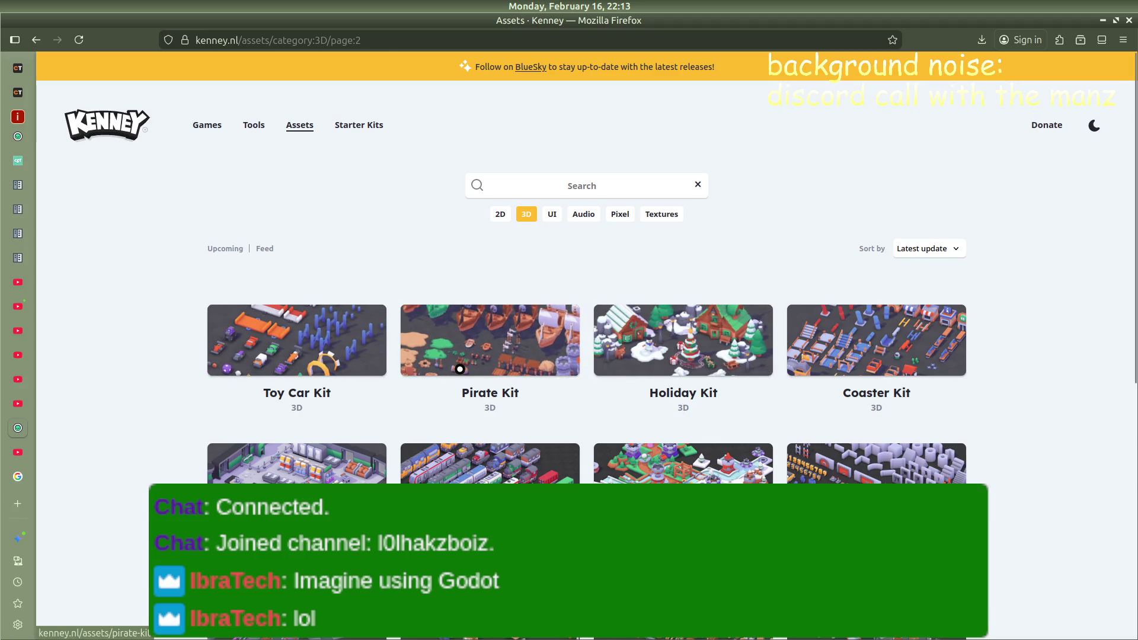
Scroll the 3D listing and briefly view the Building Kit page before returning
{"action": "scroll", "coordinate": [377, 391], "scroll_direction": "down", "scroll_amount": 3}
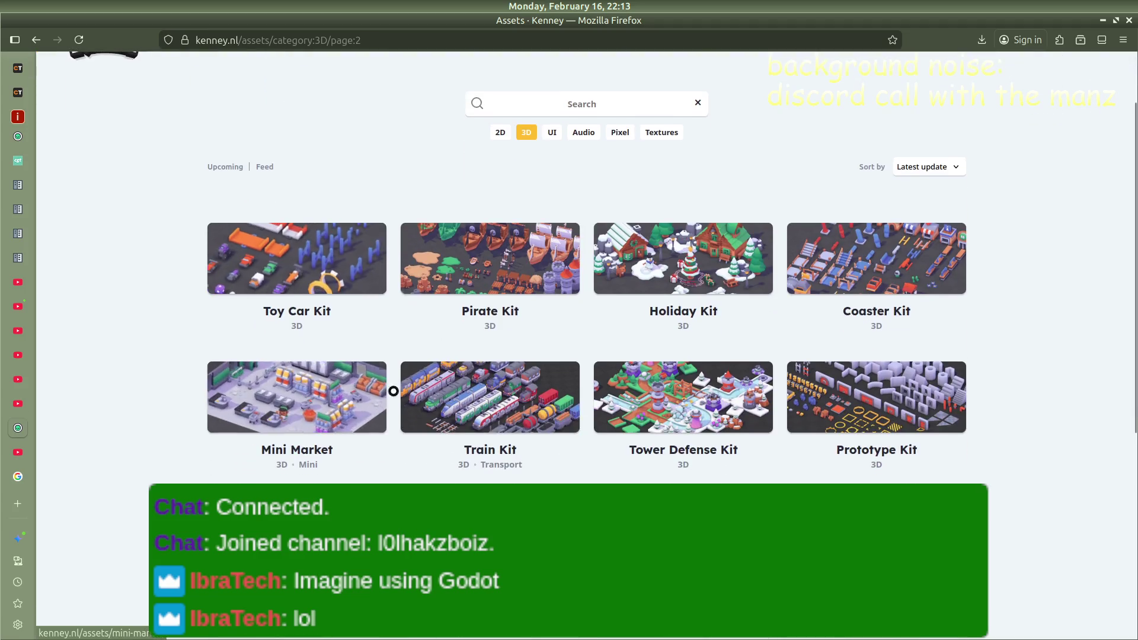
{"action": "scroll", "coordinate": [742, 387], "scroll_direction": "down", "scroll_amount": 6}
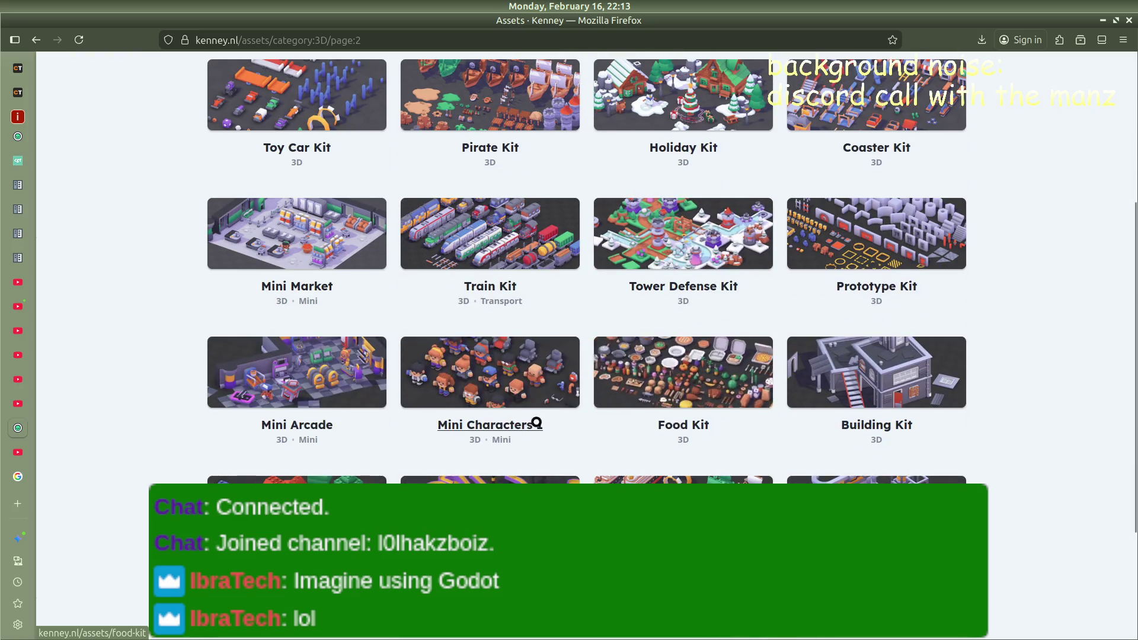
{"action": "scroll", "coordinate": [843, 375], "scroll_direction": "down", "scroll_amount": 3}
{"action": "scroll", "coordinate": [843, 376], "scroll_direction": "down", "scroll_amount": 3}
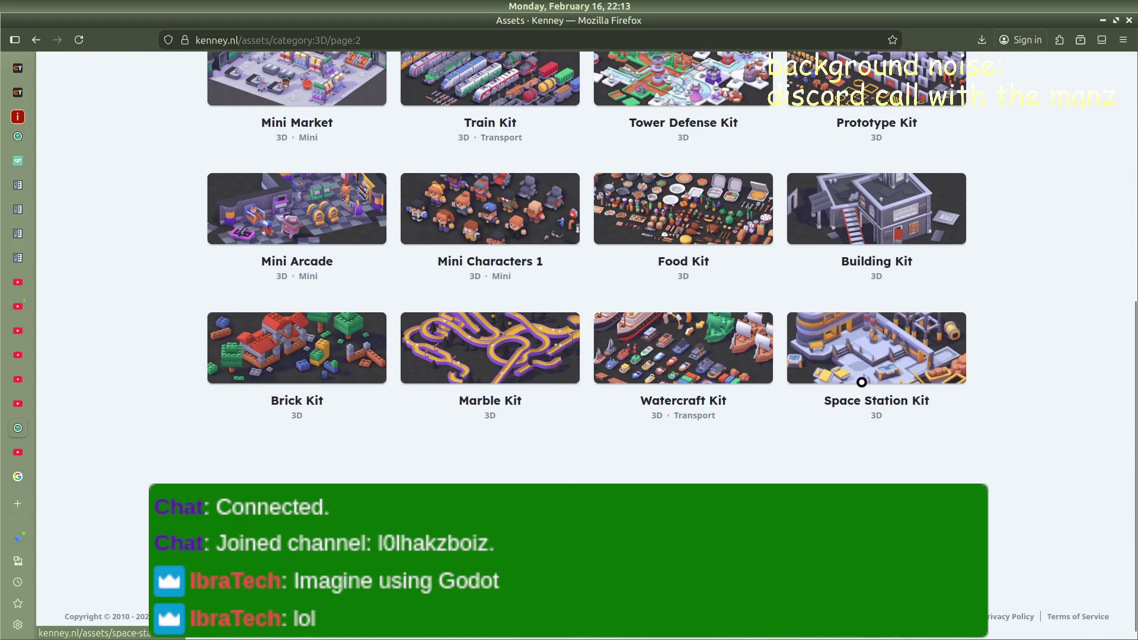
{"action": "left_click", "coordinate": [885, 240]}
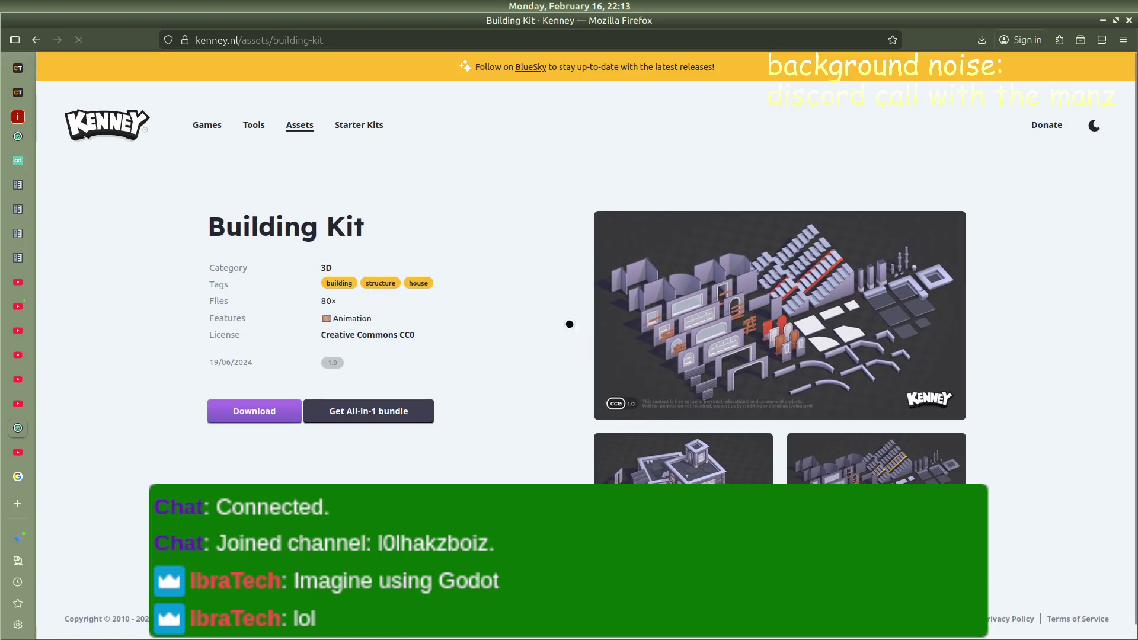
{"action": "key", "text": "alt+Left"}
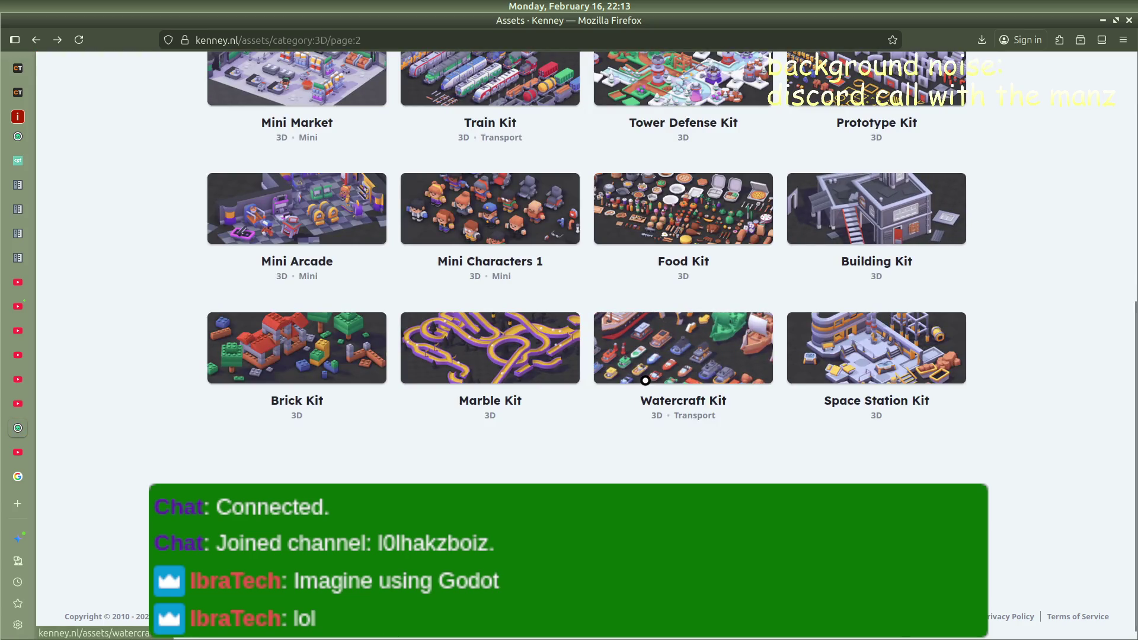
Scroll to the pagination and go to page 3 of the 3D kits
{"action": "scroll", "coordinate": [646, 379], "scroll_direction": "up", "scroll_amount": 3}
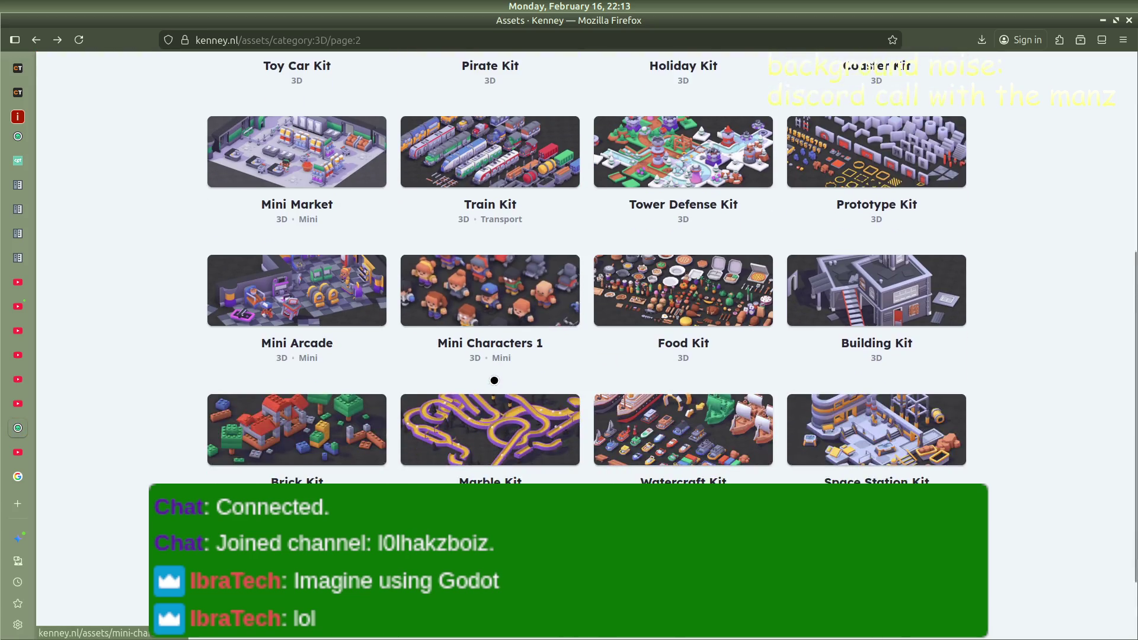
{"action": "scroll", "coordinate": [493, 379], "scroll_direction": "down", "scroll_amount": 3}
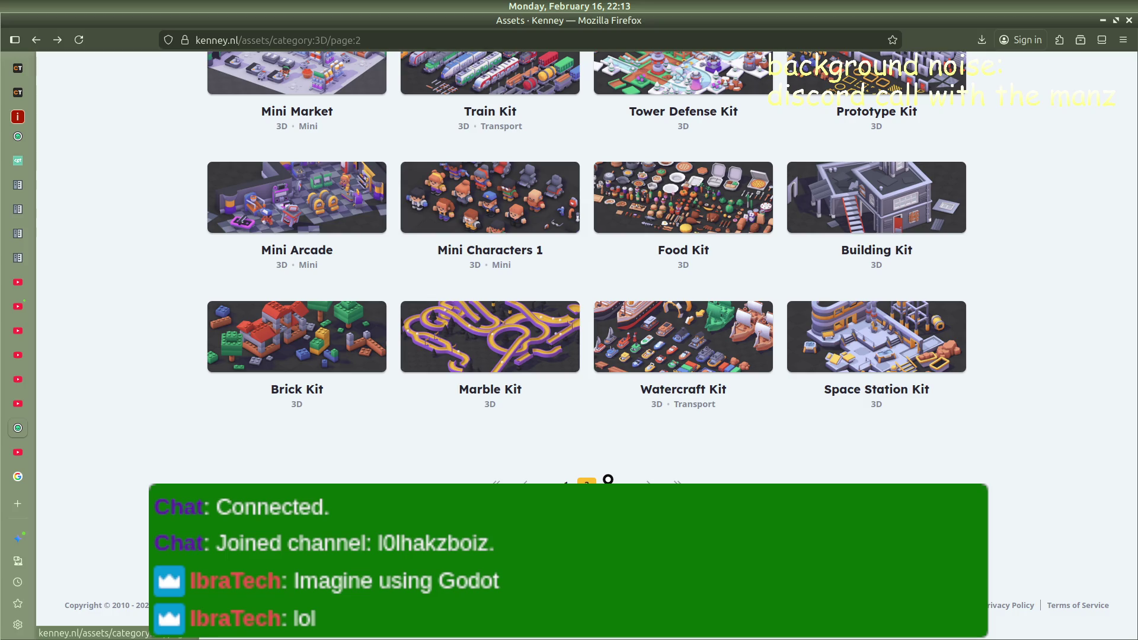
{"action": "scroll", "coordinate": [595, 476], "scroll_direction": "up", "scroll_amount": 3}
{"action": "scroll", "coordinate": [589, 477], "scroll_direction": "up", "scroll_amount": 3}
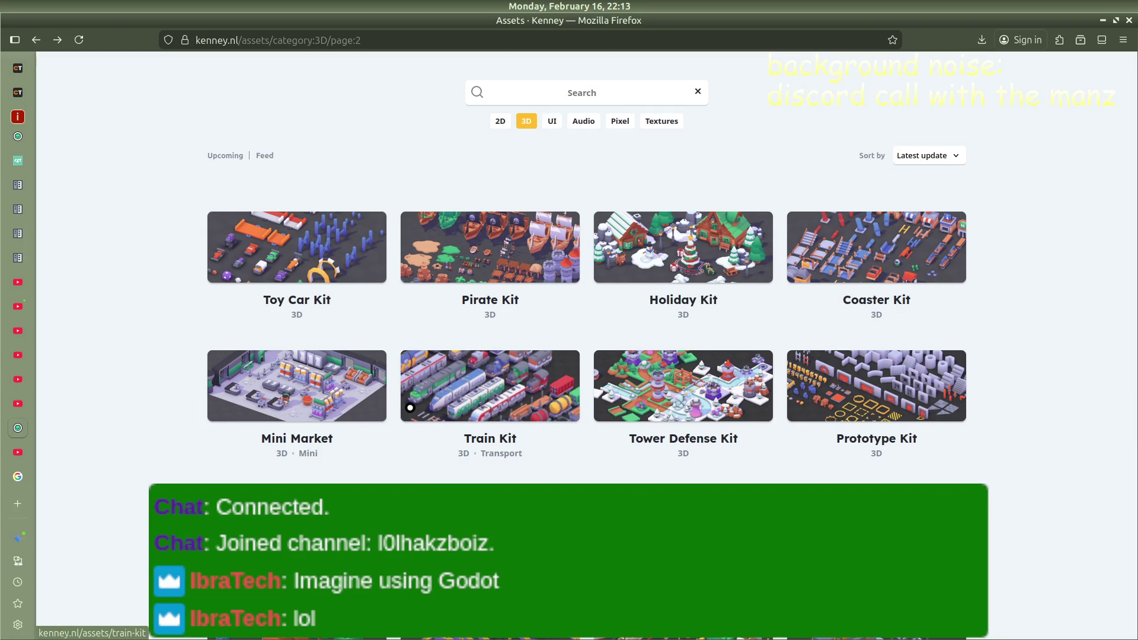
{"action": "scroll", "coordinate": [411, 407], "scroll_direction": "down", "scroll_amount": 5}
{"action": "left_click", "coordinate": [607, 483]}
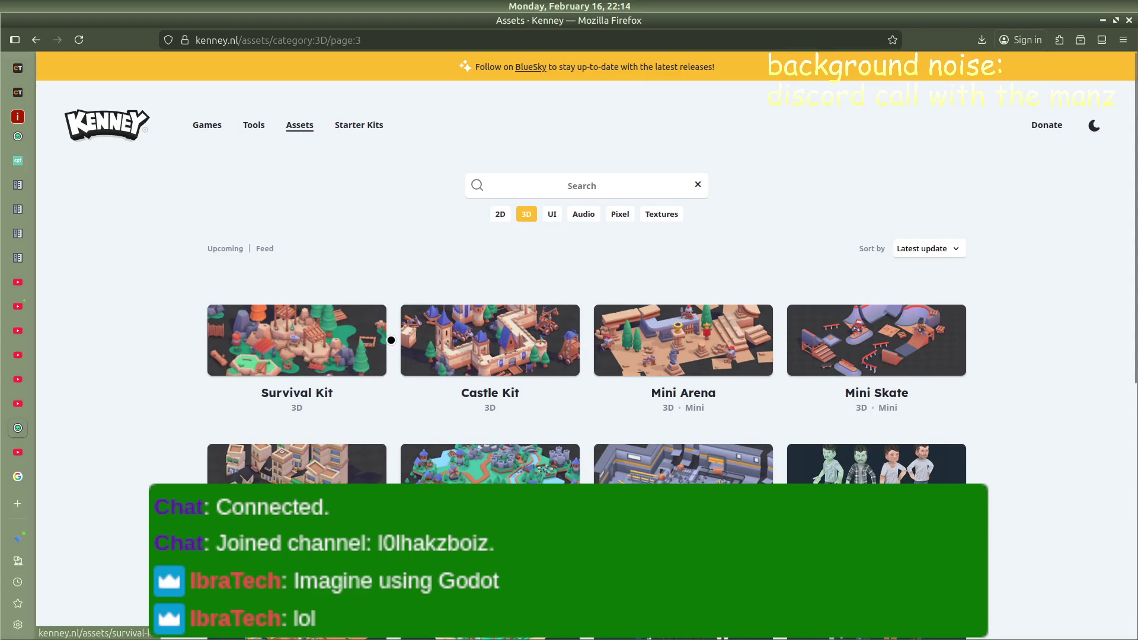
Go back through page 2 to the first page of Kenney's 3D kits
{"action": "scroll", "coordinate": [436, 427], "scroll_direction": "down", "scroll_amount": 4}
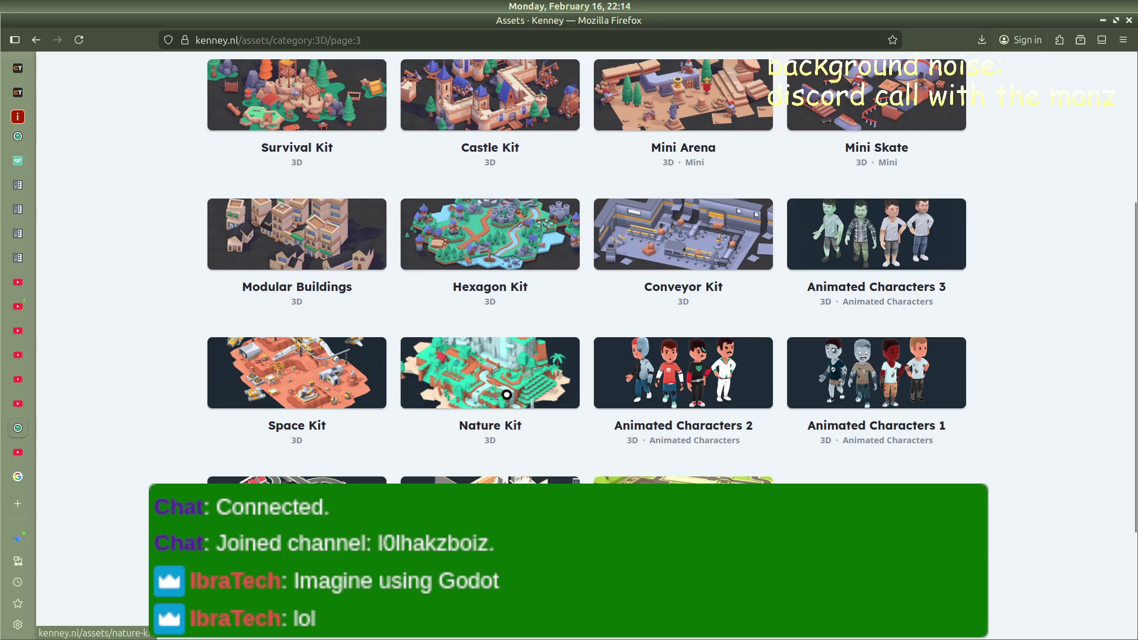
{"action": "scroll", "coordinate": [516, 457], "scroll_direction": "up", "scroll_amount": 4}
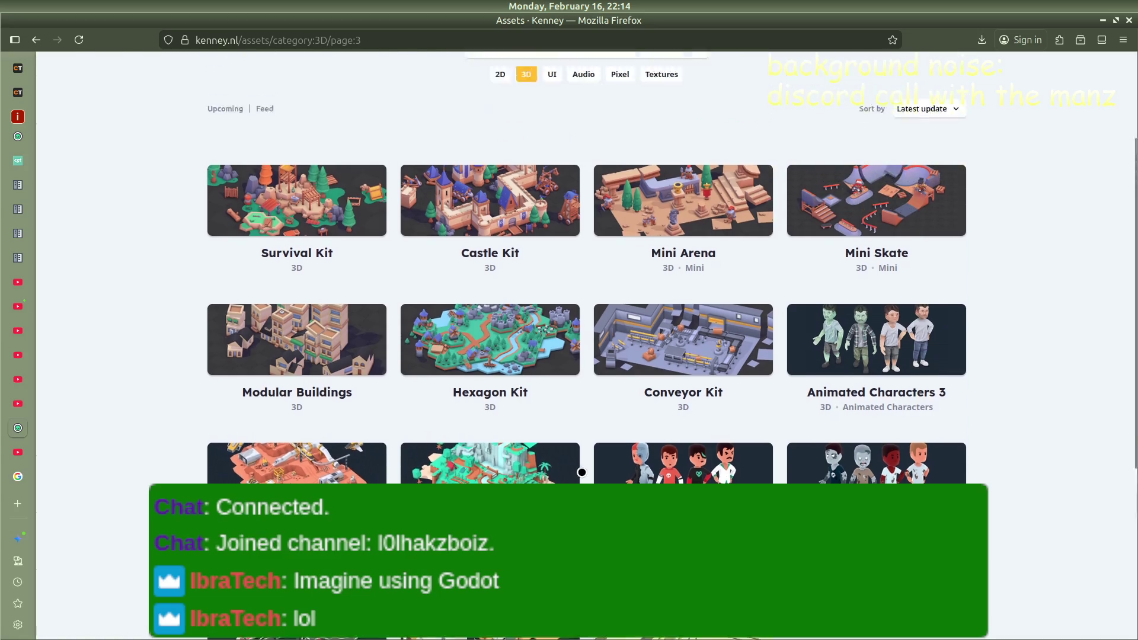
{"action": "scroll", "coordinate": [598, 398], "scroll_direction": "down", "scroll_amount": 4}
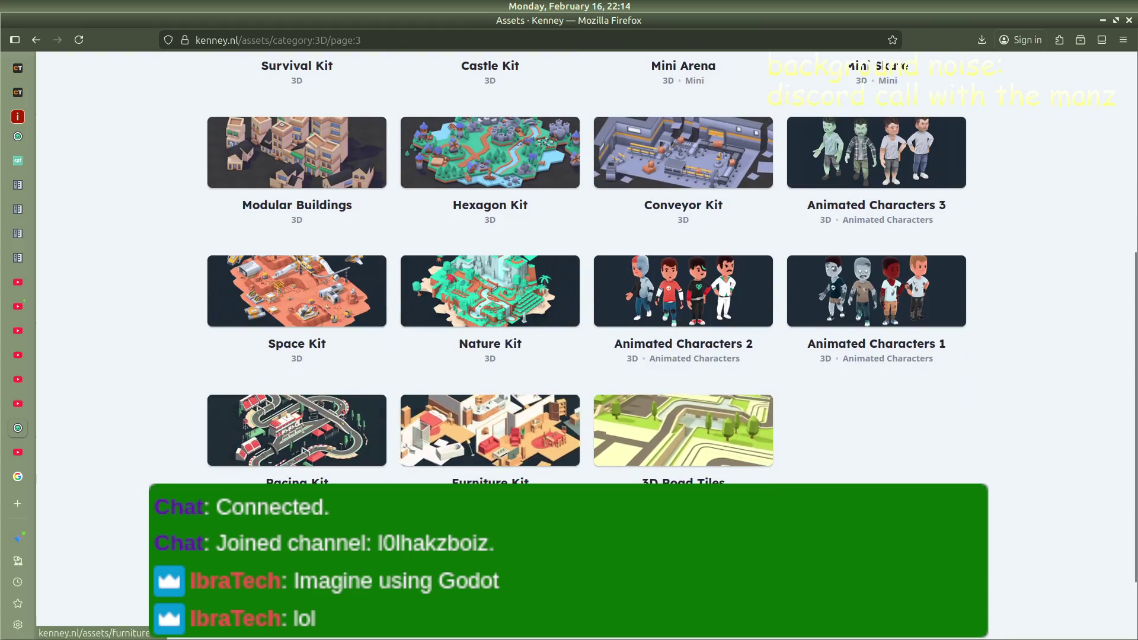
{"action": "key", "text": "alt+Left"}
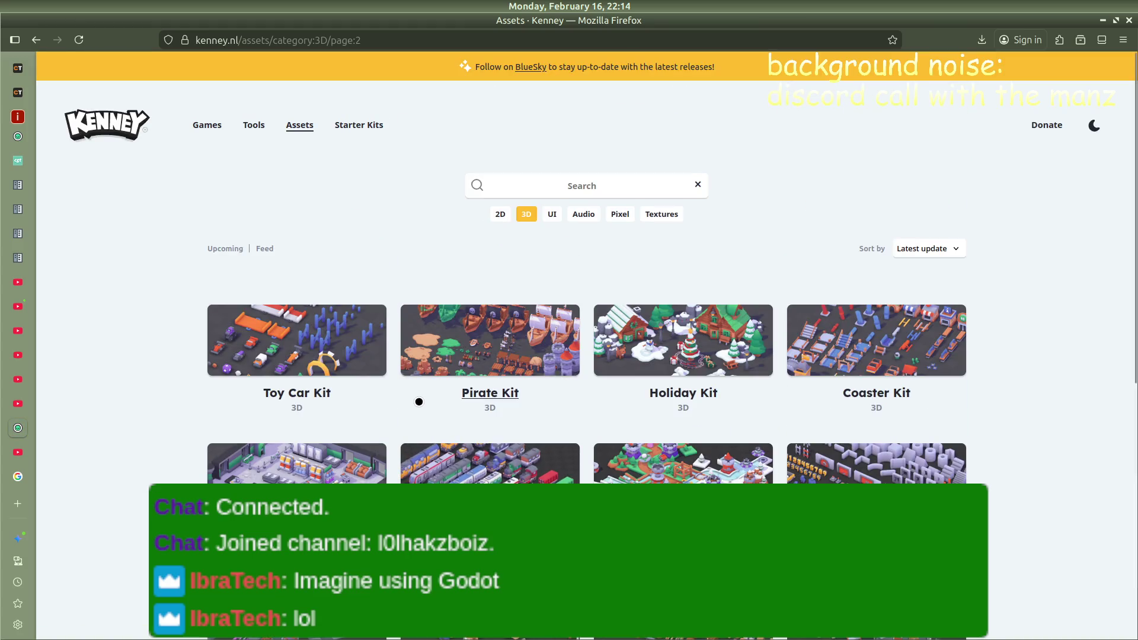
{"action": "scroll", "coordinate": [414, 399], "scroll_direction": "down", "scroll_amount": 7}
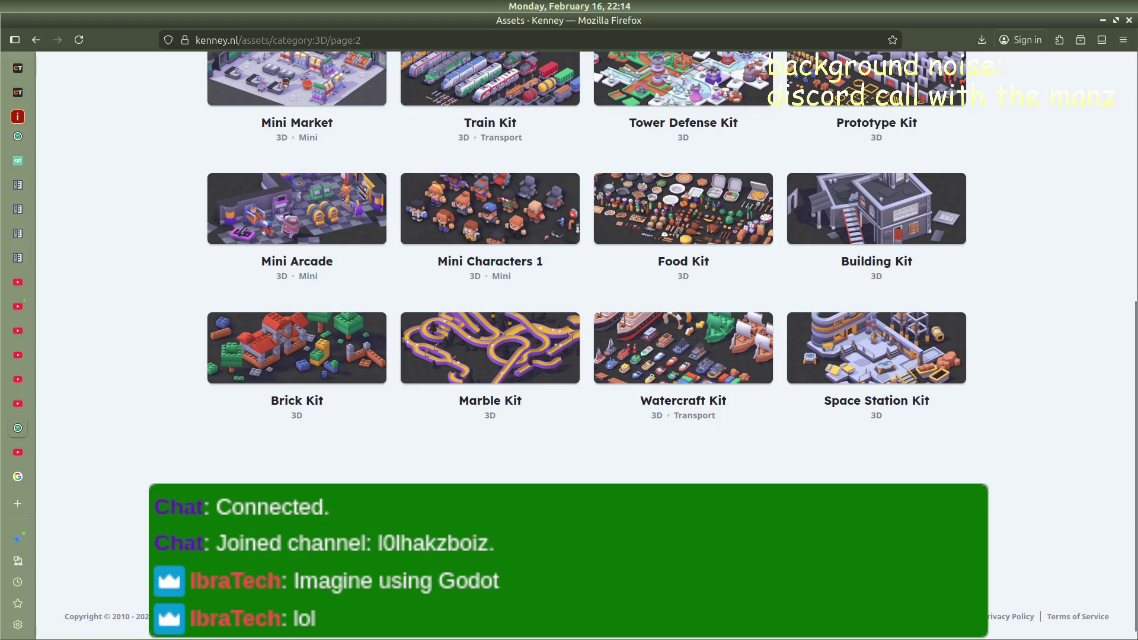
{"action": "key", "text": "alt+Left"}
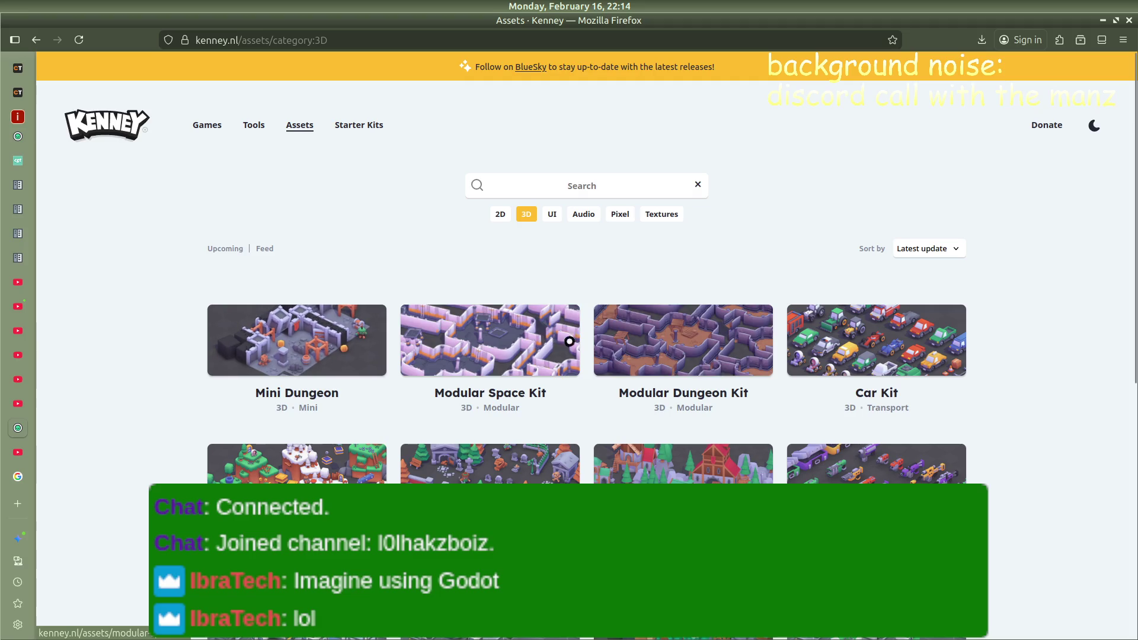
Look at the Fantasy Town Kit page, return, then open the Modular Dungeon Kit page
{"action": "scroll", "coordinate": [555, 339], "scroll_direction": "down", "scroll_amount": 4}
{"action": "scroll", "coordinate": [418, 372], "scroll_direction": "down", "scroll_amount": 3}
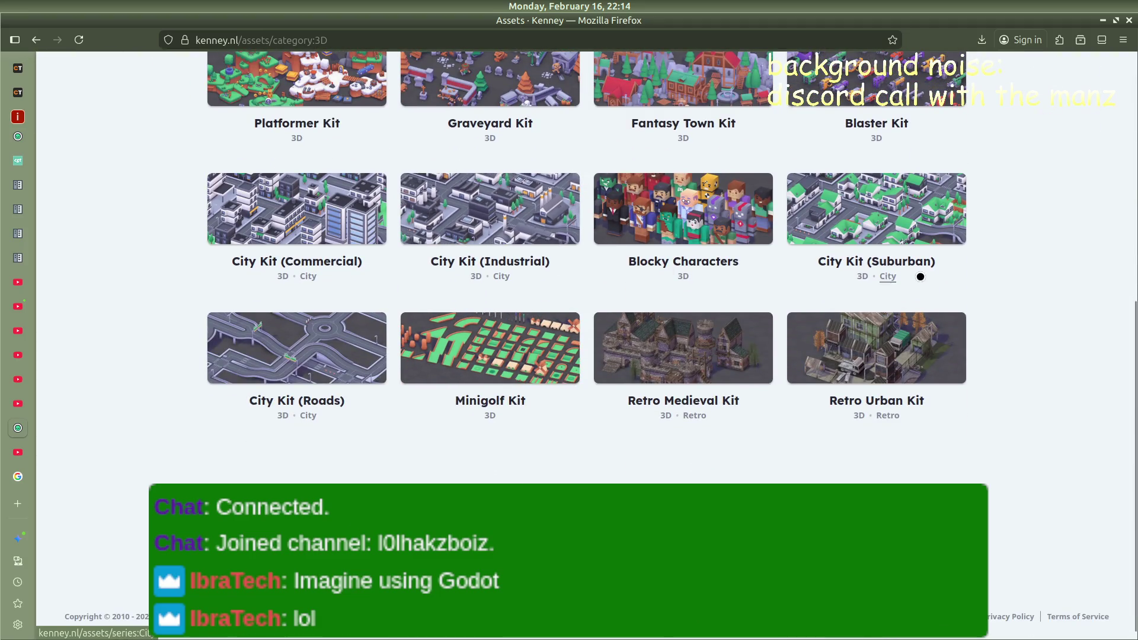
{"action": "scroll", "coordinate": [680, 307], "scroll_direction": "up", "scroll_amount": 3}
{"action": "scroll", "coordinate": [525, 421], "scroll_direction": "up", "scroll_amount": 2}
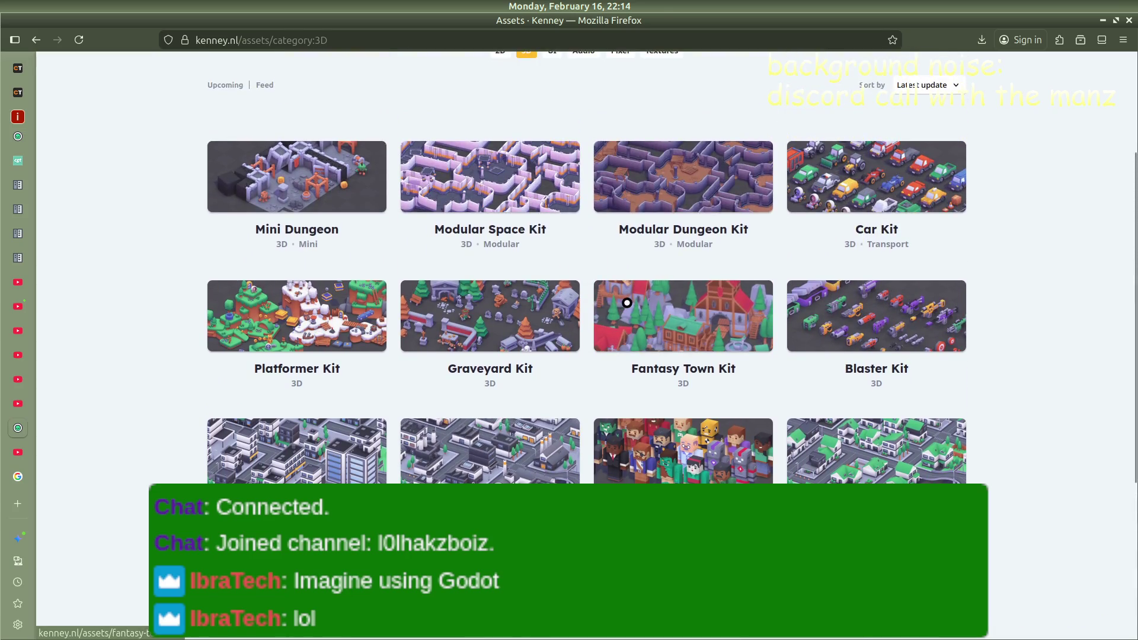
{"action": "left_click", "coordinate": [622, 302]}
{"action": "key", "text": "alt+Left"}
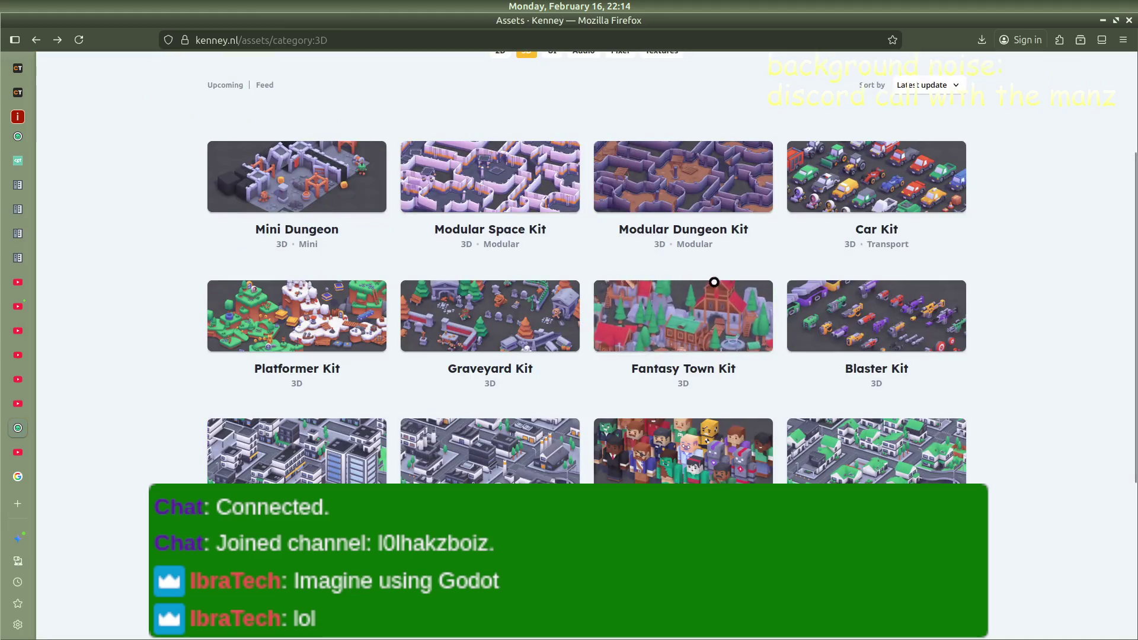
{"action": "left_click", "coordinate": [642, 159]}
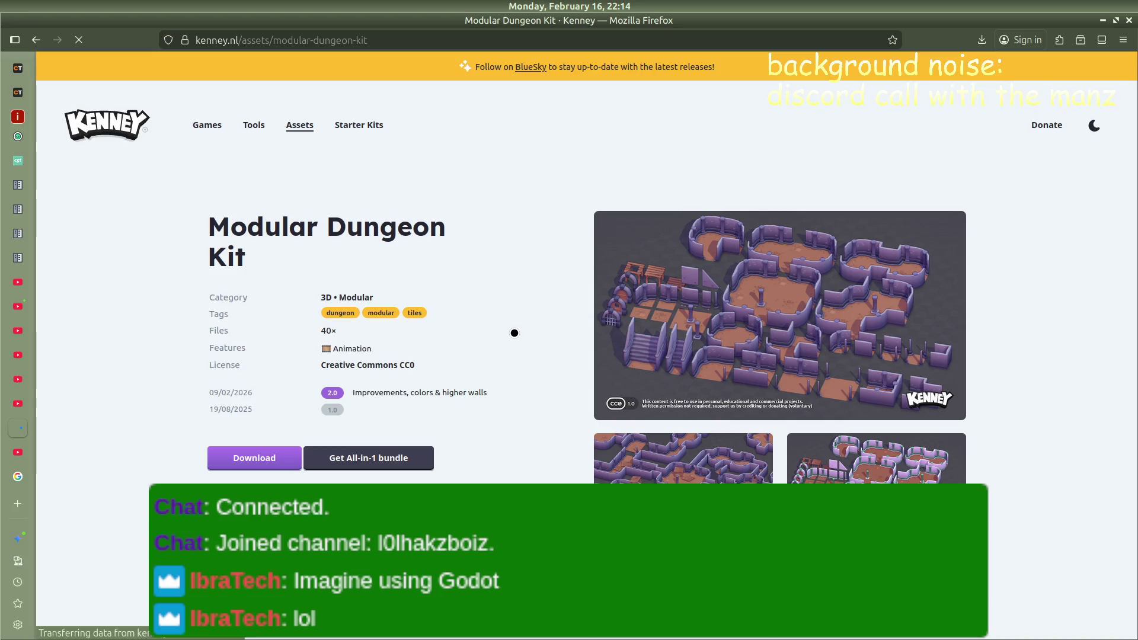
Return to the 3D list and briefly open the Mini Dungeon page
{"action": "key", "text": "alt+Left"}
{"action": "left_click", "coordinate": [293, 175]}
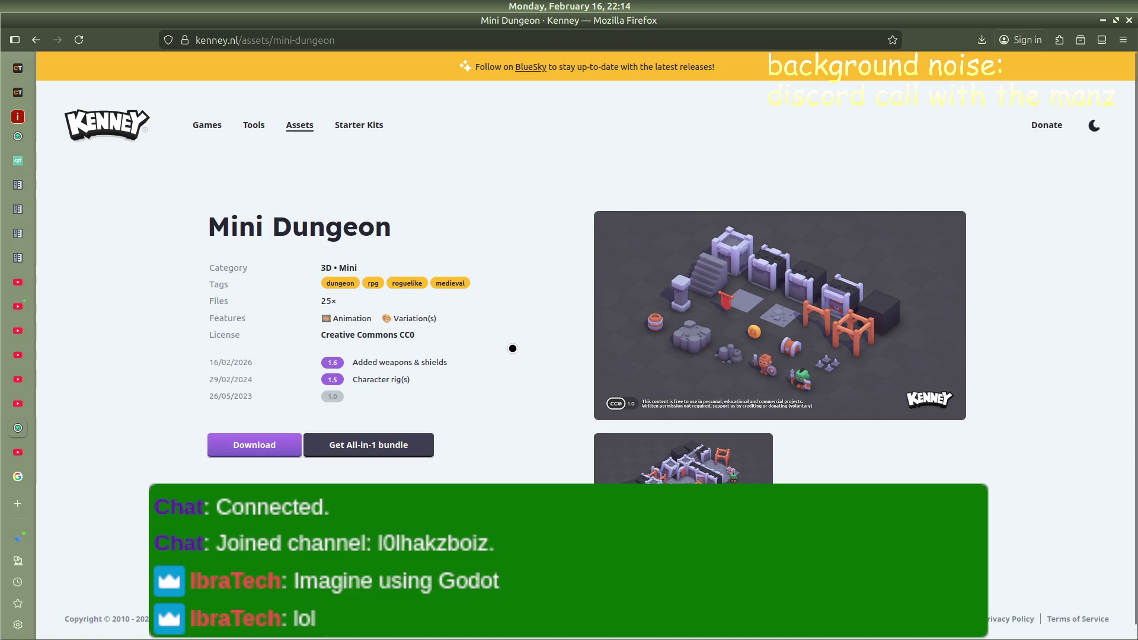
{"action": "key", "text": "alt+Left"}
Reopen Mini Dungeon, view its enlarged preview image, then start a new tab
{"action": "left_click", "coordinate": [278, 179]}
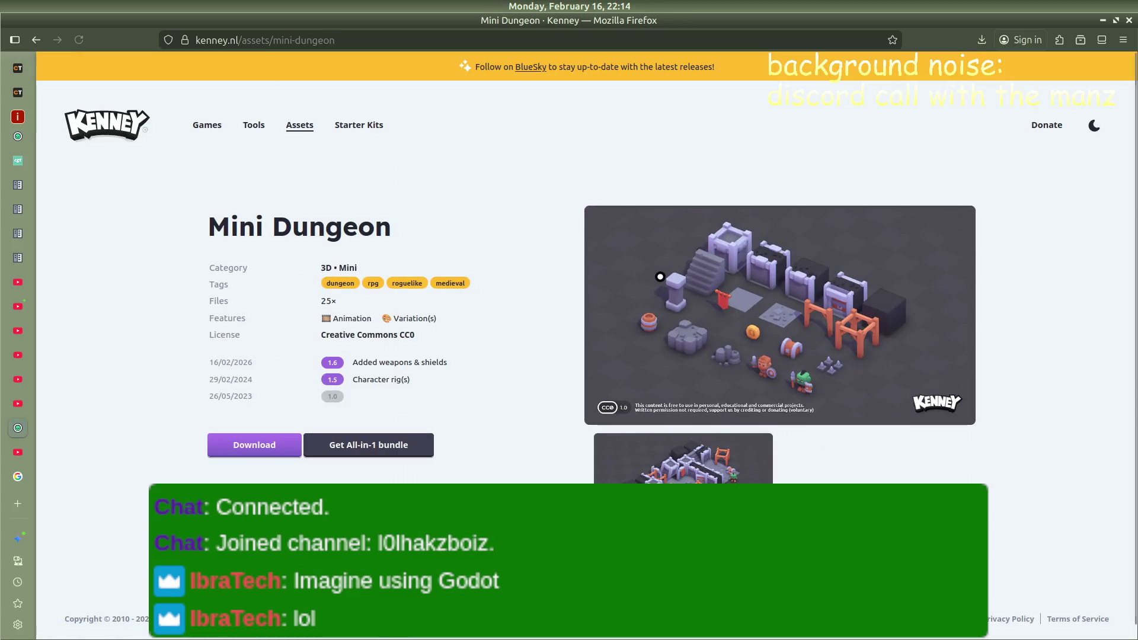
{"action": "left_click", "coordinate": [678, 265]}
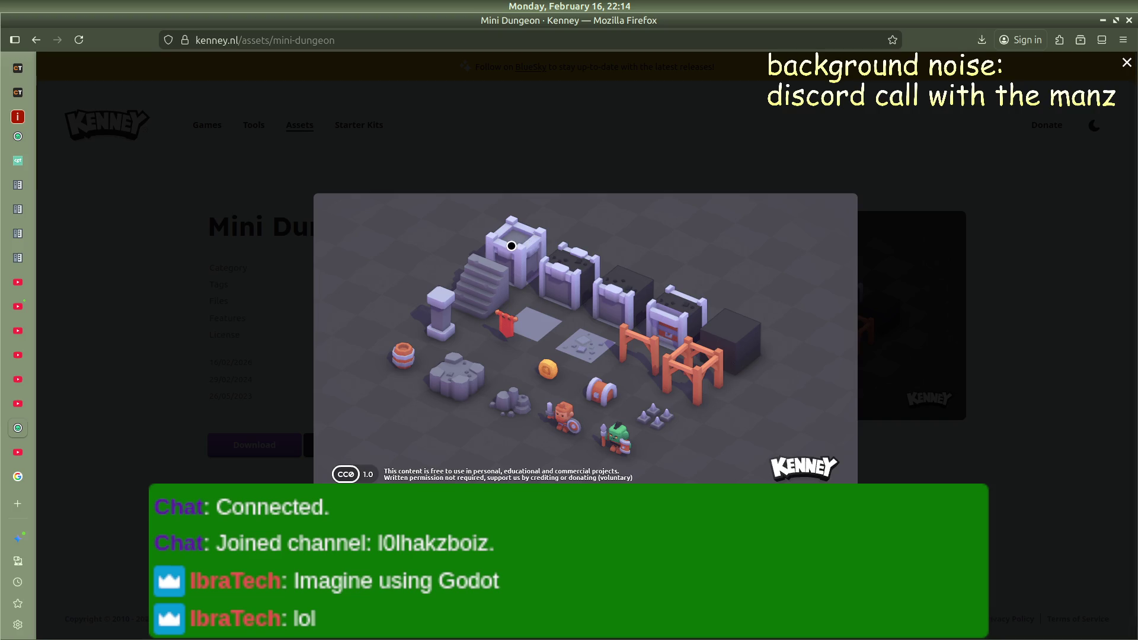
{"action": "left_click", "coordinate": [586, 170]}
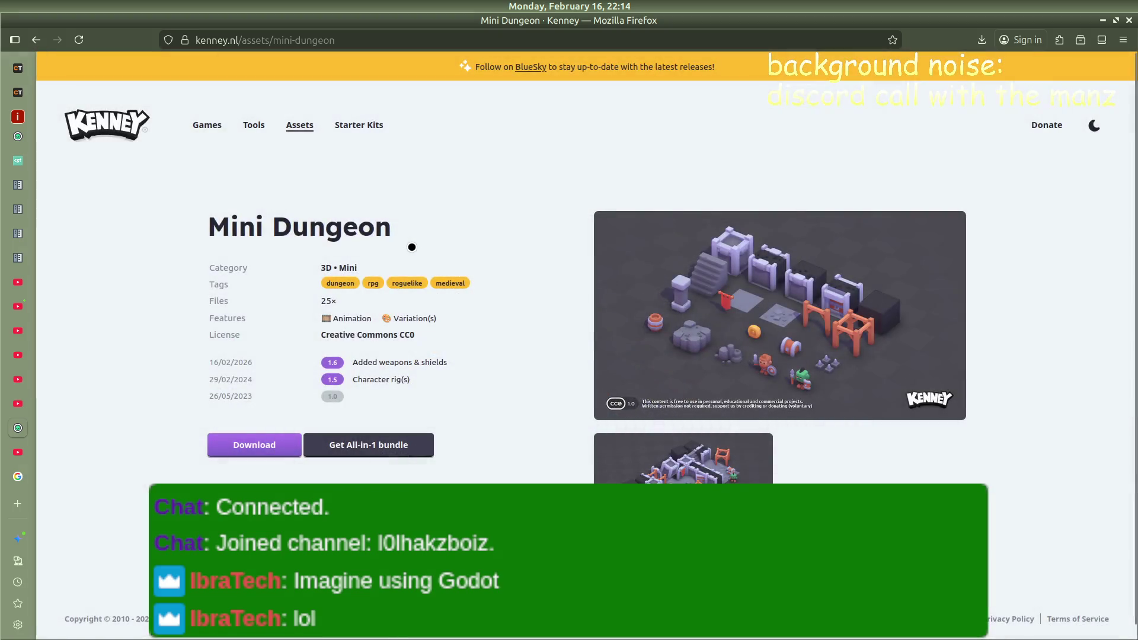
{"action": "key", "text": "ctrl+t"}
Search Google for 'crematorium' and show the image results
{"action": "type", "text": "crematorium"}
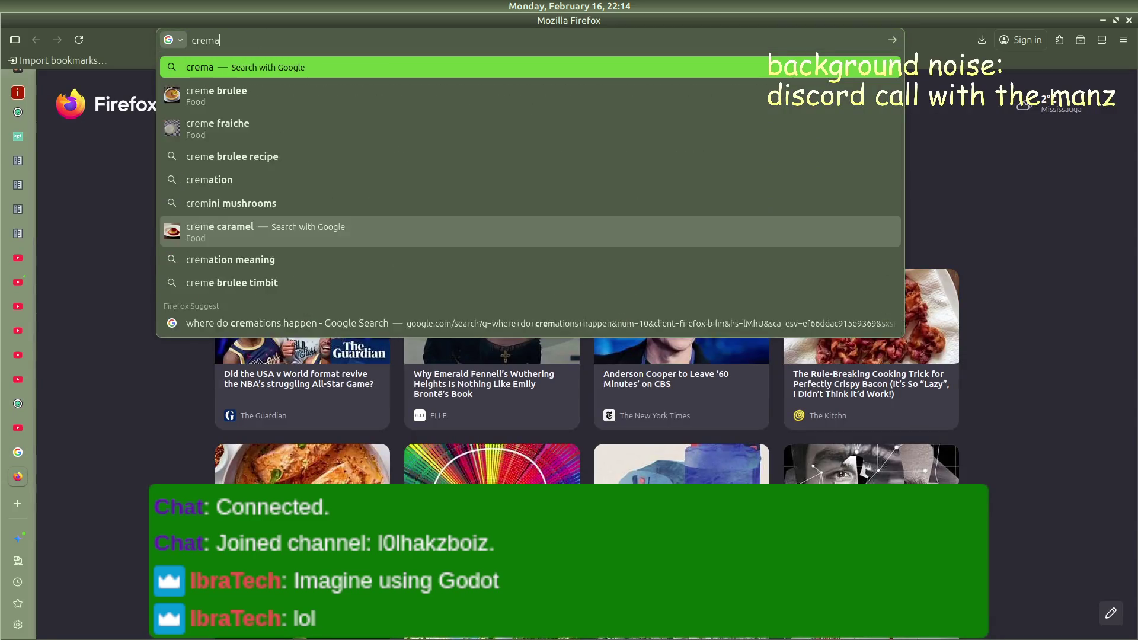
{"action": "key", "text": "Return"}
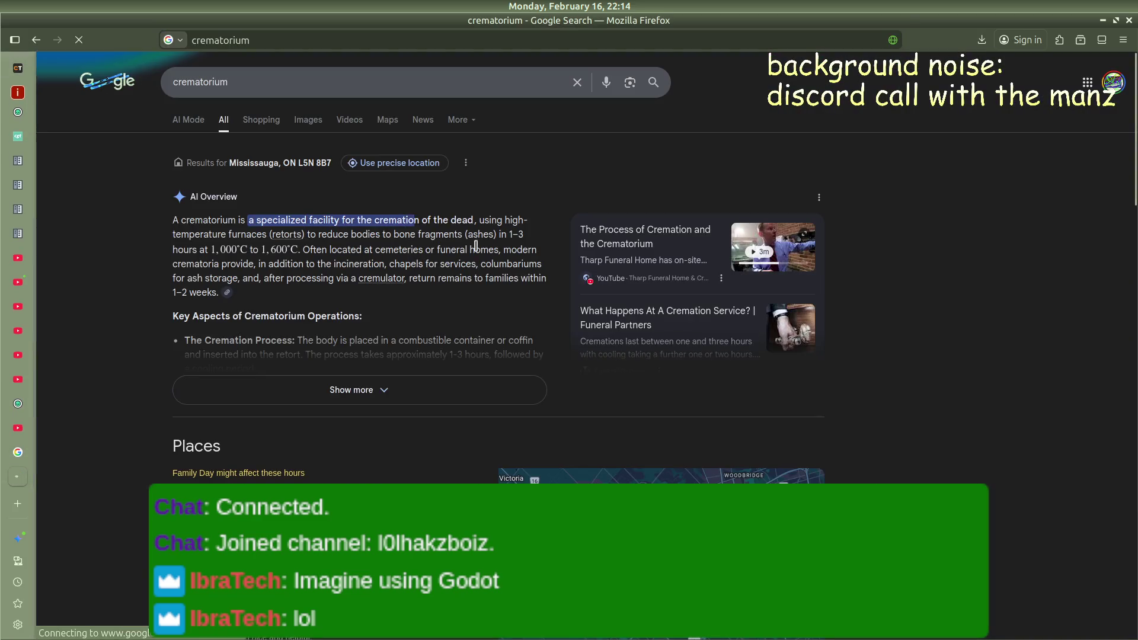
{"action": "left_click", "coordinate": [307, 119]}
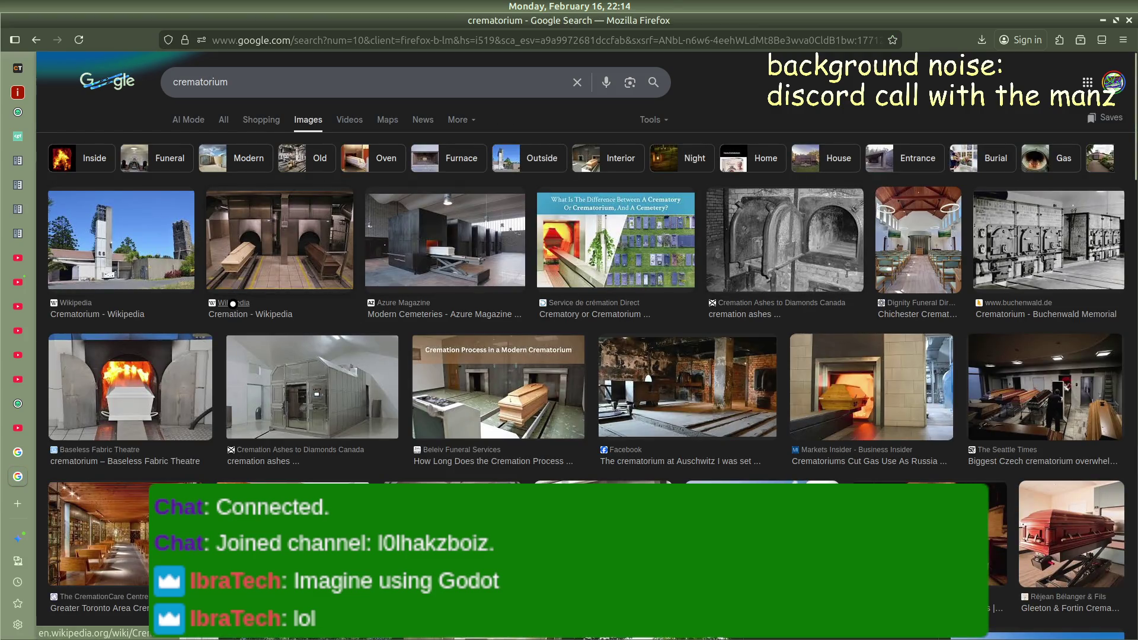
Scroll through the crematorium image results, then switch to Discord
{"action": "scroll", "coordinate": [239, 296], "scroll_direction": "down", "scroll_amount": 3}
{"action": "scroll", "coordinate": [225, 287], "scroll_direction": "up", "scroll_amount": 1}
{"action": "scroll", "coordinate": [224, 286], "scroll_direction": "up", "scroll_amount": 1}
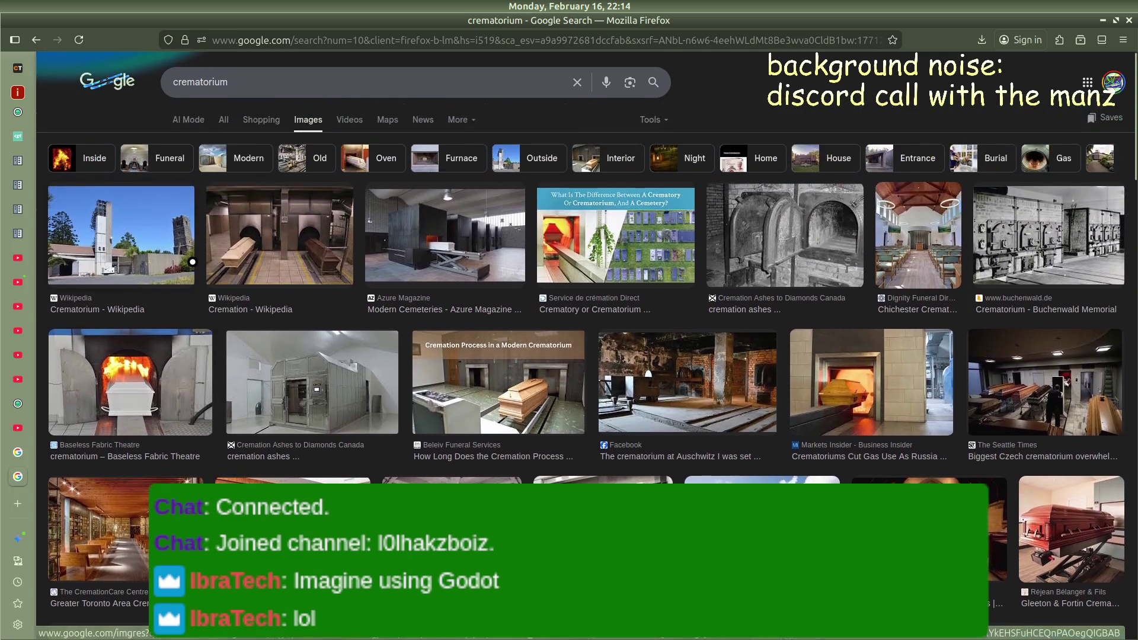
{"action": "scroll", "coordinate": [205, 265], "scroll_direction": "down", "scroll_amount": 3}
{"action": "scroll", "coordinate": [453, 293], "scroll_direction": "down", "scroll_amount": 7}
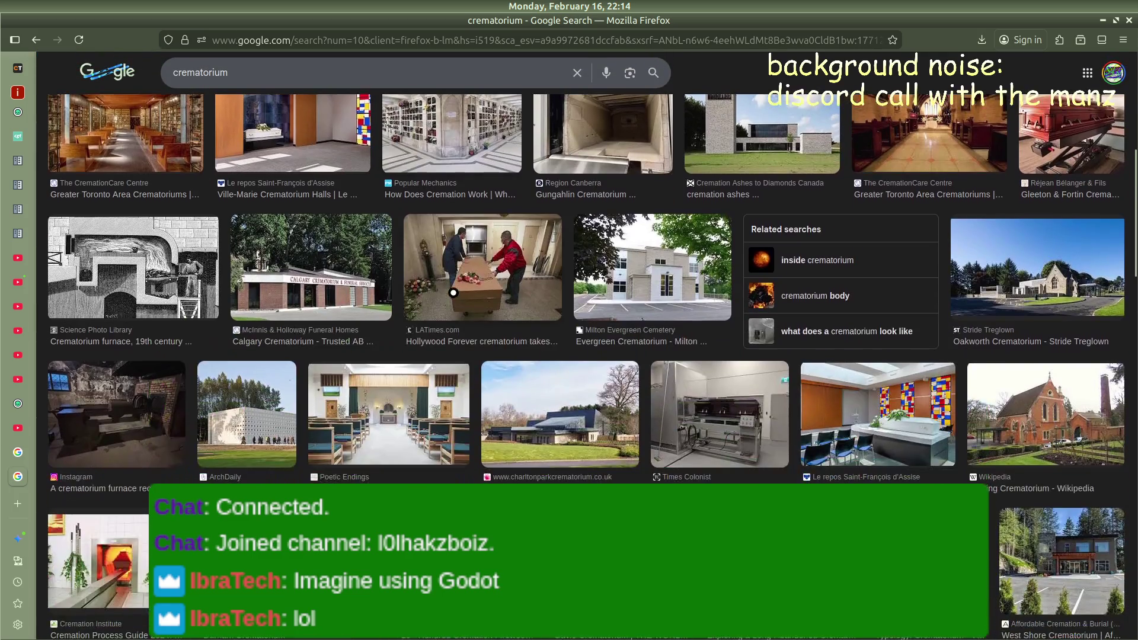
{"action": "scroll", "coordinate": [417, 336], "scroll_direction": "up", "scroll_amount": 5}
{"action": "scroll", "coordinate": [417, 336], "scroll_direction": "up", "scroll_amount": 5}
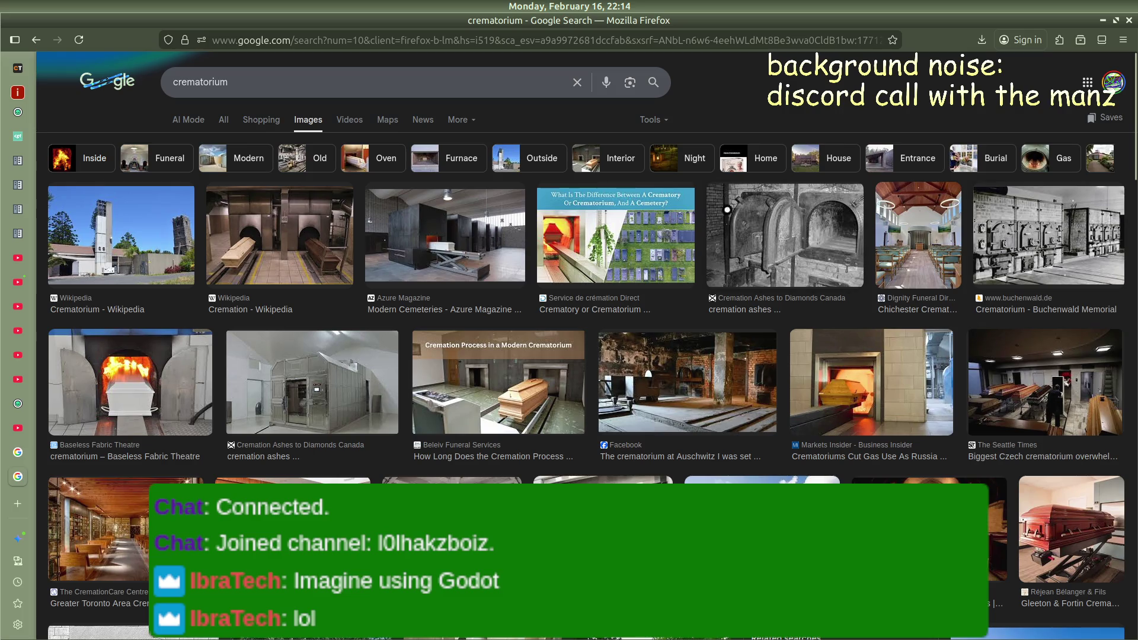
{"action": "scroll", "coordinate": [370, 349], "scroll_direction": "down", "scroll_amount": 5}
{"action": "scroll", "coordinate": [370, 349], "scroll_direction": "up", "scroll_amount": 5}
{"action": "key", "text": "alt+Tab"}
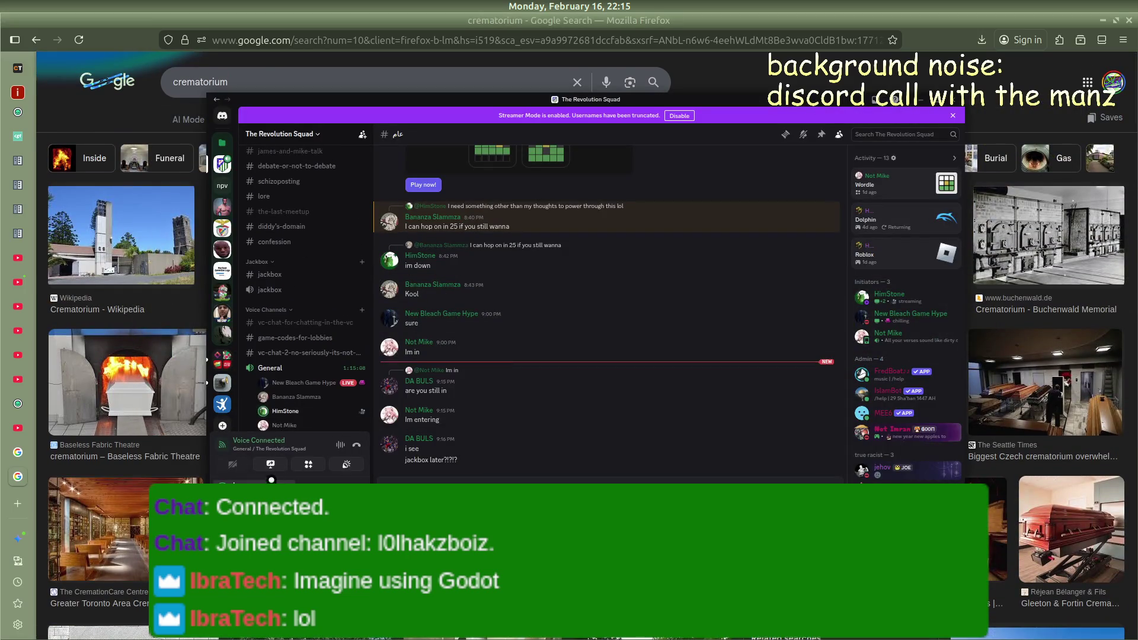
Go Live in the General call with the Entire Screen, then return to the Graveyard Kit tab
{"action": "left_click", "coordinate": [271, 465]}
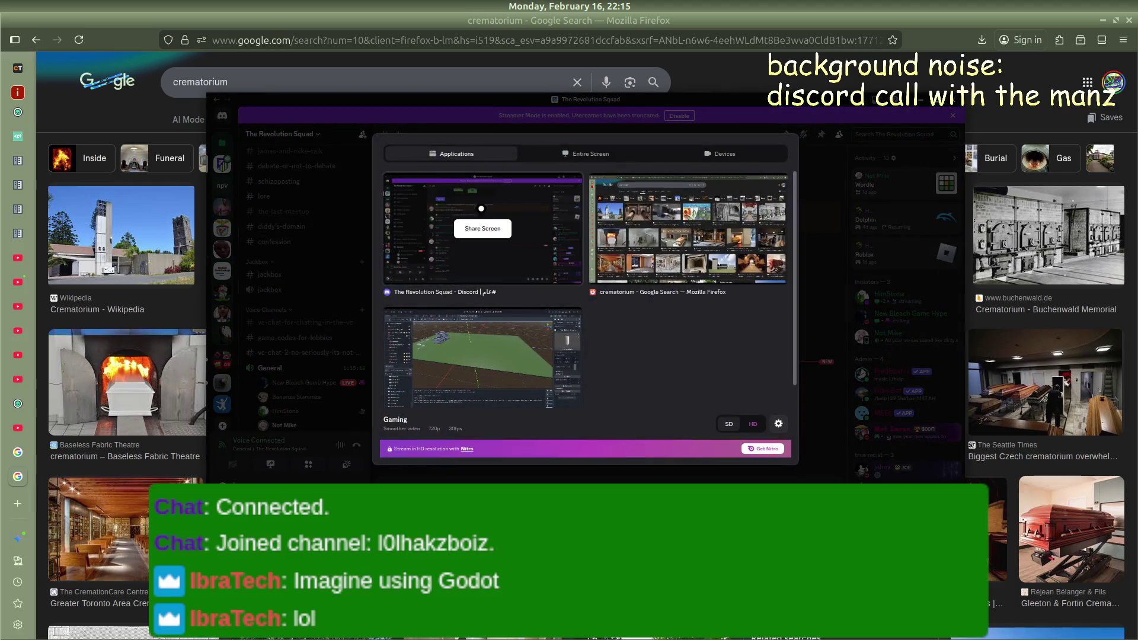
{"action": "left_click", "coordinate": [563, 154]}
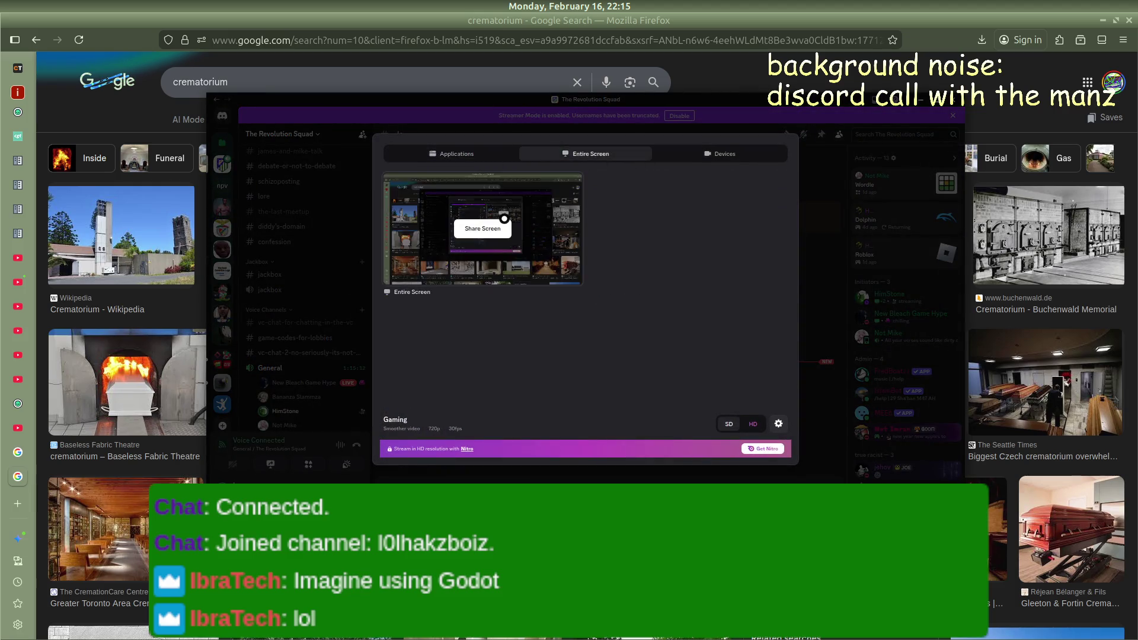
{"action": "left_click", "coordinate": [504, 219]}
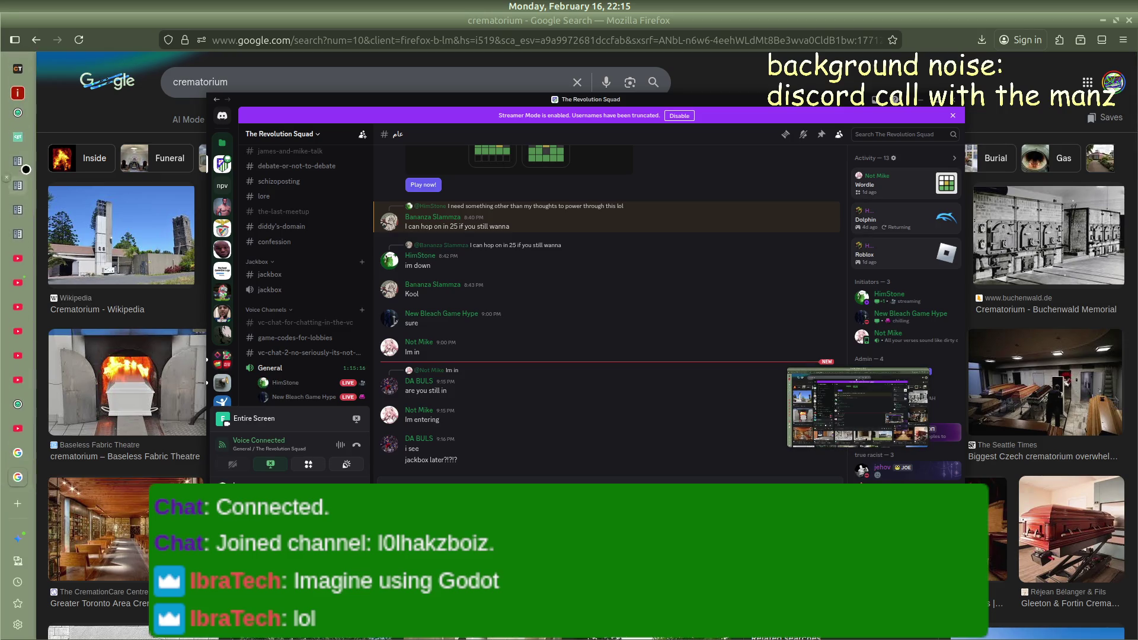
{"action": "left_click", "coordinate": [18, 112]}
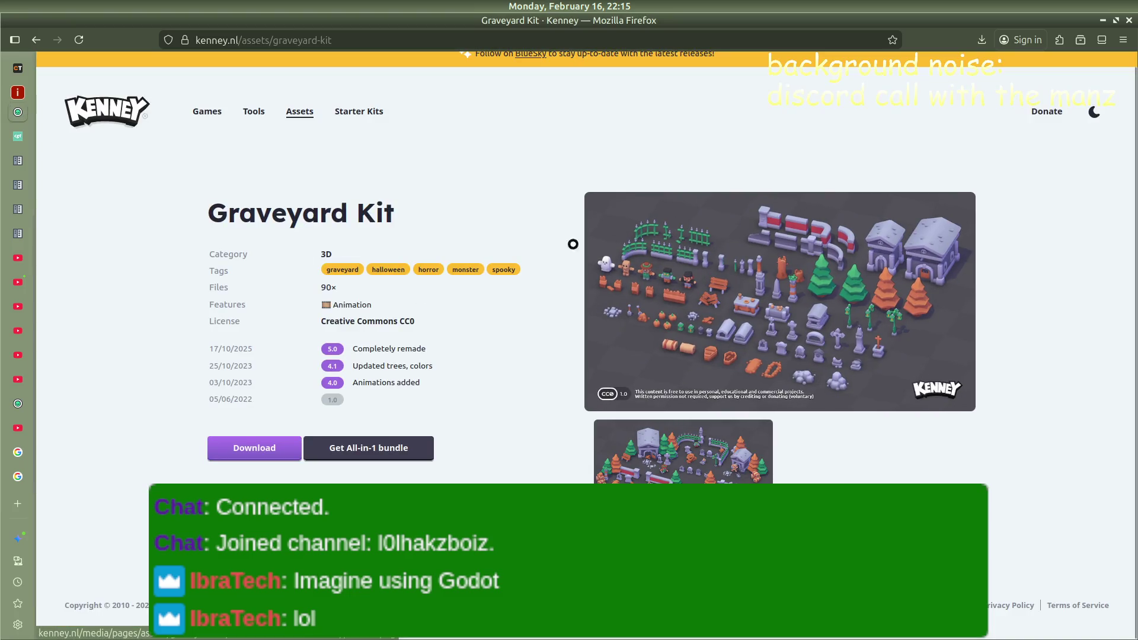
Switch to the Mini Dungeon tab, enlarge its preview image, then return to Discord
{"action": "left_click", "coordinate": [17, 404]}
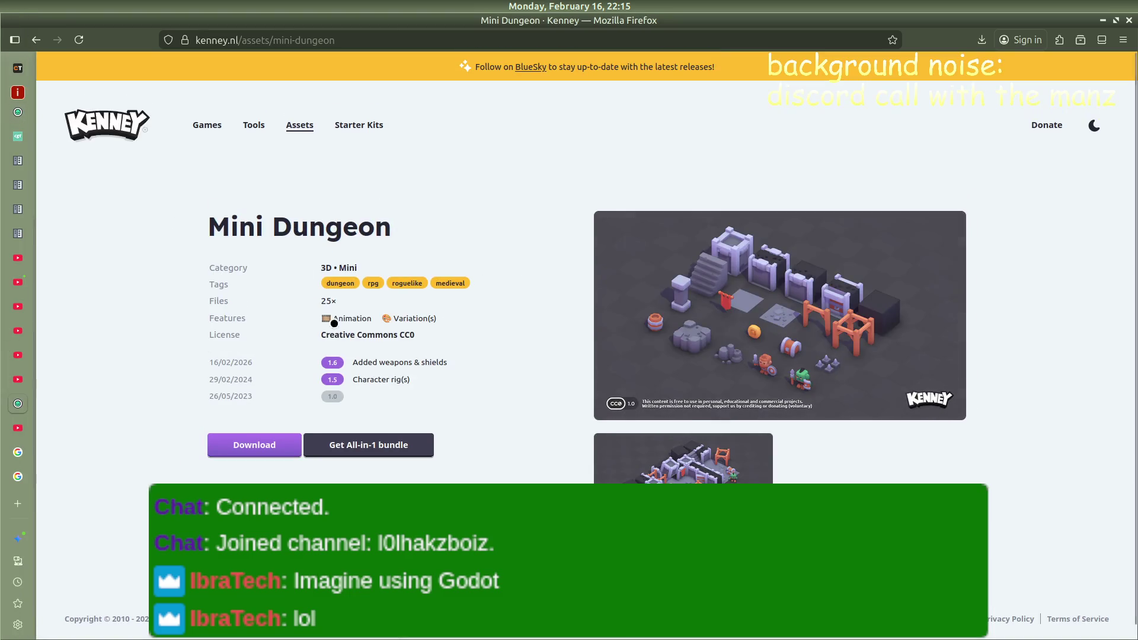
{"action": "left_click", "coordinate": [783, 261]}
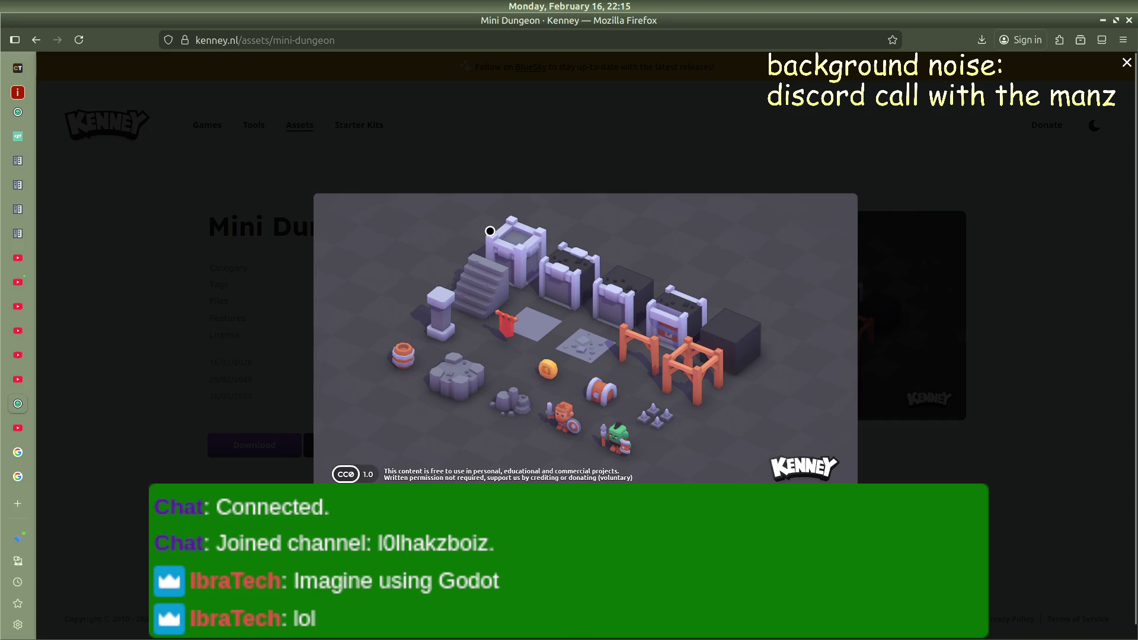
{"action": "key", "text": "alt+Tab"}
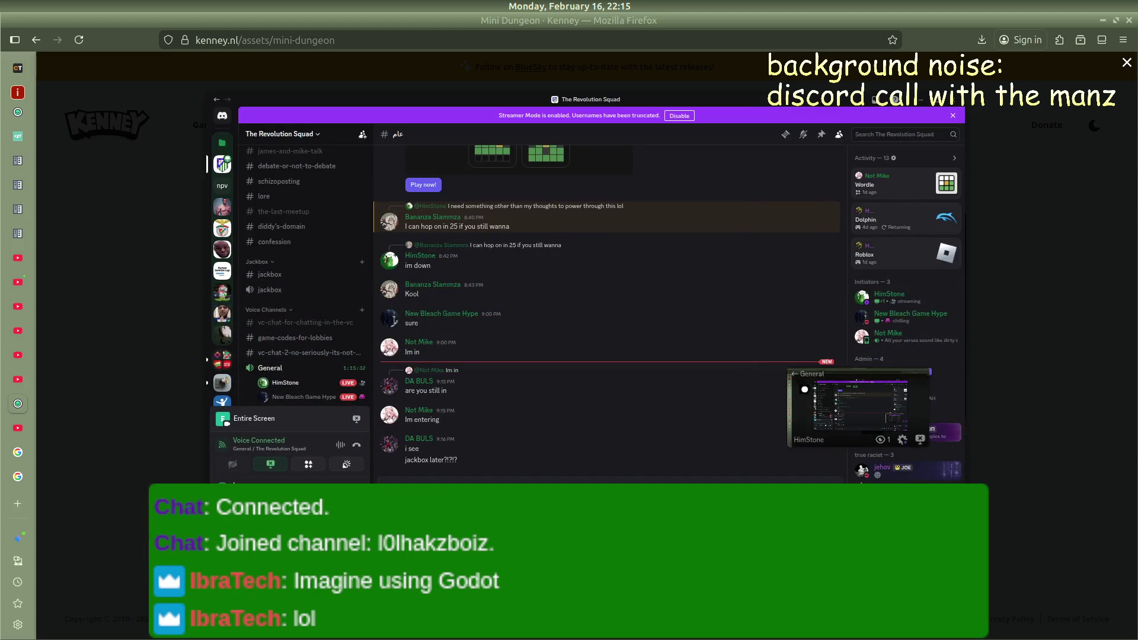
Stop the stream and restart sharing with only the Mini Dungeon – Mozilla Firefox window
{"action": "left_click", "coordinate": [920, 439]}
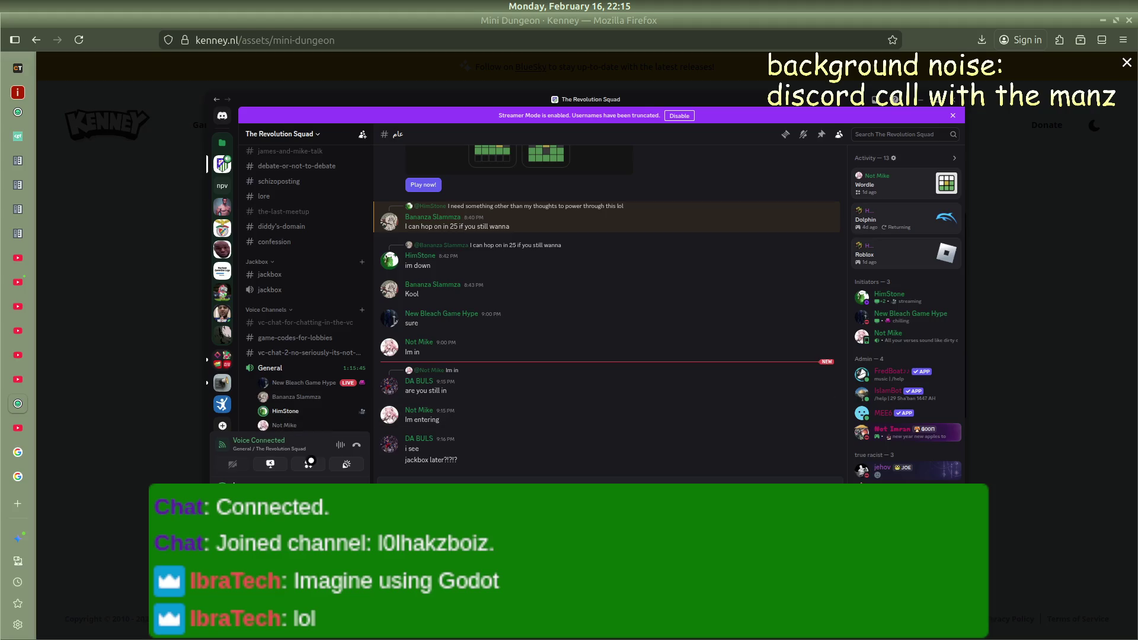
{"action": "left_click", "coordinate": [272, 464]}
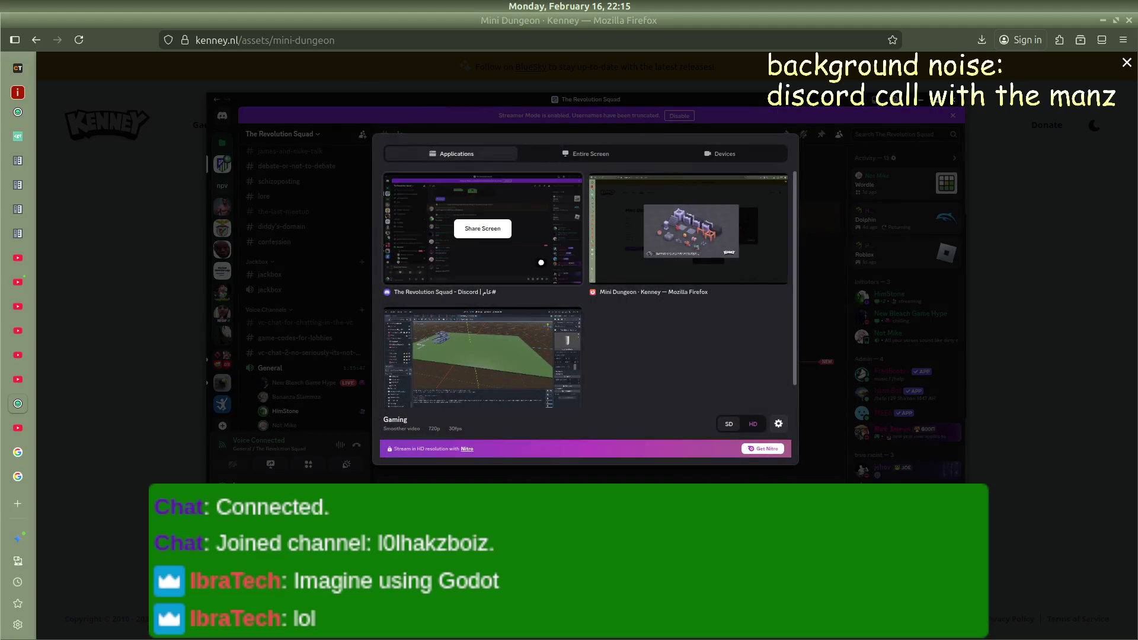
{"action": "left_click", "coordinate": [664, 236]}
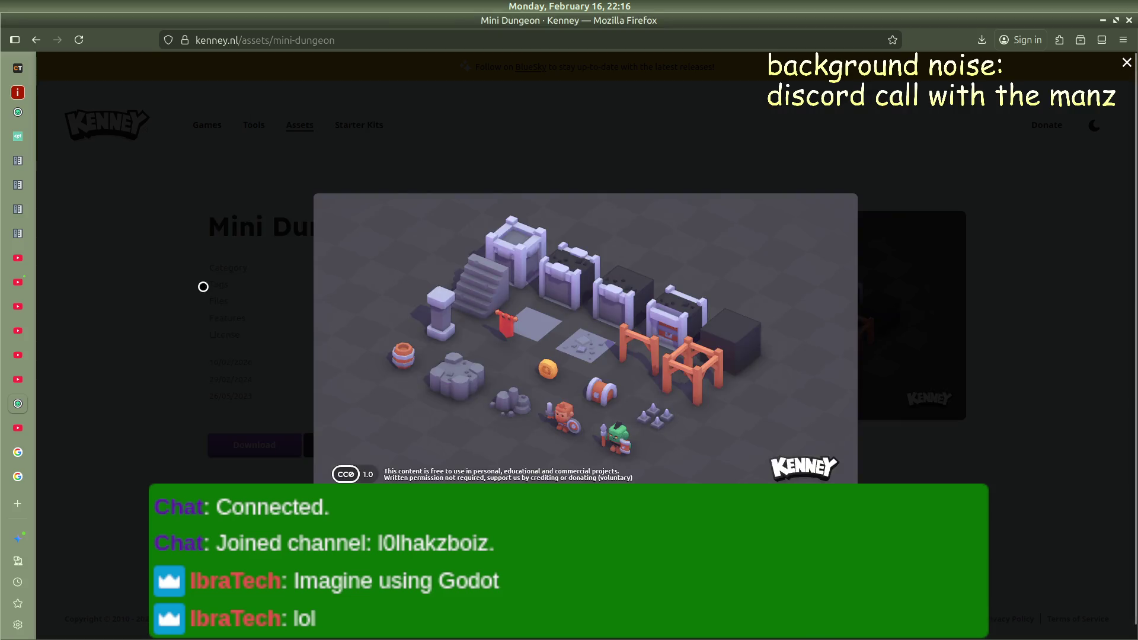
Close the preview and download the Mini Dungeon pack, continuing without donating
{"action": "left_click", "coordinate": [203, 284]}
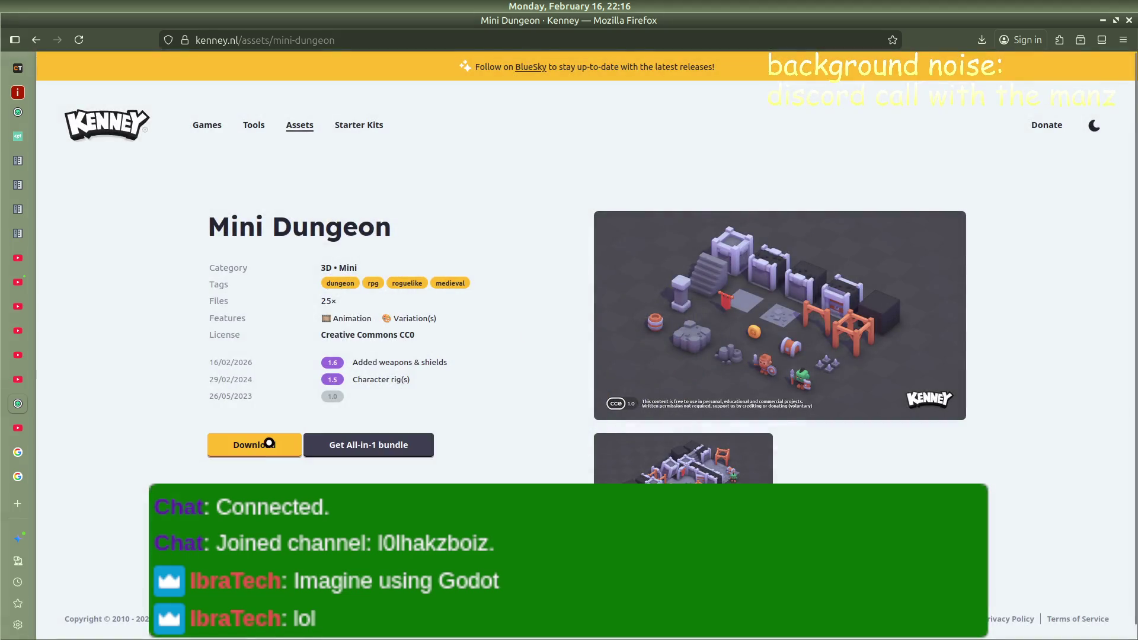
{"action": "left_click", "coordinate": [269, 443]}
{"action": "left_click", "coordinate": [541, 421]}
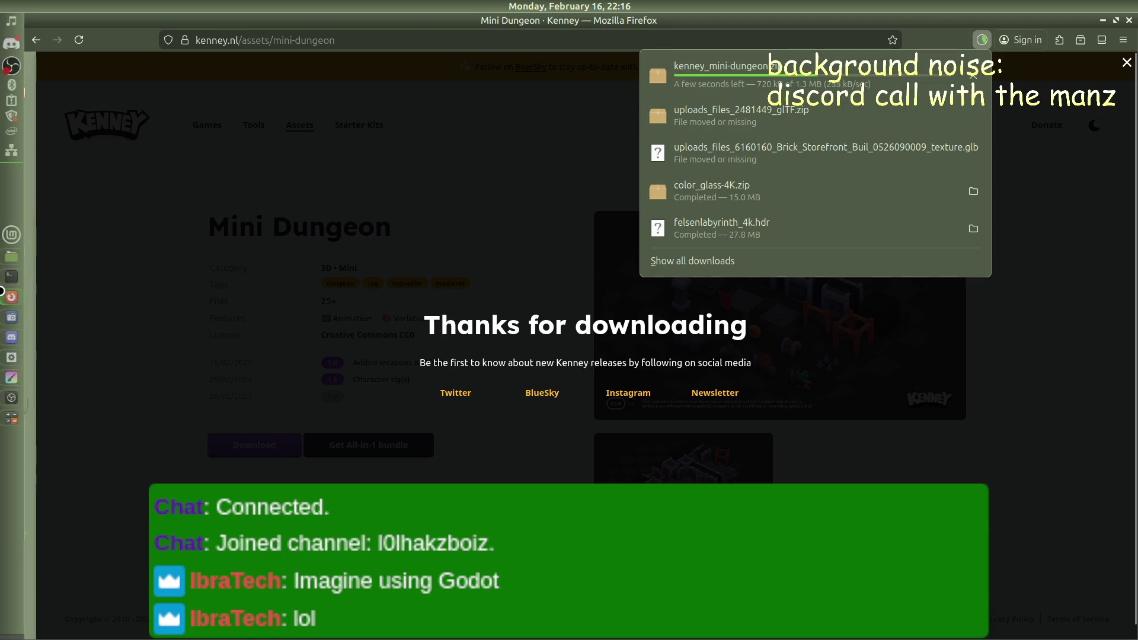
Confirm in Firefox's downloads panel that kenney_mini-dungeon finished at 1.3 MB
{"action": "mouse_move", "coordinate": [13, 339]}
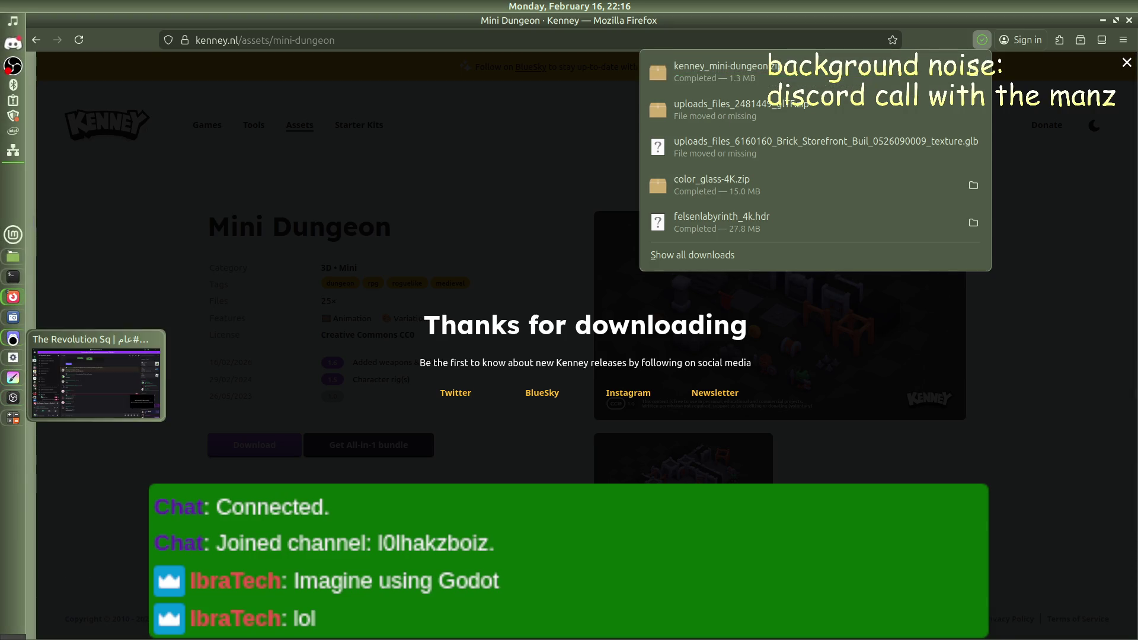
{"action": "left_click", "coordinate": [89, 364]}
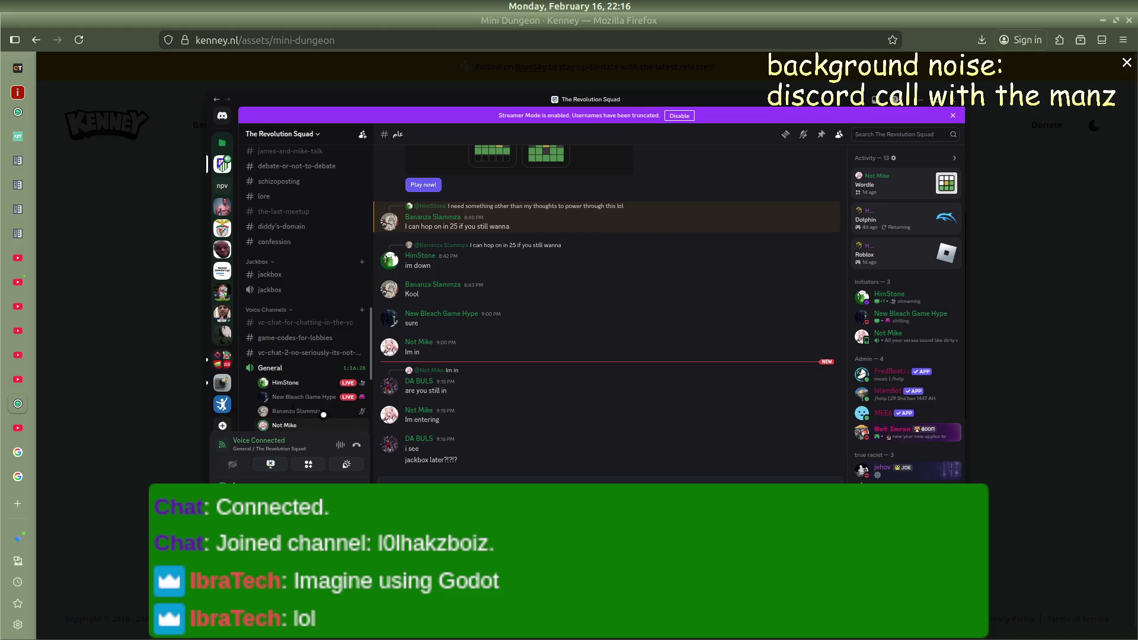
{"action": "left_click", "coordinate": [134, 307]}
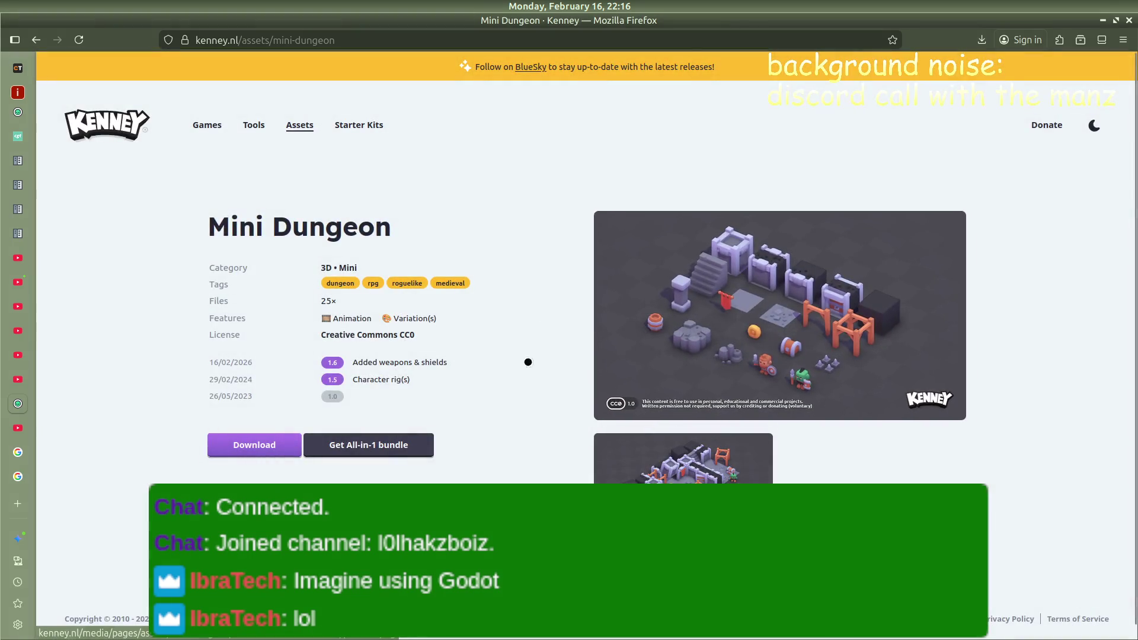
{"action": "left_click", "coordinate": [981, 39]}
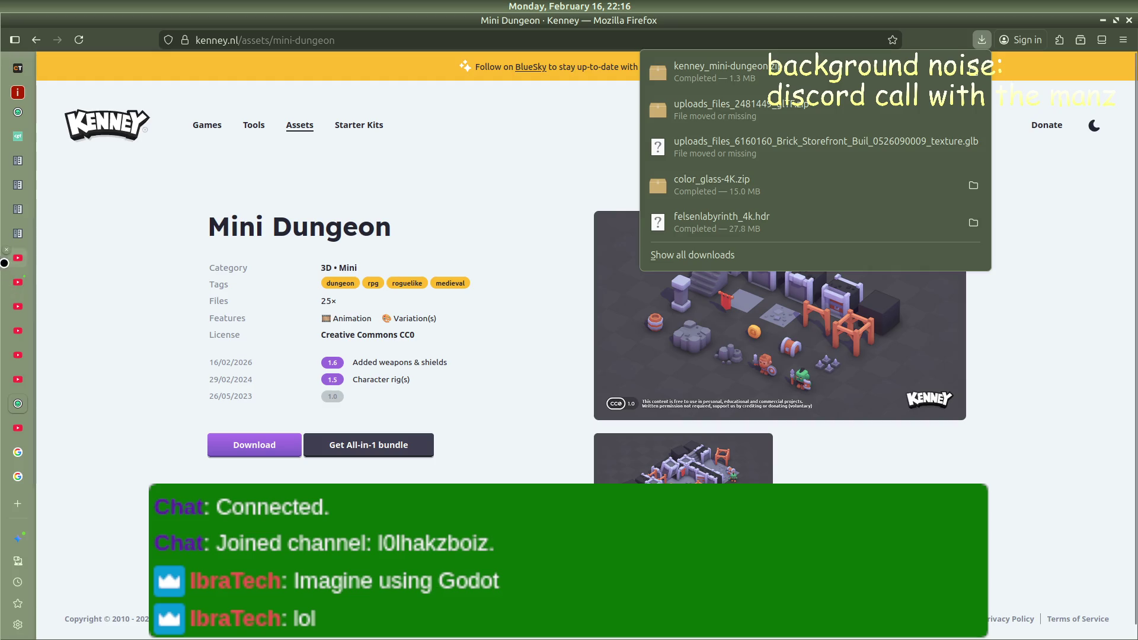
{"action": "mouse_move", "coordinate": [13, 256]}
{"action": "left_click", "coordinate": [61, 344]}
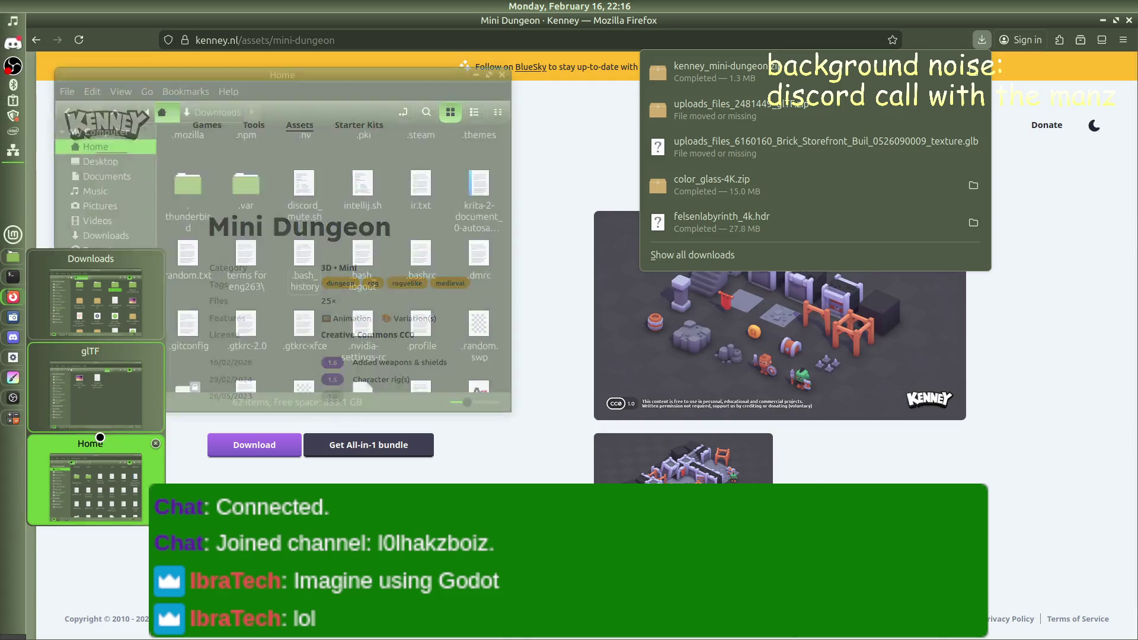
Open the project's Assets folder and drag kenney_mini-dungeon.zip into it from Downloads
{"action": "left_click_drag", "start_coordinate": [700, 114], "coordinate": [373, 149]}
{"action": "left_click", "coordinate": [383, 178]}
{"action": "left_click", "coordinate": [409, 176]}
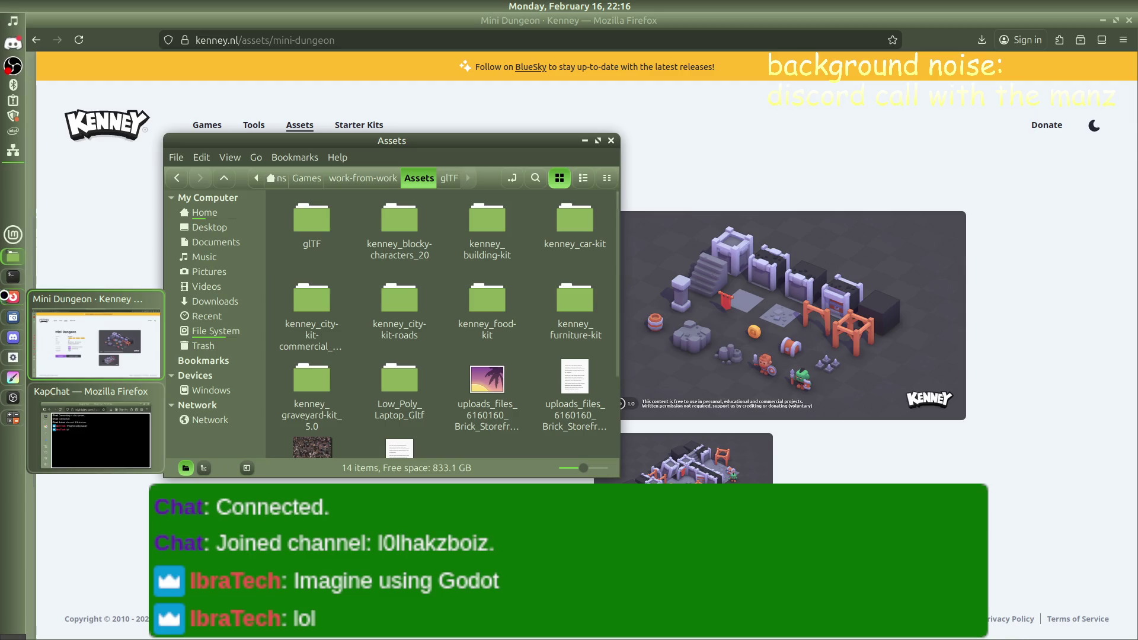
{"action": "mouse_move", "coordinate": [13, 257]}
{"action": "left_click", "coordinate": [94, 302]}
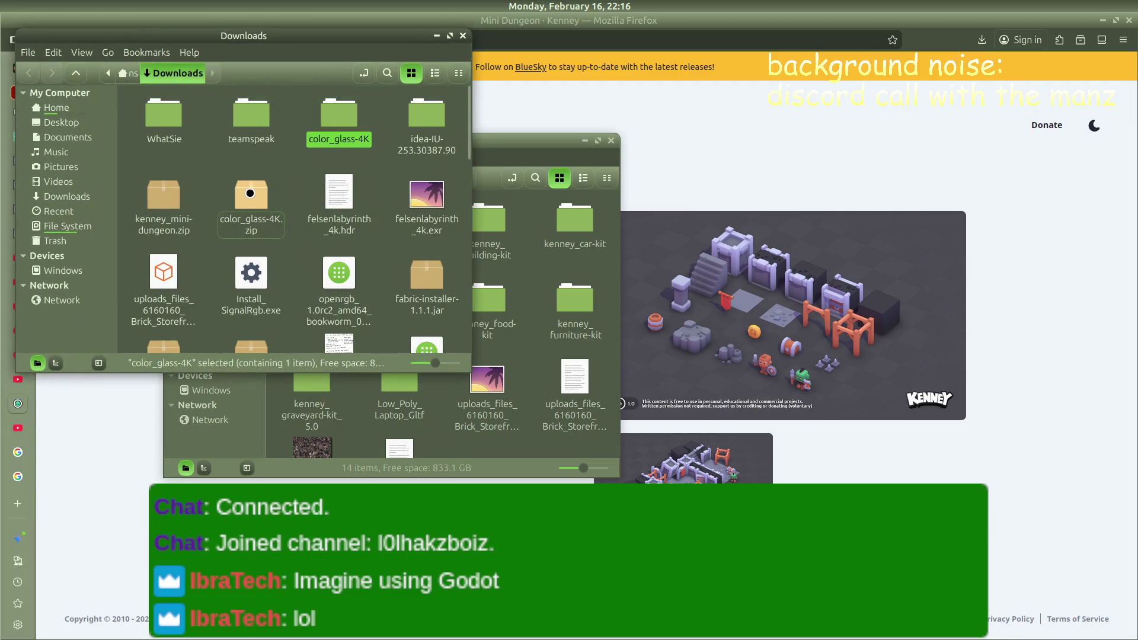
{"action": "mouse_move", "coordinate": [166, 197]}
{"action": "left_mouse_down"}
{"action": "mouse_move", "coordinate": [180, 261]}
{"action": "mouse_move", "coordinate": [457, 431]}
{"action": "left_mouse_up"}
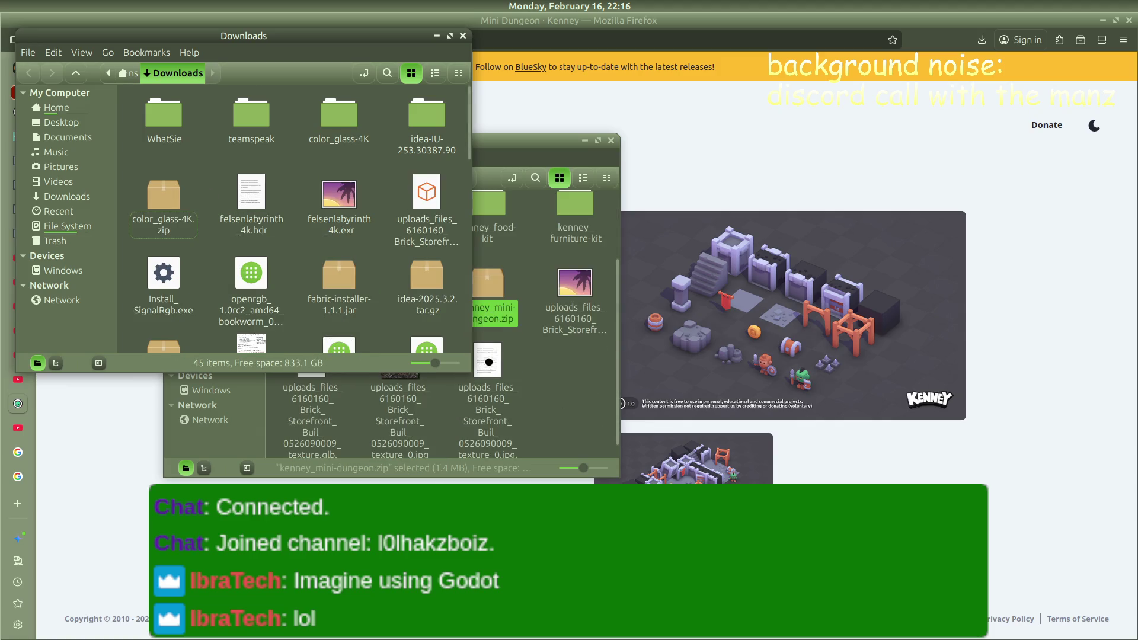
Extract kenney_mini-dungeon.zip in place inside the Assets folder
{"action": "left_click", "coordinate": [497, 282]}
{"action": "right_click", "coordinate": [489, 283]}
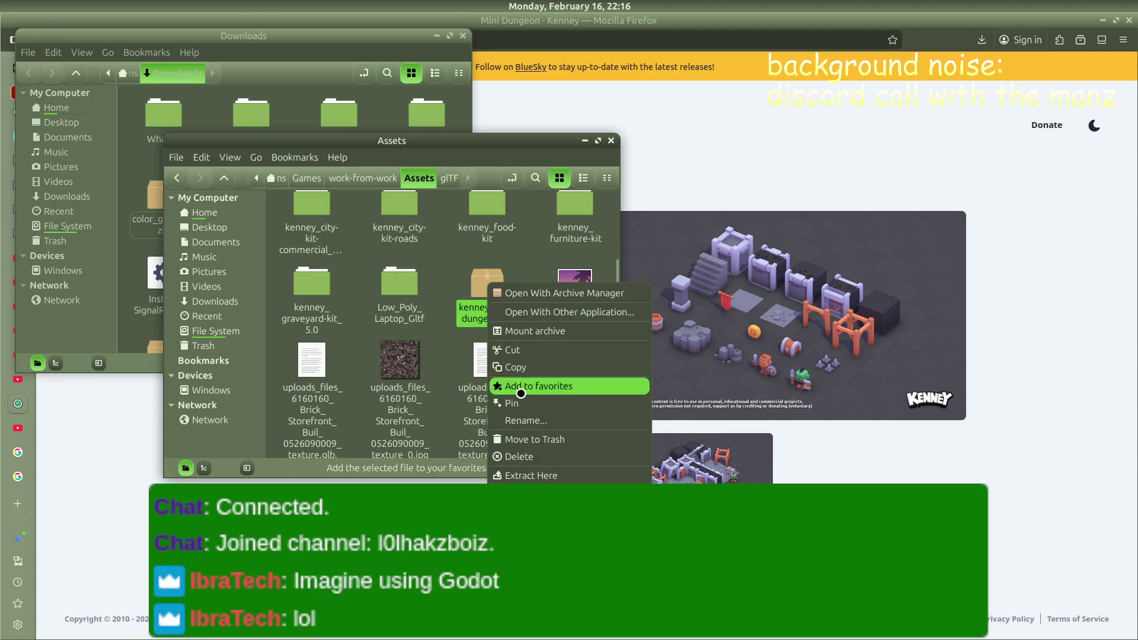
{"action": "key", "text": "Escape"}
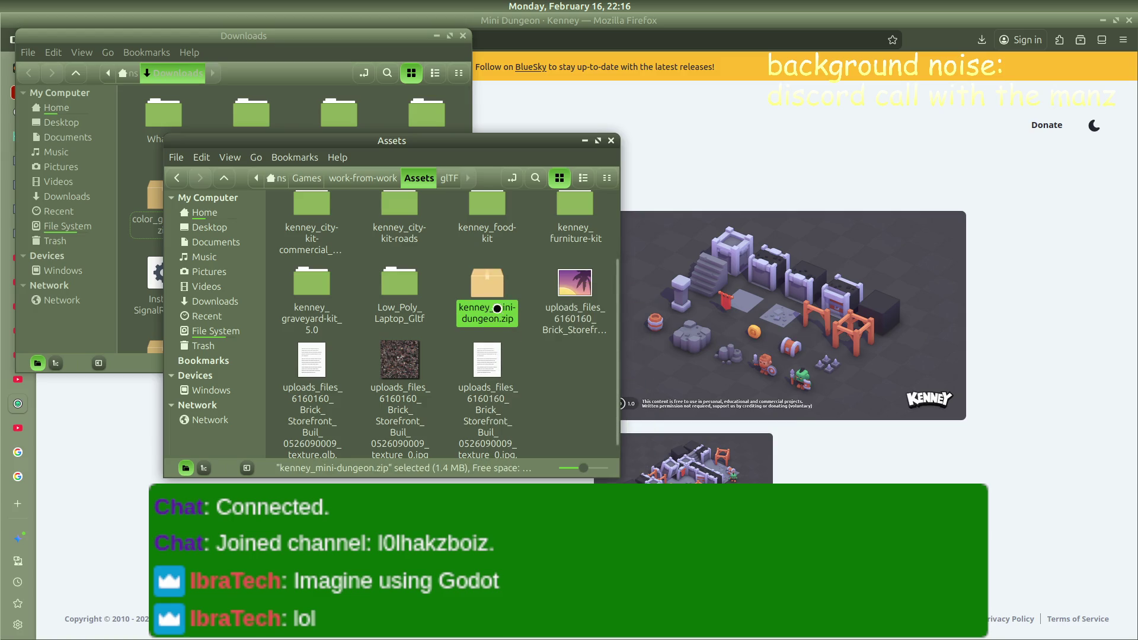
{"action": "right_click", "coordinate": [497, 304]}
{"action": "key", "text": "Escape"}
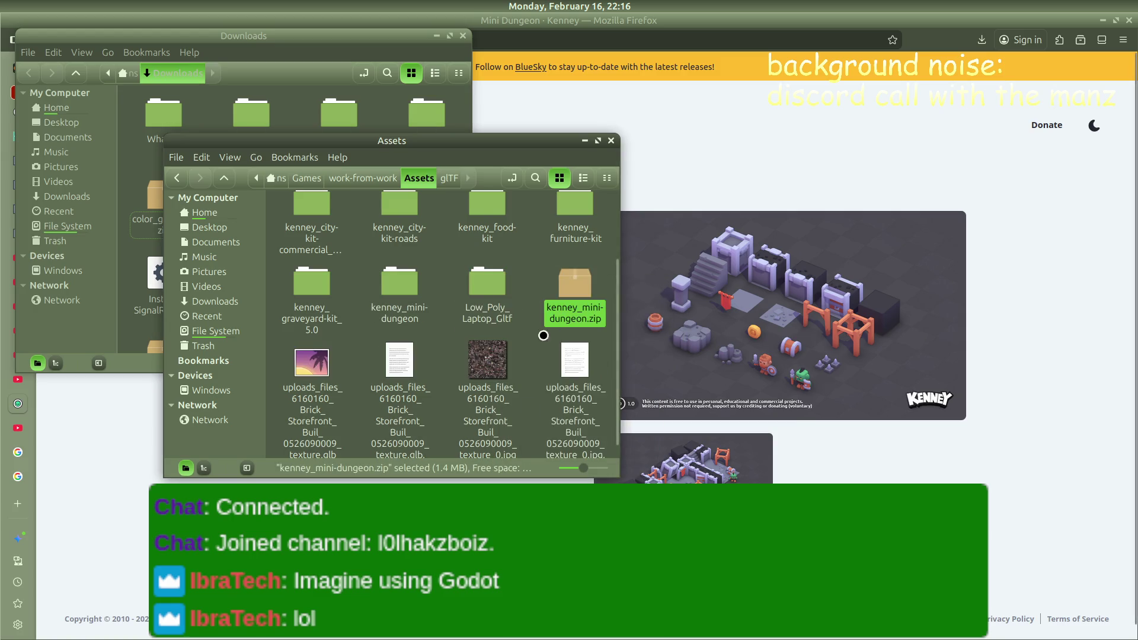
Permanently delete the leftover kenney_mini-dungeon.zip and return to the Godot editor
{"action": "right_click", "coordinate": [566, 285]}
{"action": "left_click", "coordinate": [617, 468]}
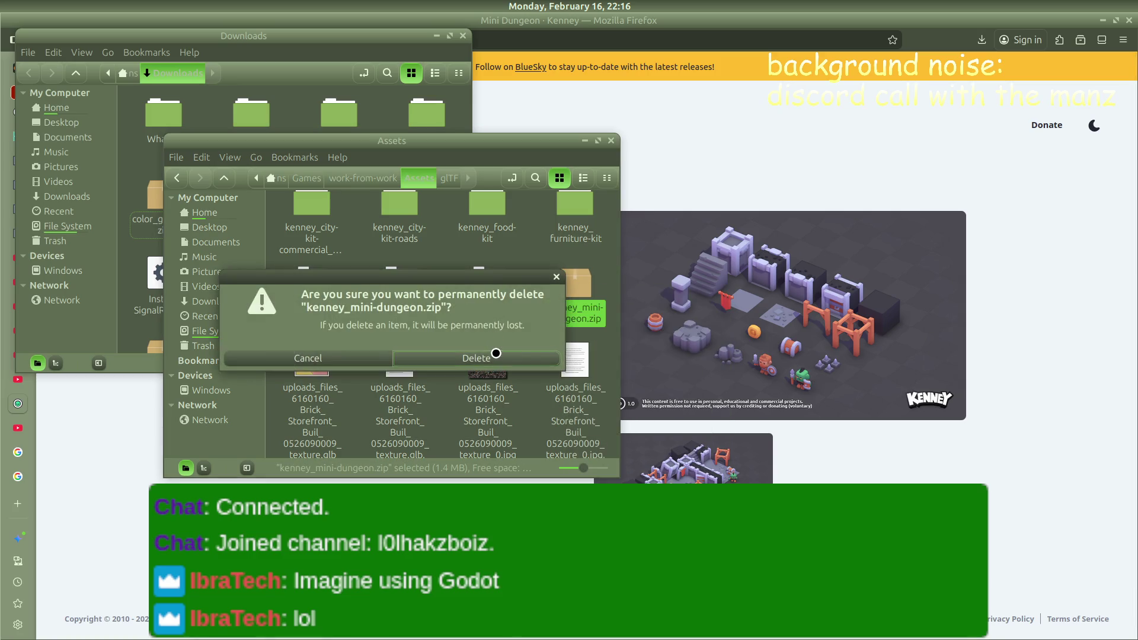
{"action": "left_click", "coordinate": [496, 354]}
{"action": "scroll", "coordinate": [545, 291], "scroll_direction": "up", "scroll_amount": 3}
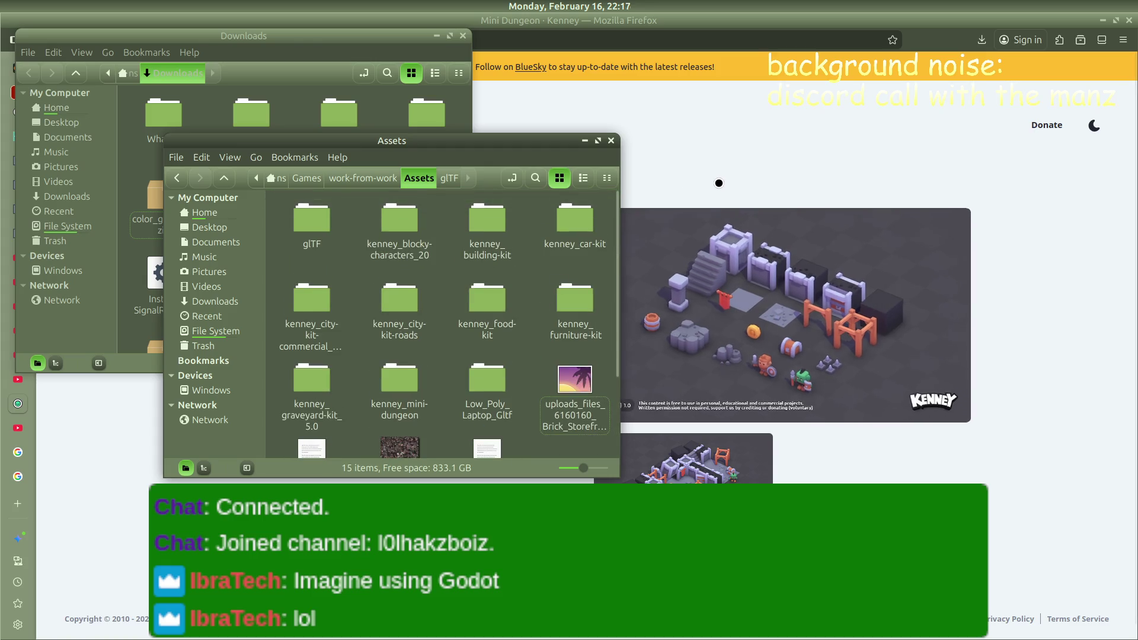
{"action": "left_click", "coordinate": [711, 190]}
{"action": "key", "text": "alt+Tab"}
{"action": "key", "text": "Tab"}
{"action": "key", "text": "Tab"}
{"action": "key", "text": "Tab"}
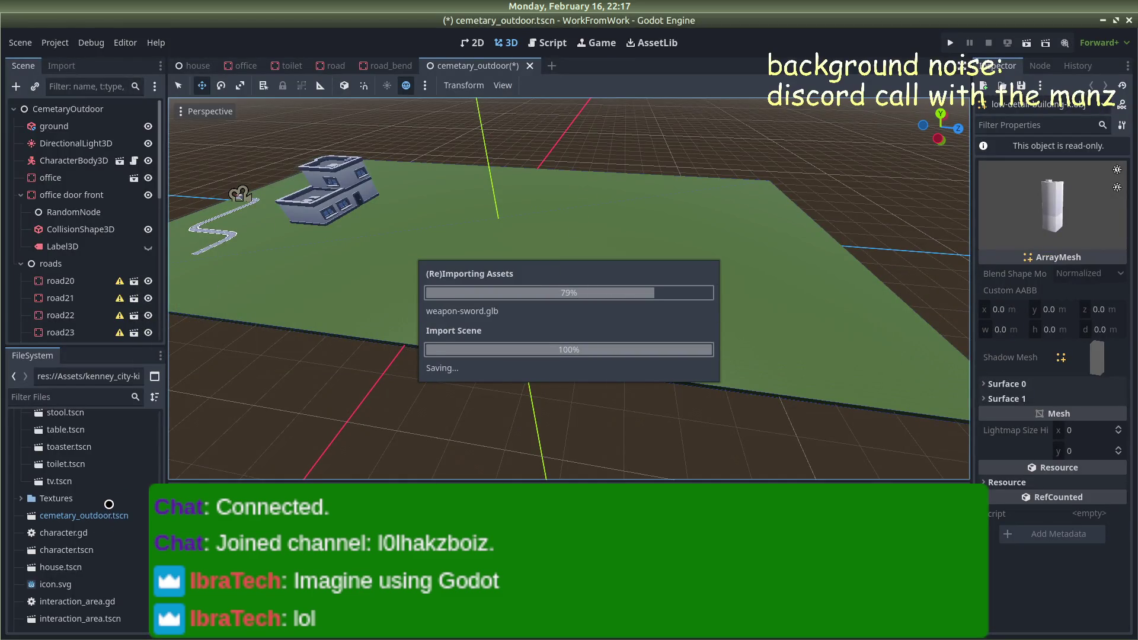
{"action": "scroll", "coordinate": [65, 516], "scroll_direction": "up", "scroll_amount": 3}
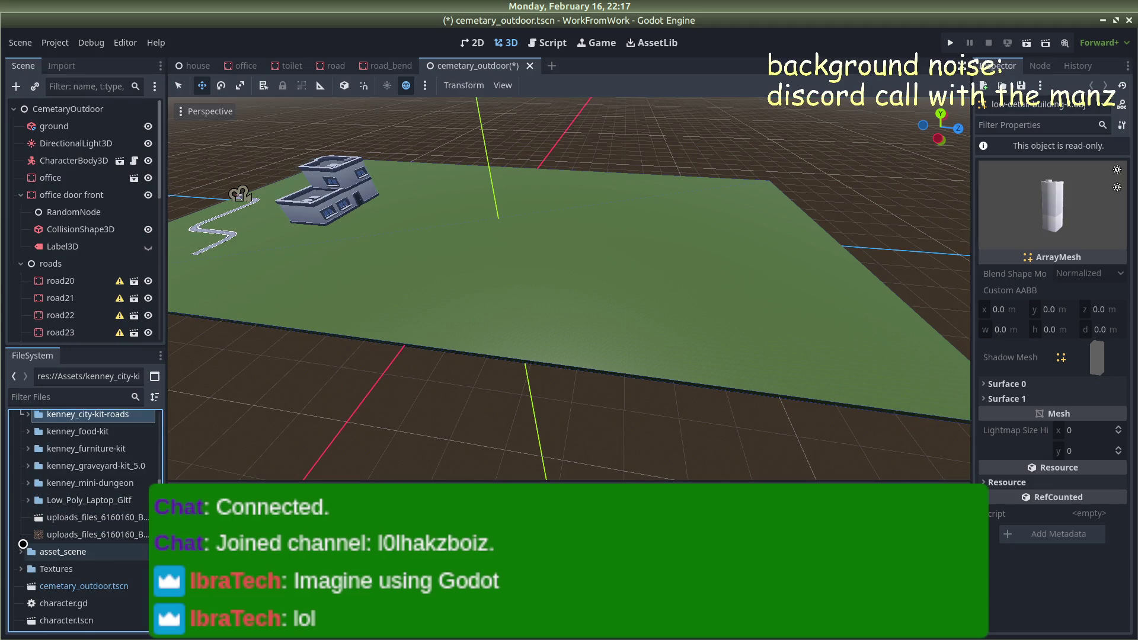
{"action": "scroll", "coordinate": [26, 543], "scroll_direction": "up", "scroll_amount": 3}
{"action": "scroll", "coordinate": [31, 538], "scroll_direction": "up", "scroll_amount": 3}
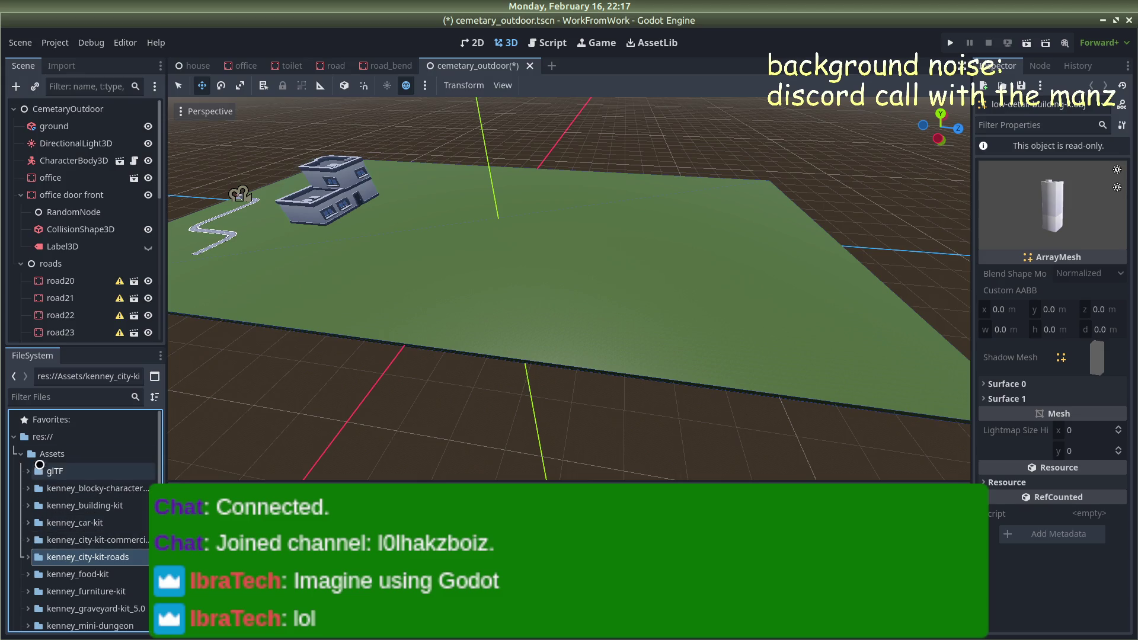
{"action": "scroll", "coordinate": [65, 498], "scroll_direction": "down", "scroll_amount": 3}
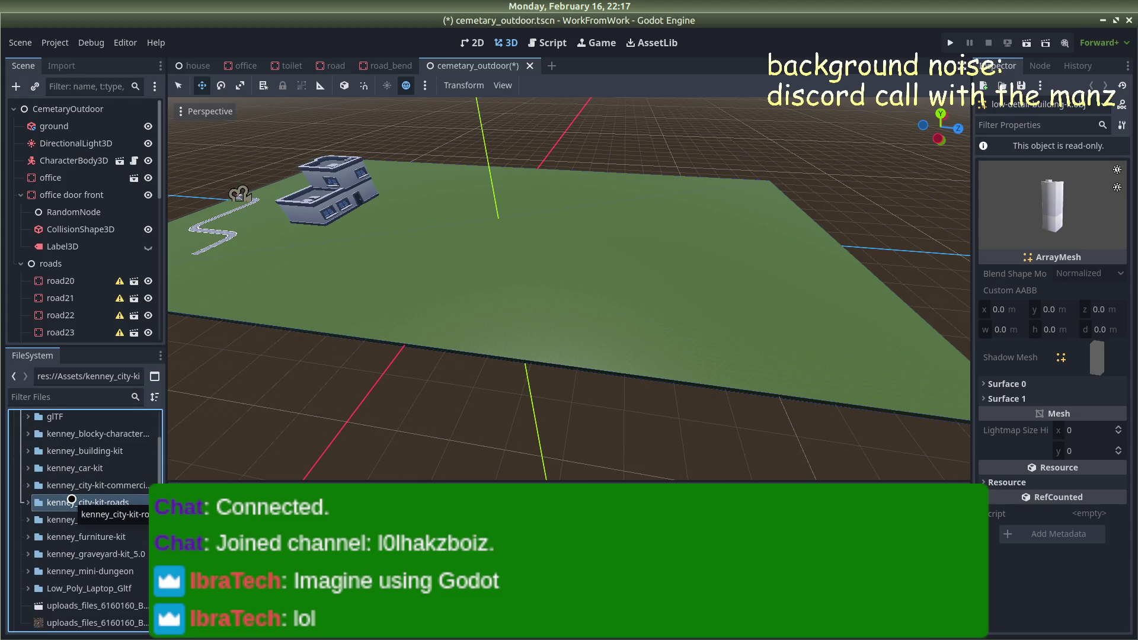
{"action": "scroll", "coordinate": [72, 499], "scroll_direction": "down", "scroll_amount": 2}
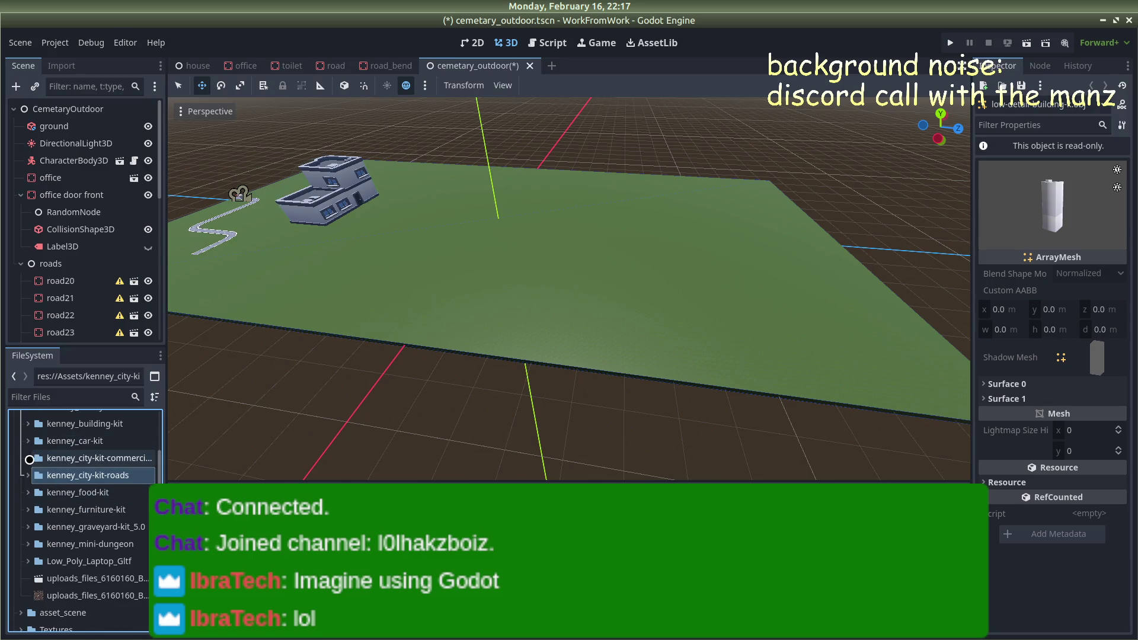
{"action": "scroll", "coordinate": [32, 513], "scroll_direction": "down", "scroll_amount": 2}
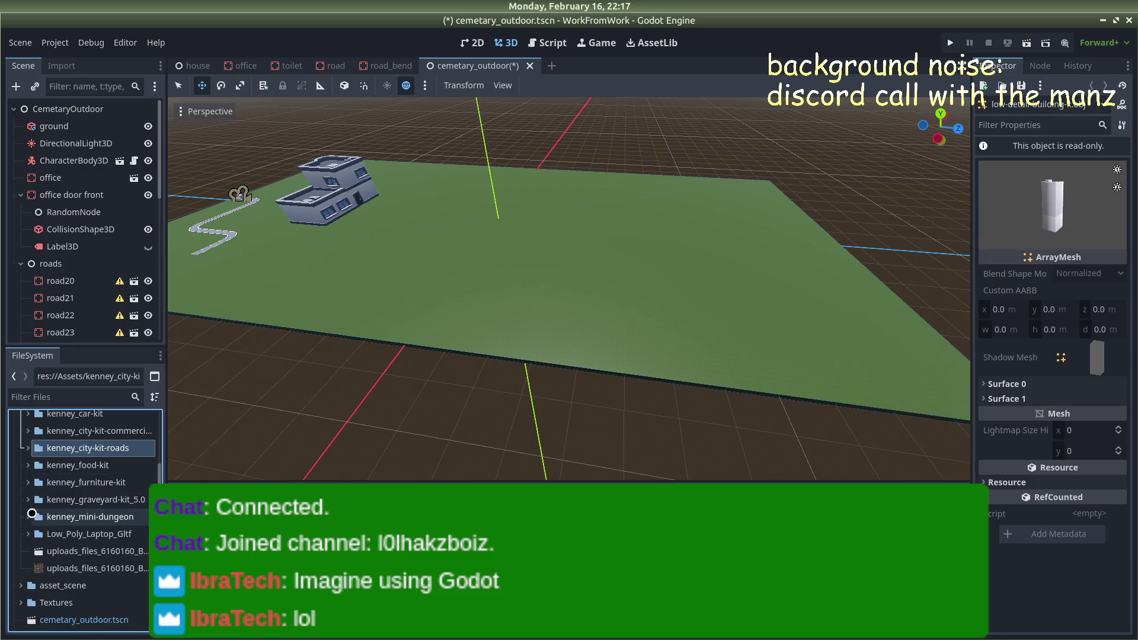
{"action": "left_click", "coordinate": [32, 515]}
{"action": "double_click", "coordinate": [32, 515]}
{"action": "scroll", "coordinate": [37, 514], "scroll_direction": "down", "scroll_amount": 1}
{"action": "left_click", "coordinate": [38, 514]}
{"action": "scroll", "coordinate": [39, 514], "scroll_direction": "down", "scroll_amount": 1}
{"action": "left_click", "coordinate": [44, 514]}
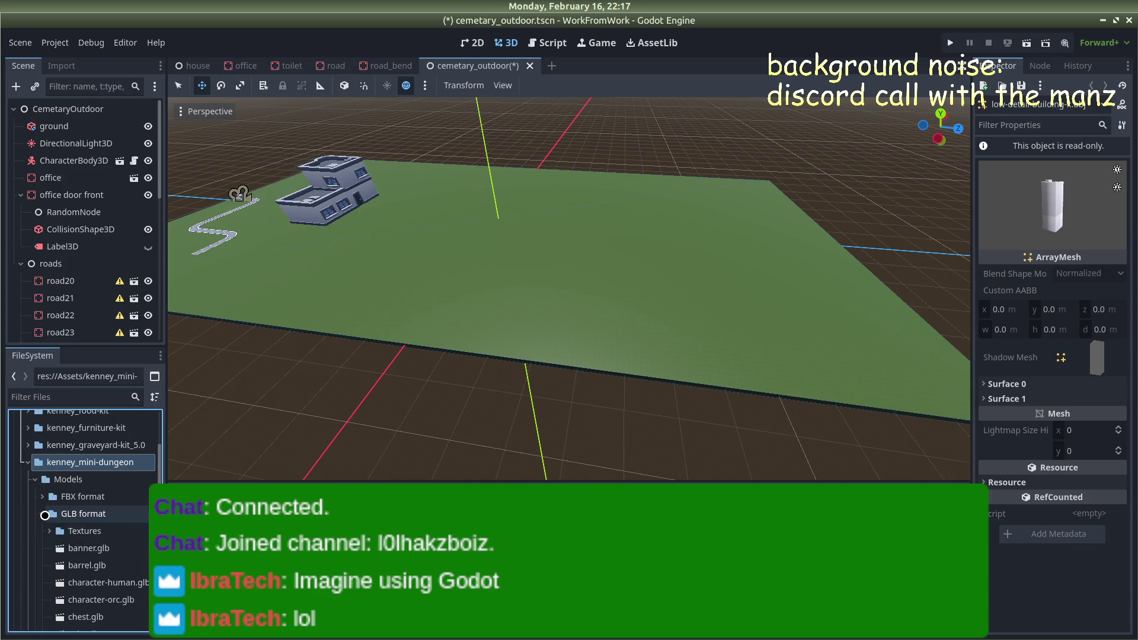
{"action": "scroll", "coordinate": [59, 509], "scroll_direction": "down", "scroll_amount": 3}
{"action": "scroll", "coordinate": [95, 501], "scroll_direction": "down", "scroll_amount": 15}
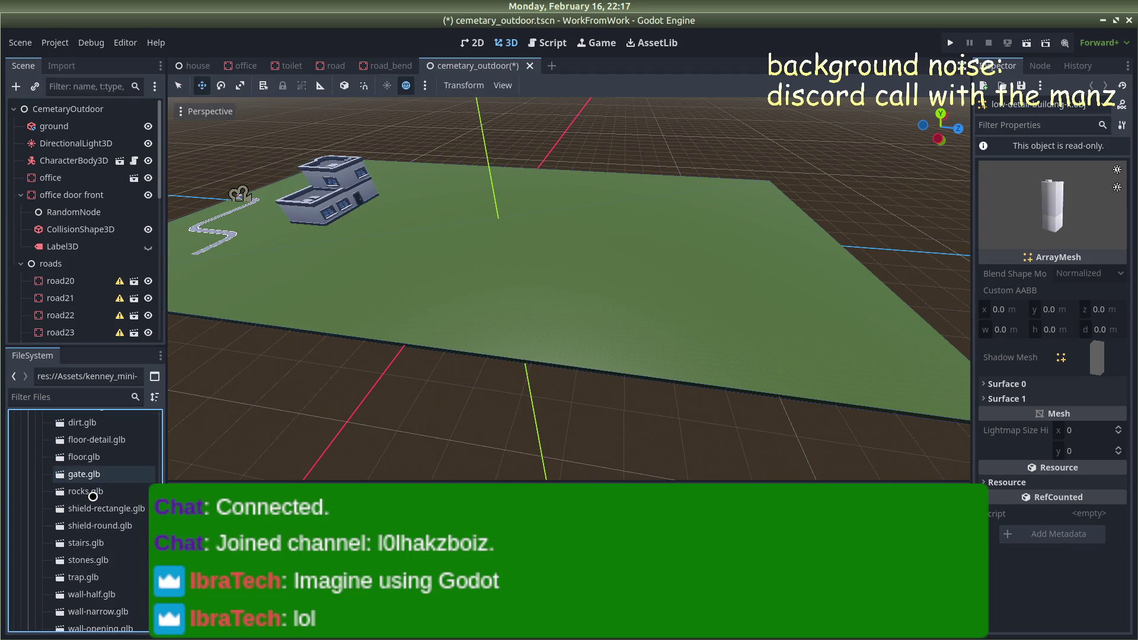
{"action": "scroll", "coordinate": [111, 515], "scroll_direction": "up", "scroll_amount": 3}
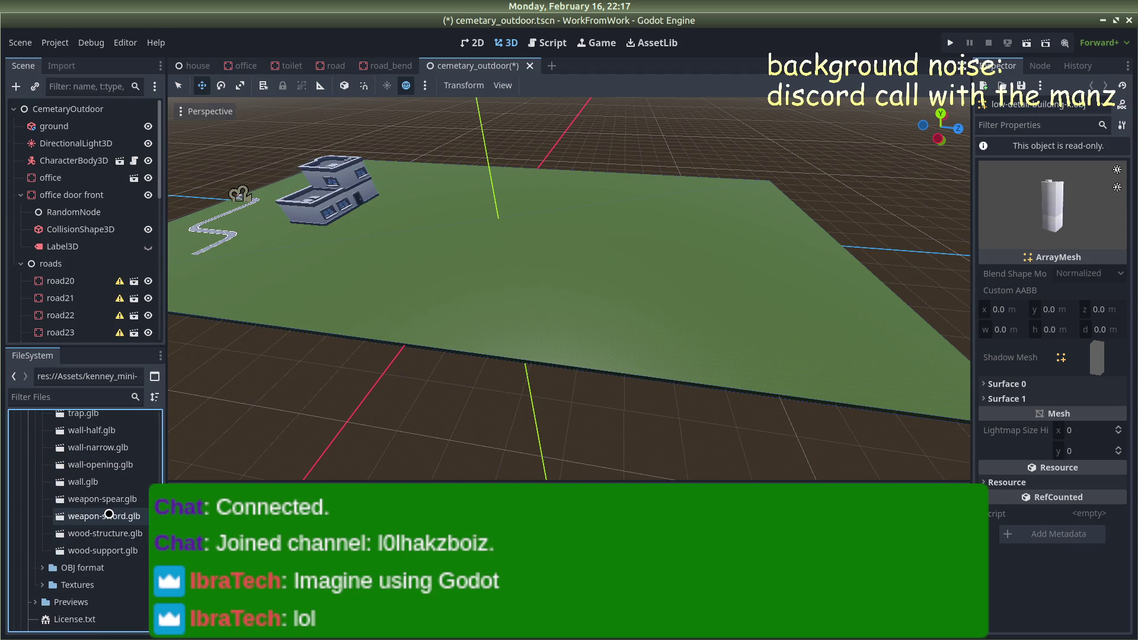
{"action": "double_click", "coordinate": [107, 552]}
{"action": "key", "text": "Escape"}
{"action": "scroll", "coordinate": [79, 533], "scroll_direction": "up", "scroll_amount": 1}
{"action": "scroll", "coordinate": [79, 533], "scroll_direction": "up", "scroll_amount": 2}
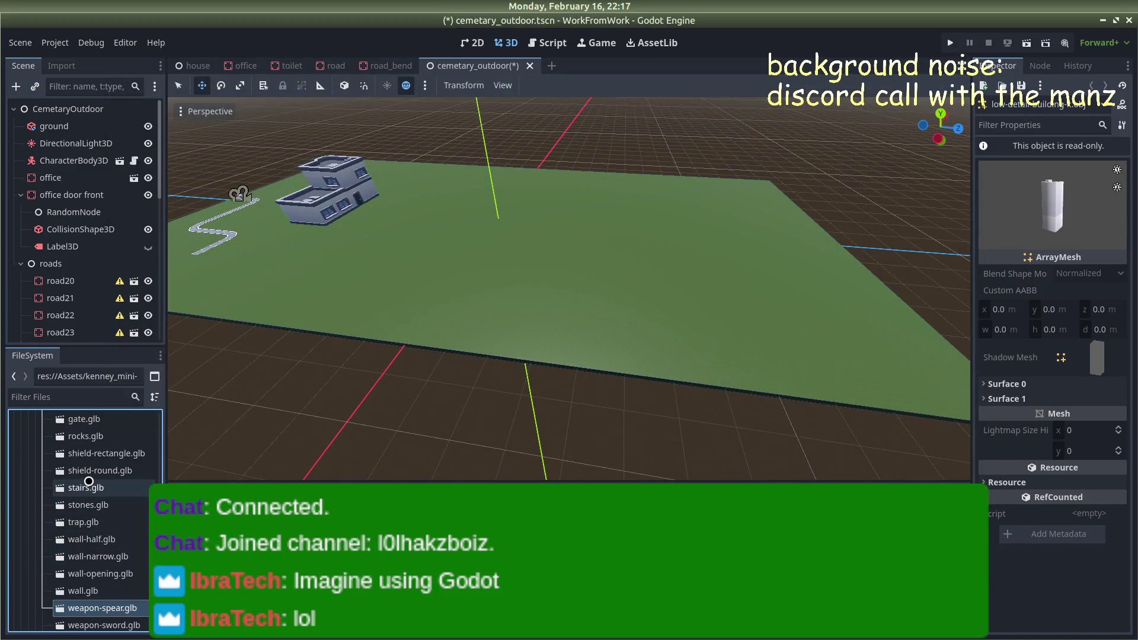
{"action": "left_click", "coordinate": [92, 471]}
{"action": "scroll", "coordinate": [93, 462], "scroll_direction": "up", "scroll_amount": 6}
{"action": "double_click", "coordinate": [96, 448]}
{"action": "scroll", "coordinate": [96, 450], "scroll_direction": "up", "scroll_amount": 1}
{"action": "key", "text": "Escape"}
{"action": "scroll", "coordinate": [93, 462], "scroll_direction": "up", "scroll_amount": 2}
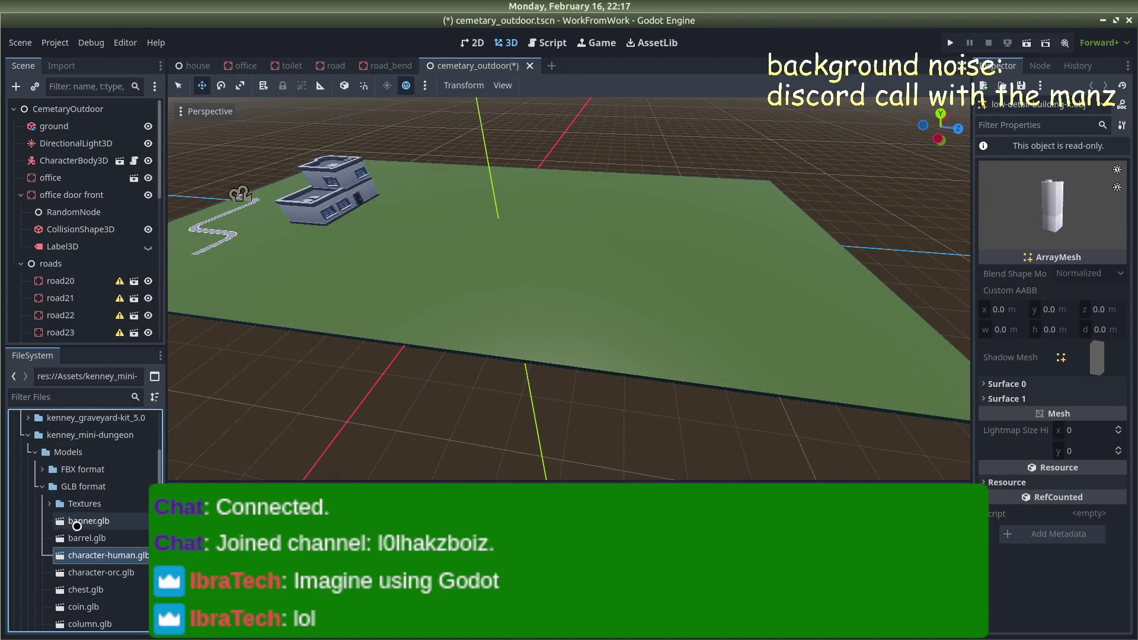
{"action": "double_click", "coordinate": [84, 516]}
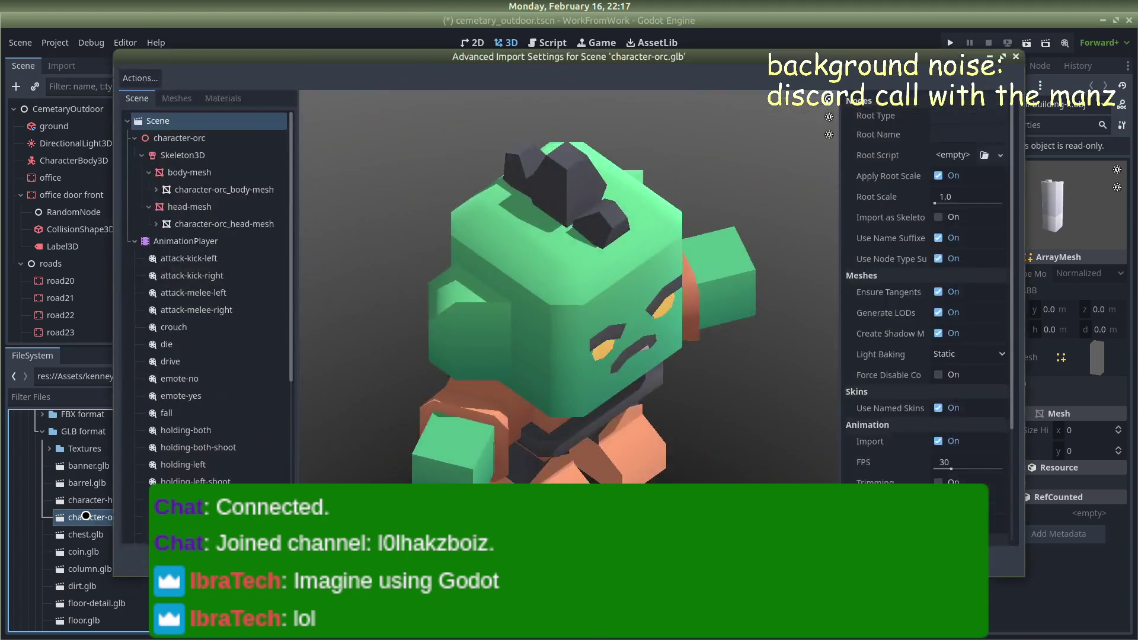
{"action": "key", "text": "Escape"}
{"action": "scroll", "coordinate": [84, 518], "scroll_direction": "down", "scroll_amount": 5}
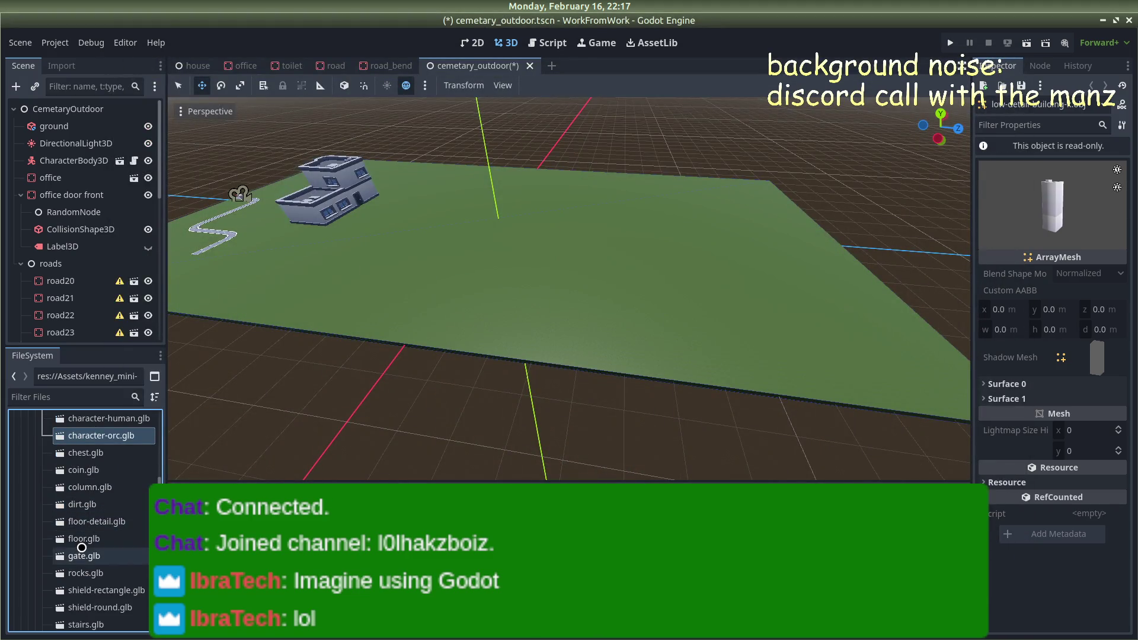
{"action": "double_click", "coordinate": [83, 590]}
{"action": "scroll", "coordinate": [86, 568], "scroll_direction": "down", "scroll_amount": 6}
{"action": "key", "text": "Escape"}
{"action": "double_click", "coordinate": [89, 602]}
{"action": "key", "text": "Escape"}
{"action": "scroll", "coordinate": [92, 576], "scroll_direction": "down", "scroll_amount": 3}
{"action": "double_click", "coordinate": [92, 573]}
{"action": "key", "text": "Escape"}
{"action": "scroll", "coordinate": [93, 558], "scroll_direction": "down", "scroll_amount": 5}
{"action": "double_click", "coordinate": [95, 550]}
{"action": "key", "text": "Escape"}
{"action": "double_click", "coordinate": [95, 536]}
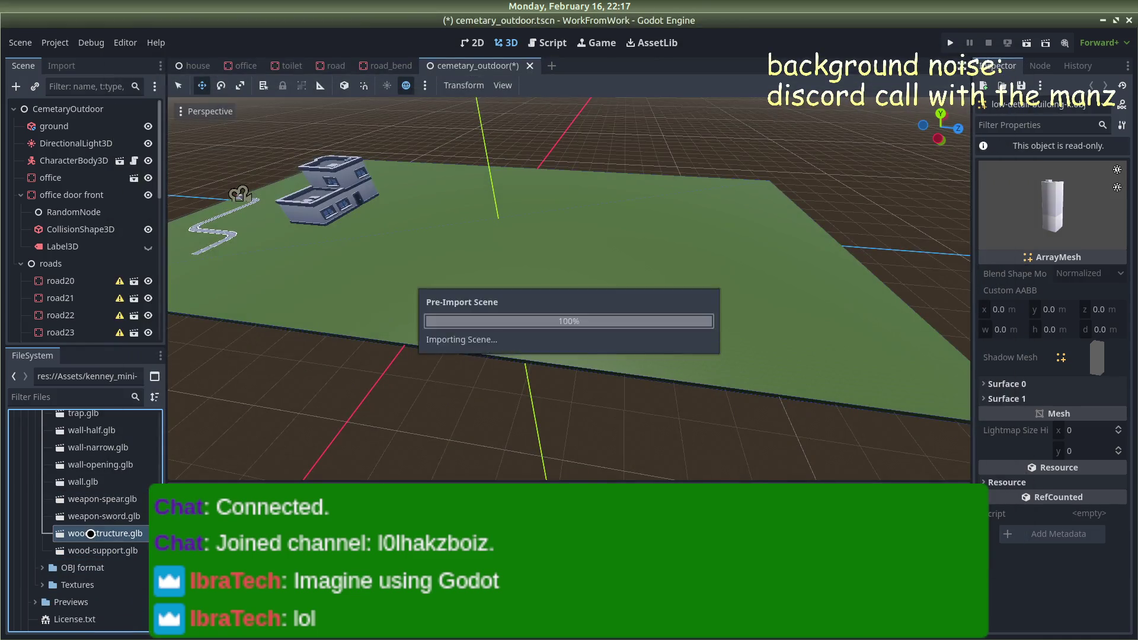
{"action": "key", "text": "Escape"}
{"action": "double_click", "coordinate": [89, 514]}
{"action": "key", "text": "Escape"}
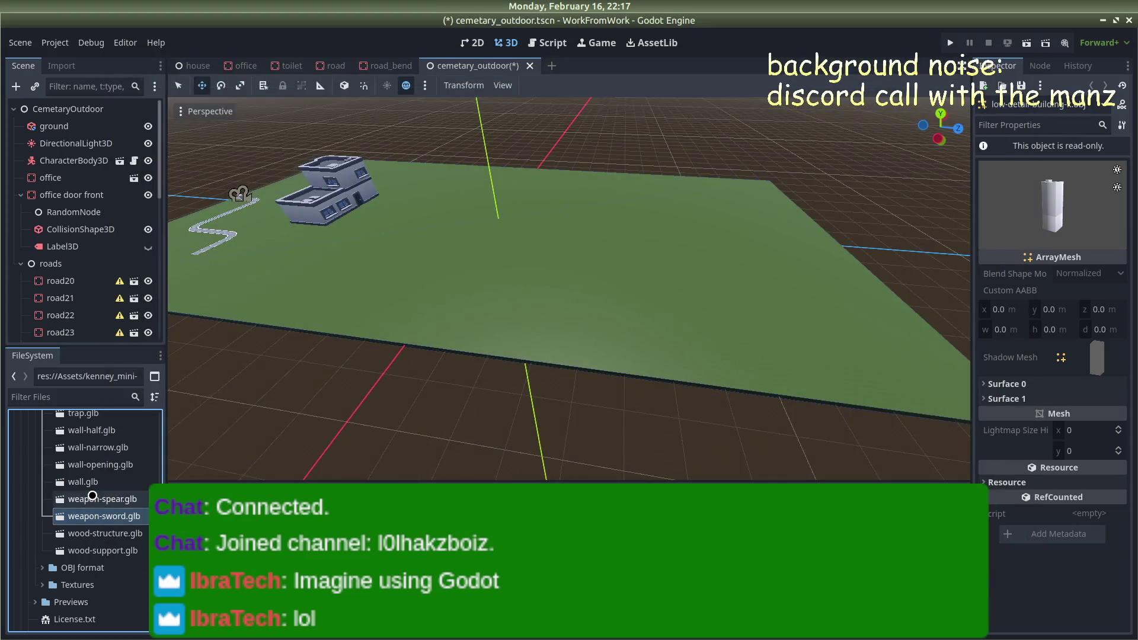
{"action": "double_click", "coordinate": [89, 499]}
{"action": "key", "text": "Escape"}
{"action": "double_click", "coordinate": [90, 481]}
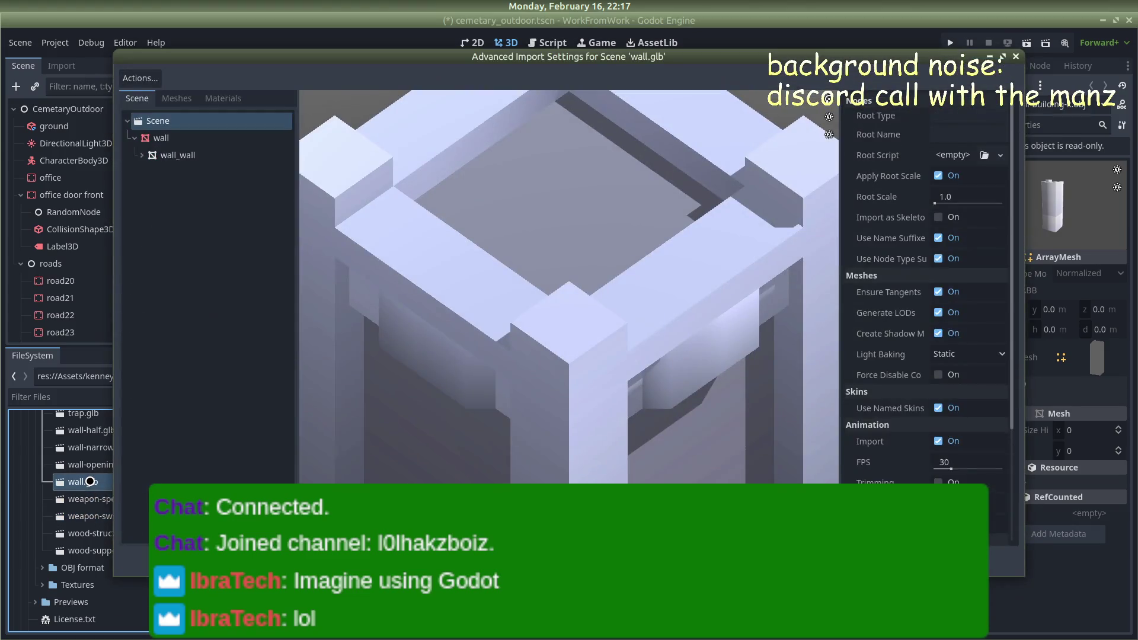
{"action": "left_click", "coordinate": [74, 464]}
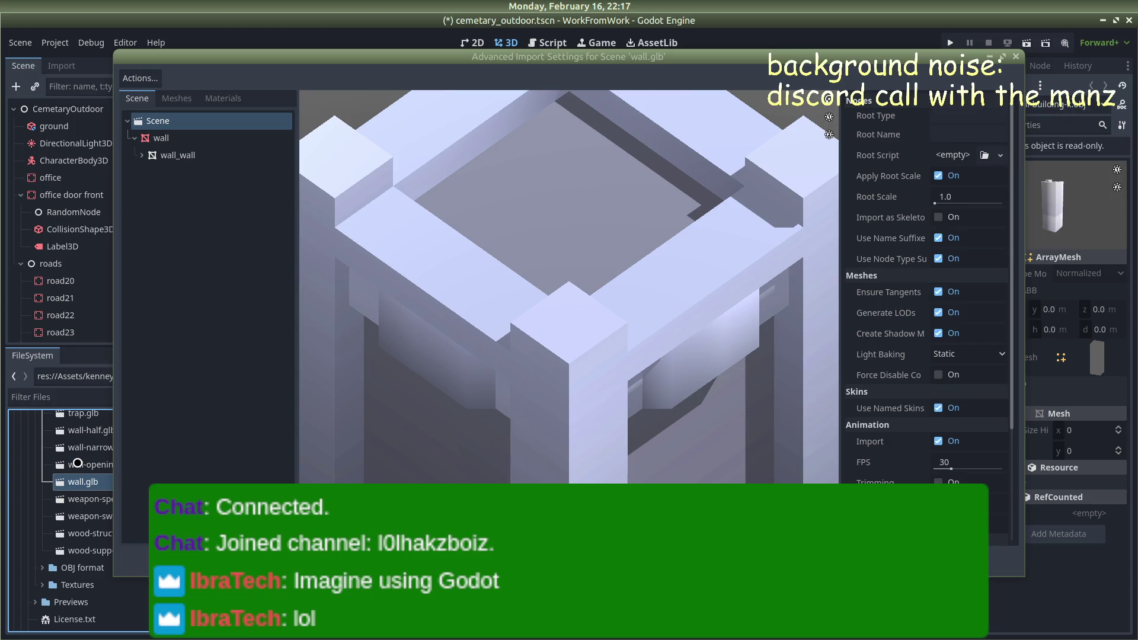
{"action": "key", "text": "Escape"}
{"action": "double_click", "coordinate": [82, 470]}
{"action": "key", "text": "Escape"}
{"action": "double_click", "coordinate": [88, 453]}
{"action": "key", "text": "Escape"}
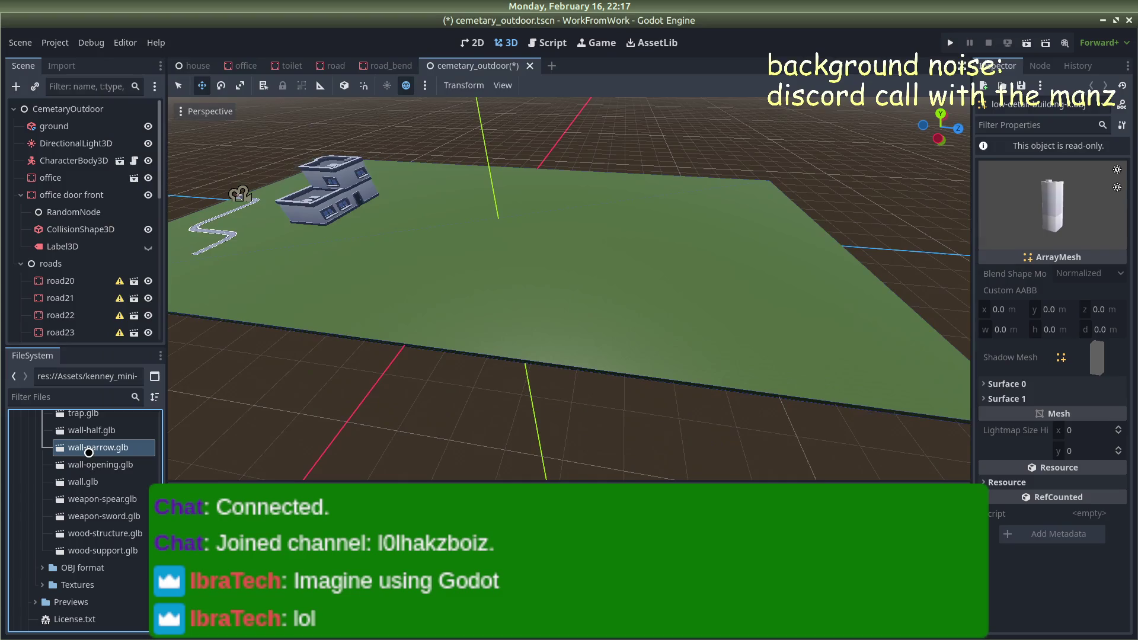
{"action": "double_click", "coordinate": [89, 430]}
{"action": "key", "text": "Escape"}
{"action": "scroll", "coordinate": [80, 423], "scroll_direction": "up", "scroll_amount": 1}
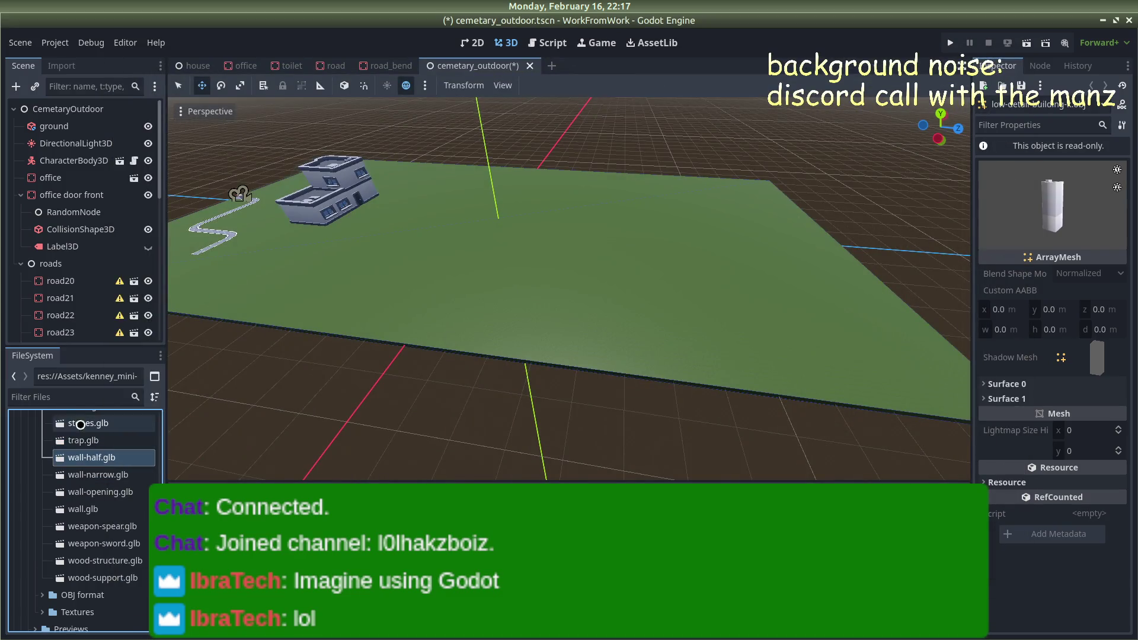
{"action": "double_click", "coordinate": [88, 440]}
{"action": "key", "text": "Escape"}
{"action": "double_click", "coordinate": [82, 424]}
{"action": "key", "text": "Escape"}
{"action": "scroll", "coordinate": [84, 445], "scroll_direction": "up", "scroll_amount": 2}
{"action": "double_click", "coordinate": [83, 481]}
{"action": "key", "text": "Escape"}
{"action": "double_click", "coordinate": [82, 470]}
{"action": "double_click", "coordinate": [82, 453]}
{"action": "key", "text": "Escape"}
{"action": "scroll", "coordinate": [78, 465], "scroll_direction": "up", "scroll_amount": 1}
{"action": "double_click", "coordinate": [76, 464]}
{"action": "key", "text": "Escape"}
{"action": "double_click", "coordinate": [72, 469]}
{"action": "key", "text": "Escape"}
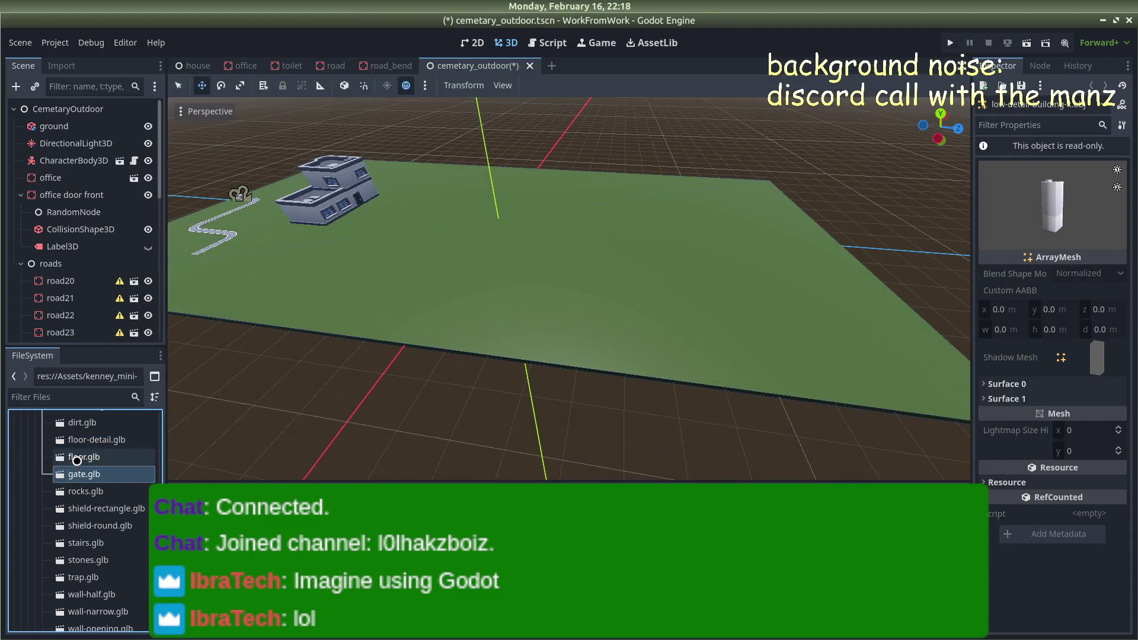
{"action": "double_click", "coordinate": [76, 458]}
{"action": "key", "text": "Escape"}
{"action": "double_click", "coordinate": [77, 460]}
{"action": "key", "text": "Escape"}
{"action": "double_click", "coordinate": [77, 455]}
{"action": "key", "text": "Escape"}
{"action": "double_click", "coordinate": [76, 459]}
{"action": "key", "text": "Escape"}
{"action": "double_click", "coordinate": [75, 465]}
{"action": "key", "text": "Escape"}
{"action": "double_click", "coordinate": [76, 454]}
{"action": "key", "text": "Escape"}
{"action": "double_click", "coordinate": [76, 454]}
{"action": "key", "text": "Escape"}
{"action": "double_click", "coordinate": [76, 456]}
{"action": "key", "text": "Return"}
{"action": "scroll", "coordinate": [73, 456], "scroll_direction": "down", "scroll_amount": 10}
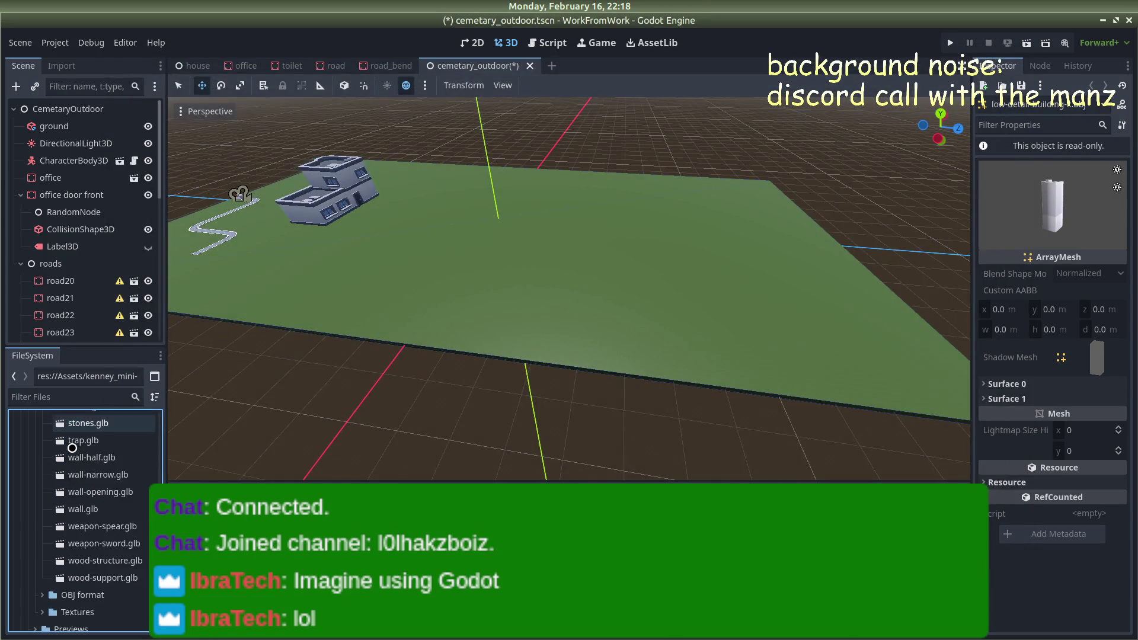
Expand the Previews folder and view the wall-half.png thumbnail in the Inspector
{"action": "left_click", "coordinate": [47, 487]}
{"action": "left_click", "coordinate": [35, 519]}
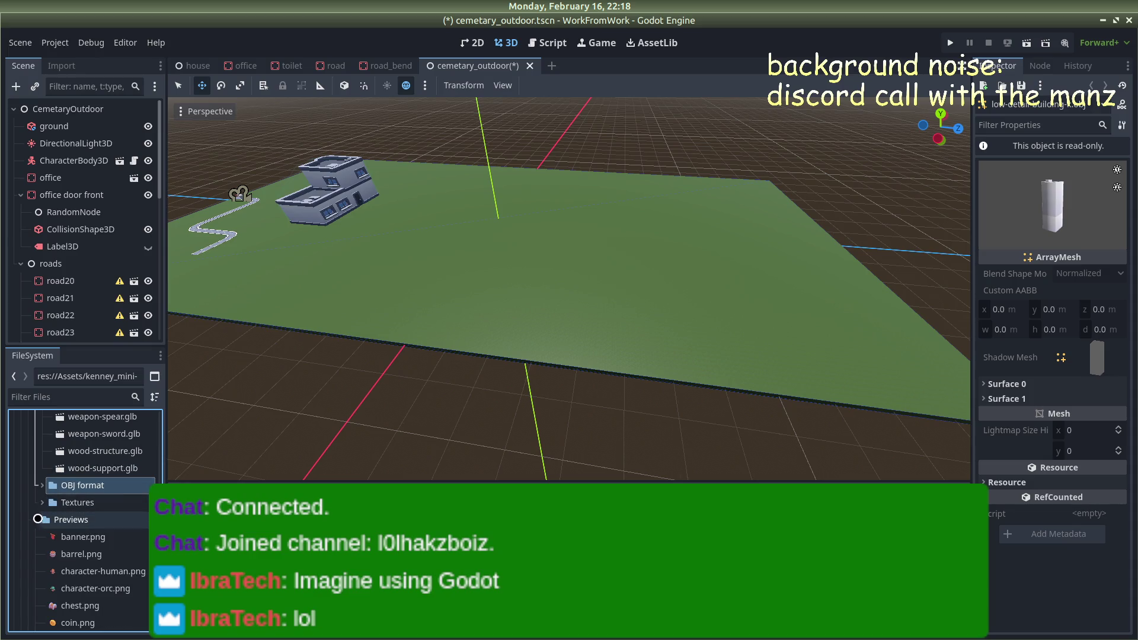
{"action": "scroll", "coordinate": [64, 537], "scroll_direction": "down", "scroll_amount": 5}
{"action": "scroll", "coordinate": [77, 545], "scroll_direction": "down", "scroll_amount": 5}
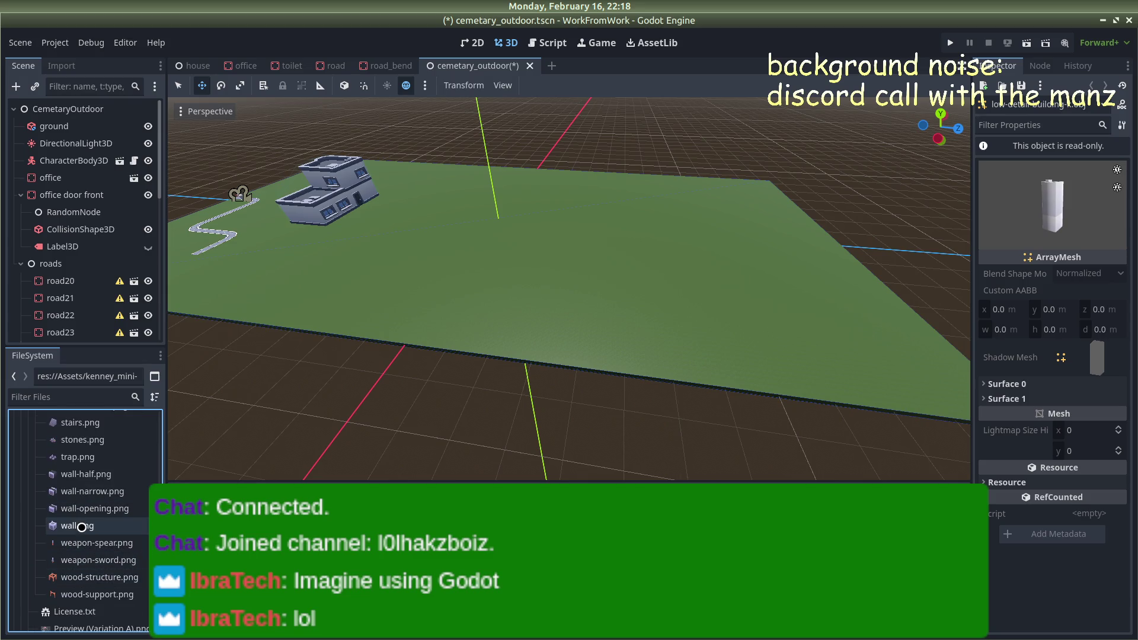
{"action": "mouse_move", "coordinate": [85, 499]}
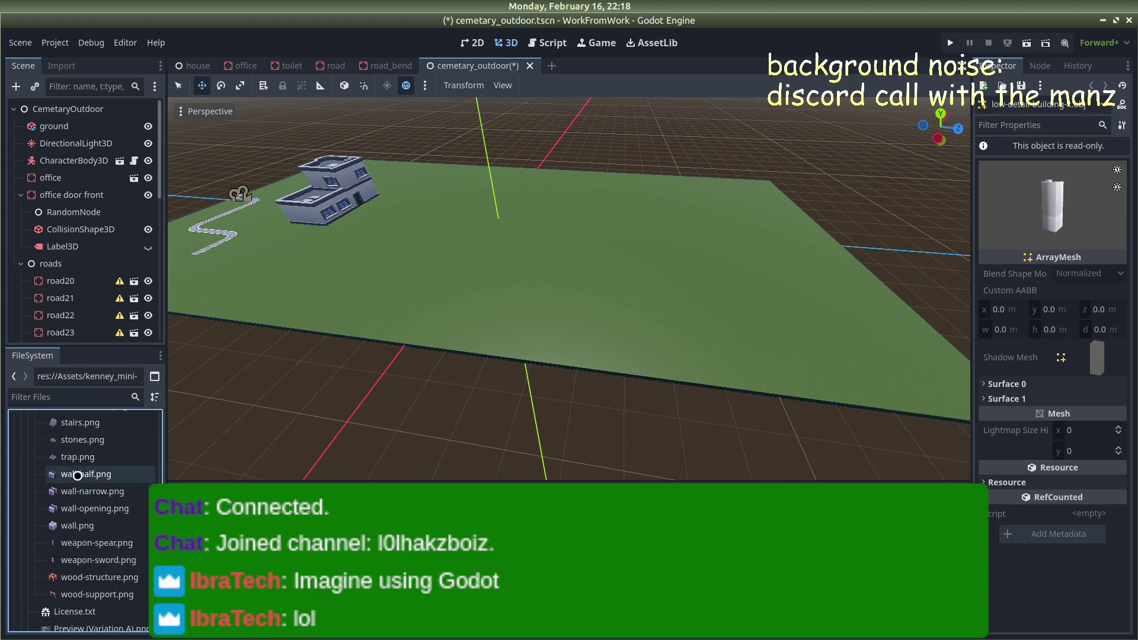
{"action": "left_click", "coordinate": [78, 475]}
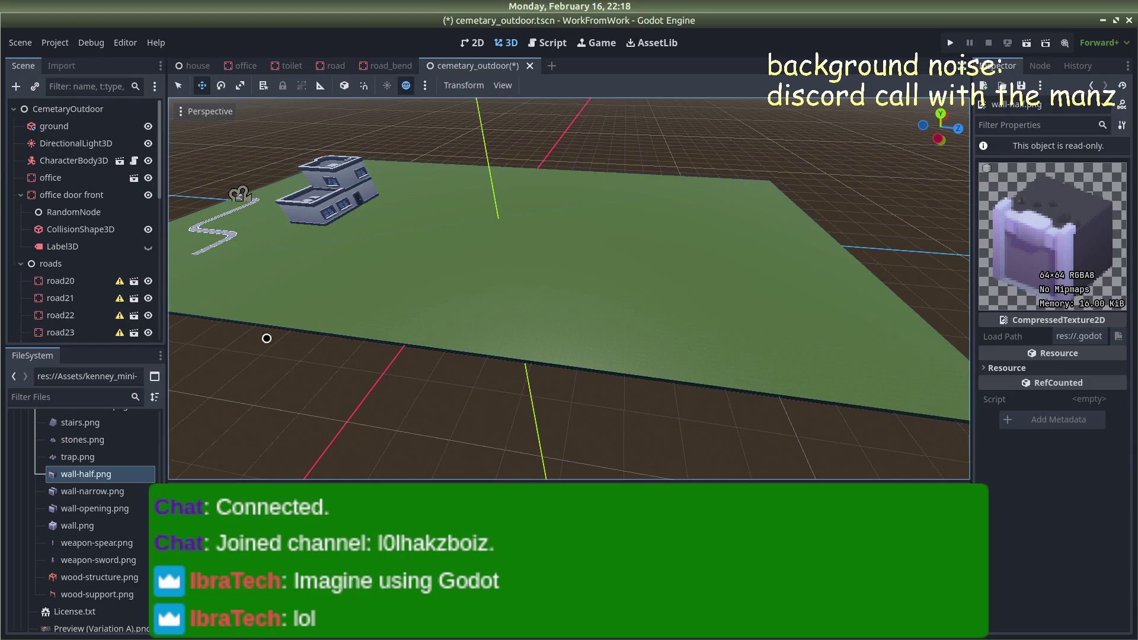
Collapse Previews and briefly preview the wall-half.glb model
{"action": "scroll", "coordinate": [66, 504], "scroll_direction": "up", "scroll_amount": 10}
{"action": "left_click", "coordinate": [40, 519]}
{"action": "double_click", "coordinate": [85, 431]}
{"action": "key", "text": "Escape"}
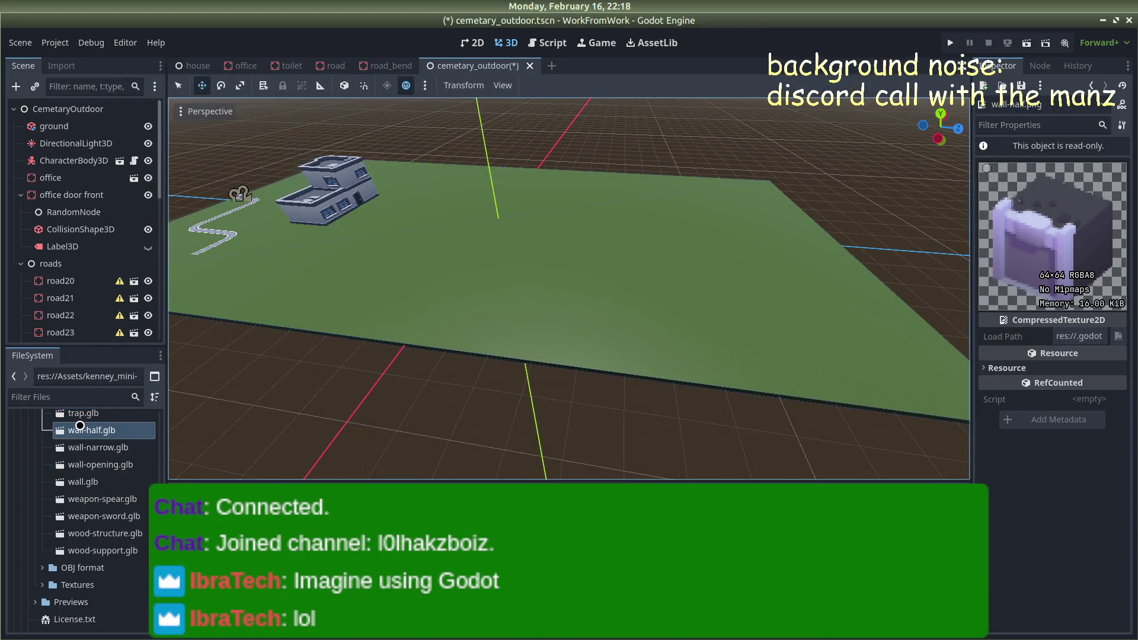
Create a new scene inherited from wall-half.glb and inspect its mesh
{"action": "right_click", "coordinate": [80, 426]}
{"action": "left_click", "coordinate": [135, 313]}
{"action": "left_click", "coordinate": [603, 274]}
{"action": "mouse_move", "coordinate": [603, 275]}
{"action": "left_mouse_down"}
{"action": "mouse_move", "coordinate": [528, 272]}
{"action": "mouse_move", "coordinate": [600, 243]}
{"action": "left_mouse_up"}
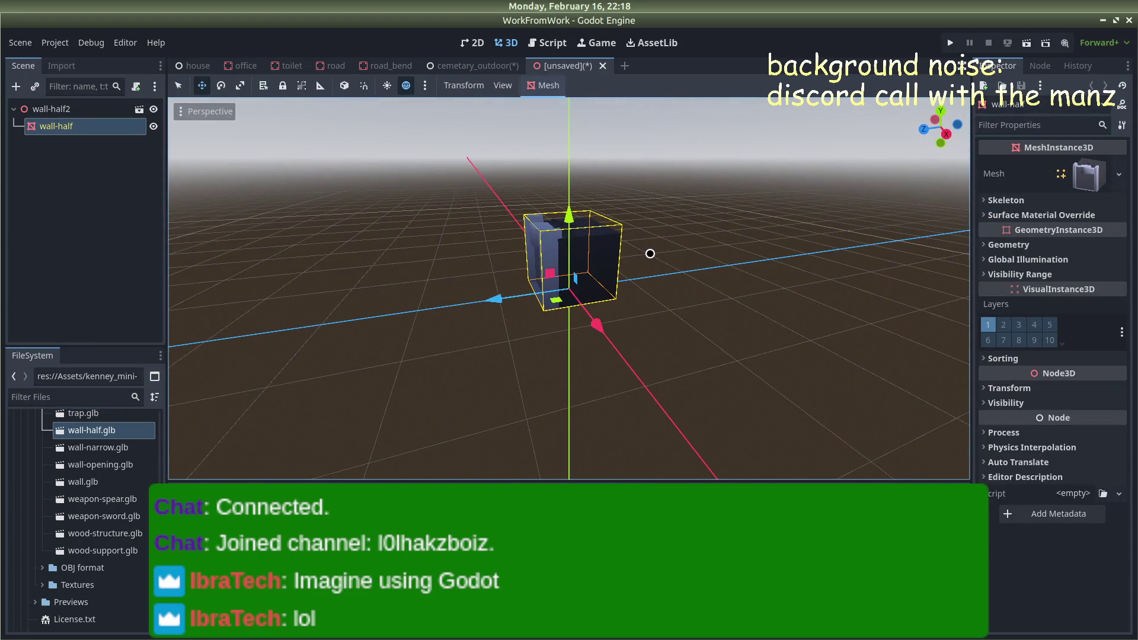
{"action": "scroll", "coordinate": [658, 249], "scroll_direction": "up", "scroll_amount": 3}
{"action": "left_click", "coordinate": [666, 248]}
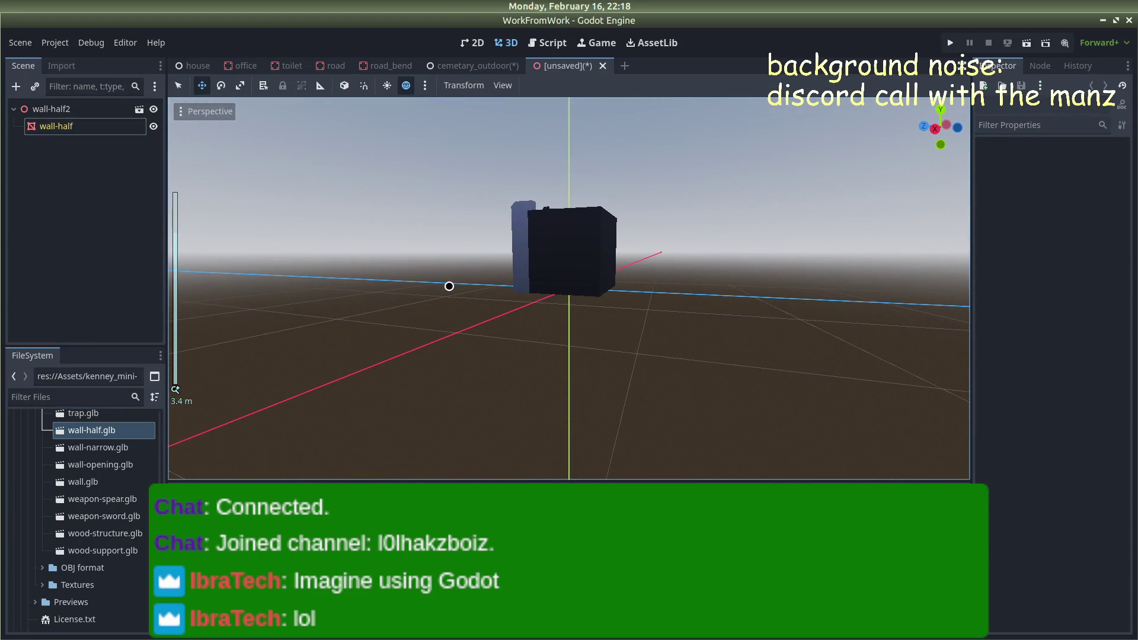
{"action": "left_click_drag", "start_coordinate": [445, 297], "coordinate": [457, 292]}
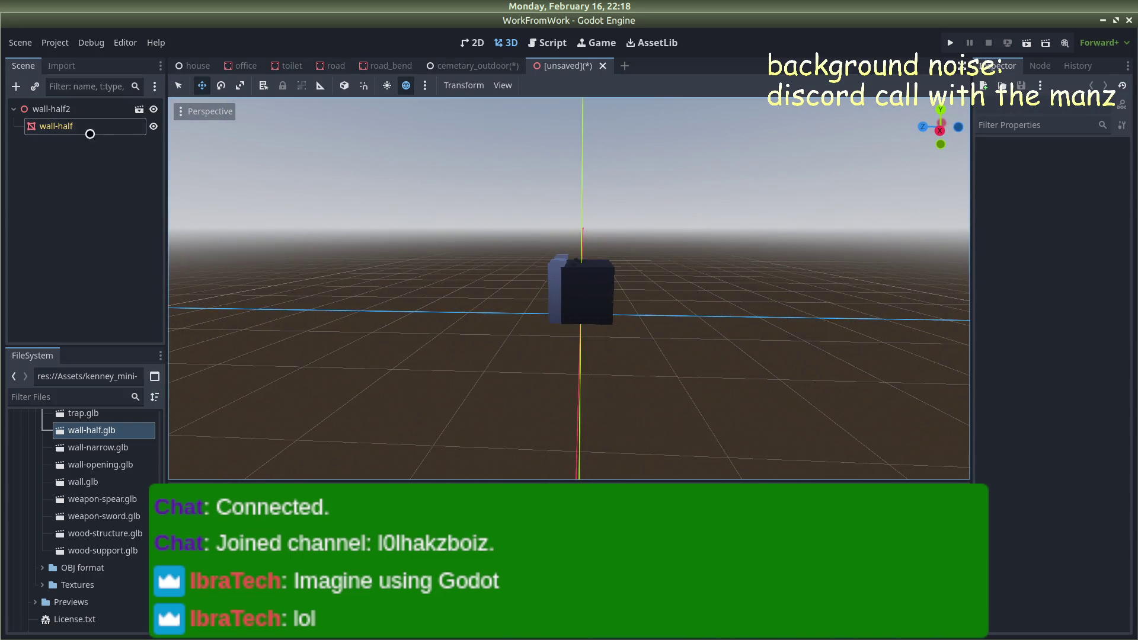
Rename the root node to crematorium and start saving the scene as crematorium.tscn
{"action": "left_click", "coordinate": [54, 110]}
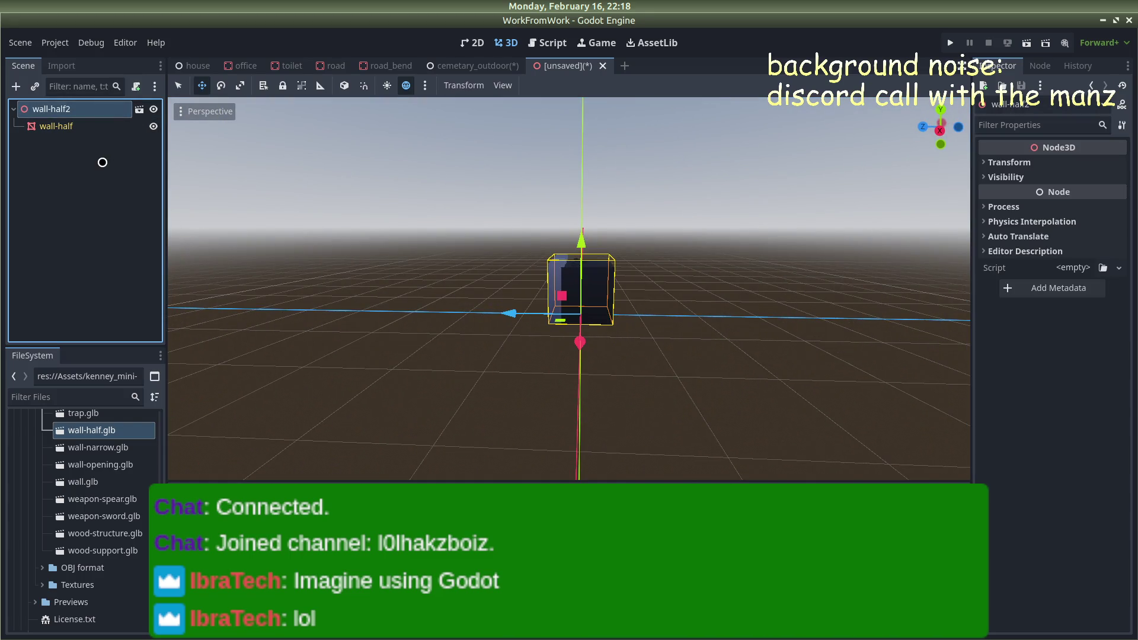
{"action": "key", "text": "F2"}
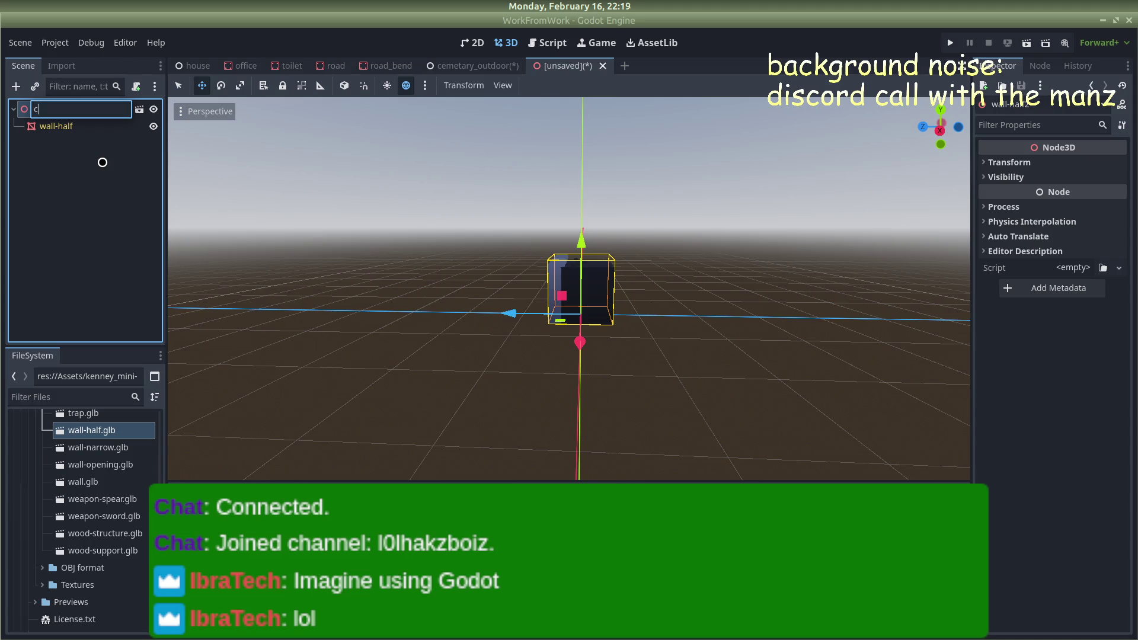
{"action": "type", "text": "rematoriu"}
{"action": "key", "text": "Return"}
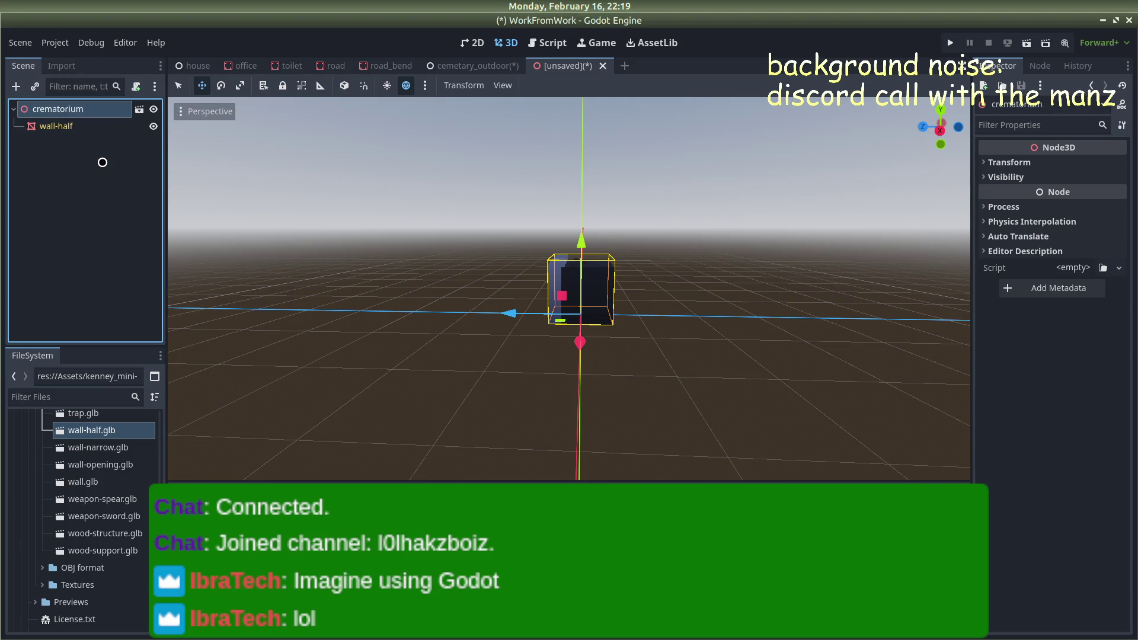
{"action": "left_click_drag", "start_coordinate": [410, 300], "coordinate": [578, 310]}
{"action": "right_click", "coordinate": [84, 110]}
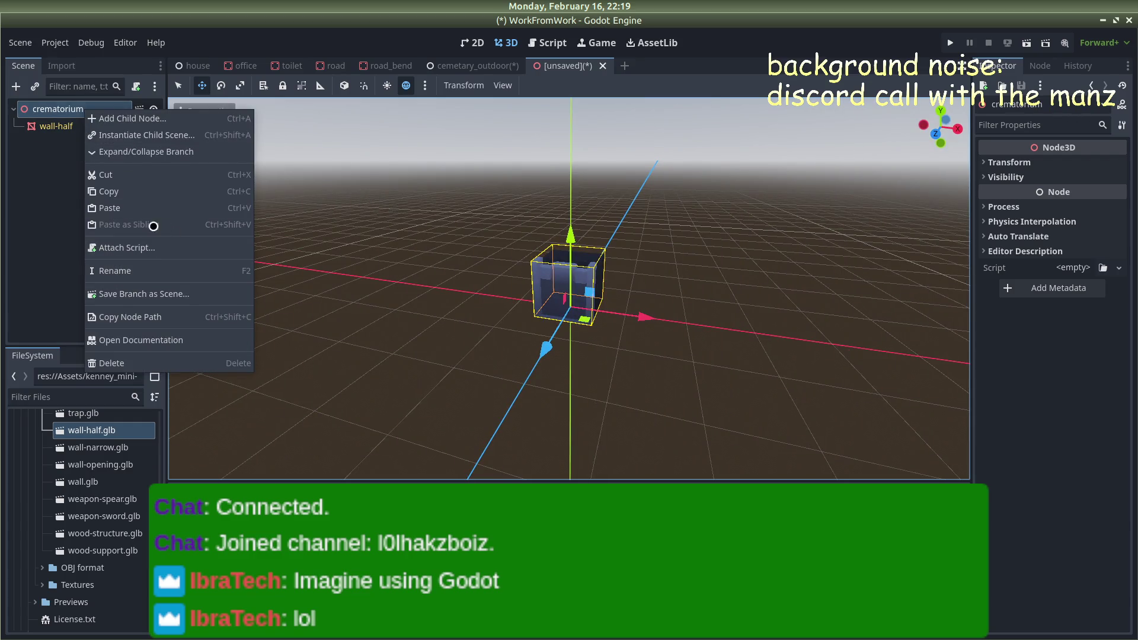
{"action": "left_click", "coordinate": [29, 249]}
{"action": "key", "text": "ctrl+s"}
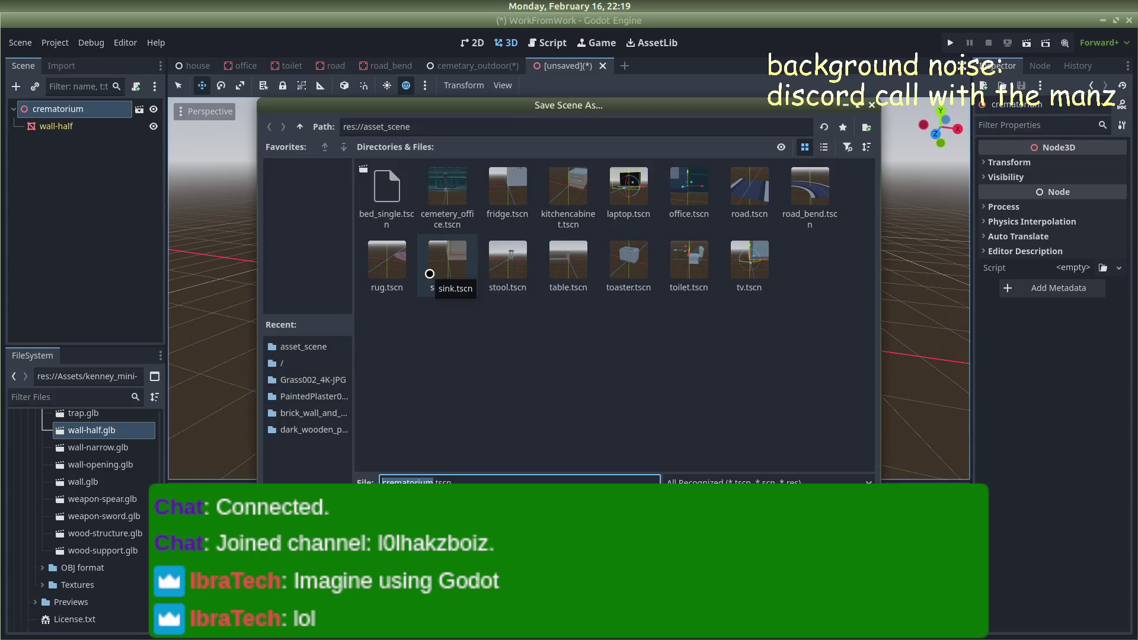
Save as crematorium.tscn, clear its inheritance, and change the root to a StaticBody3D
{"action": "key", "text": "Return"}
{"action": "right_click", "coordinate": [90, 109]}
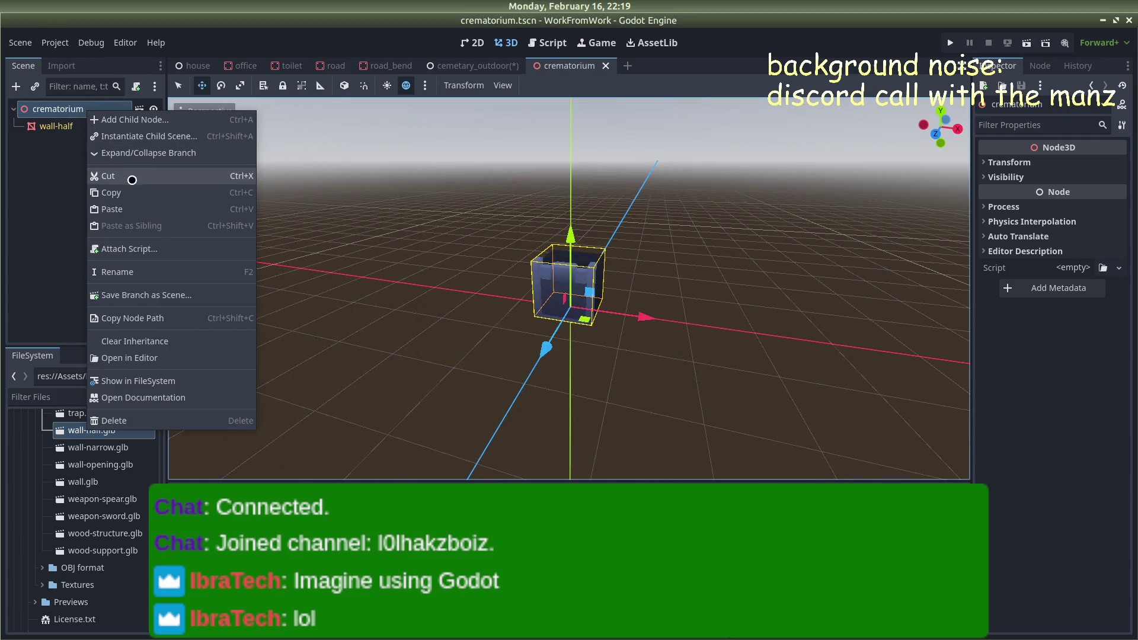
{"action": "left_click", "coordinate": [117, 343]}
{"action": "left_click", "coordinate": [605, 334]}
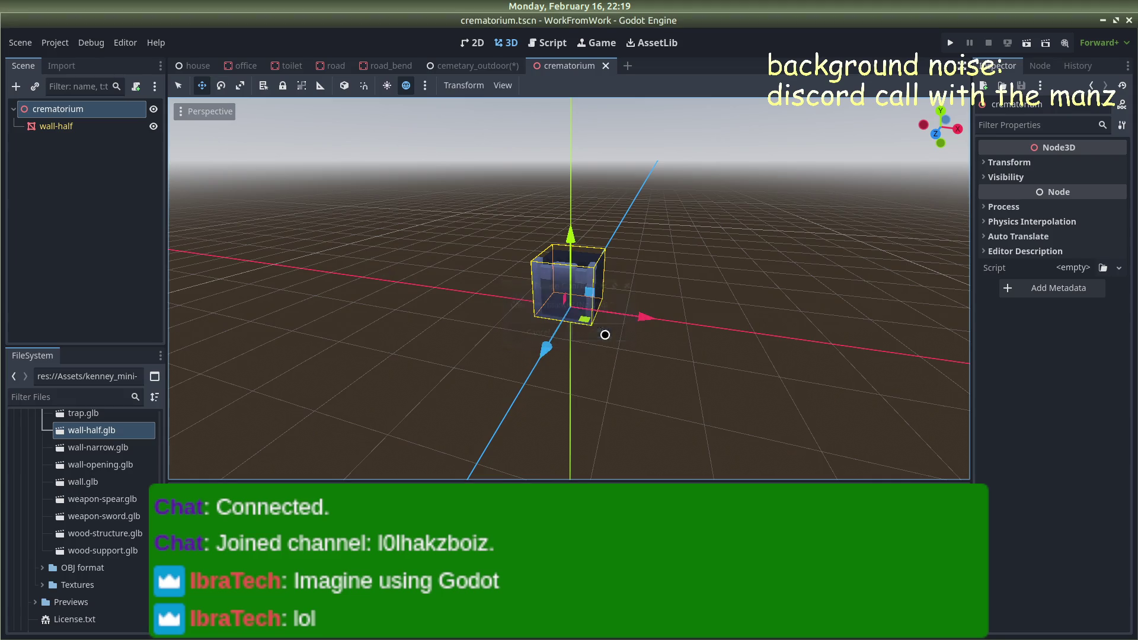
{"action": "right_click", "coordinate": [125, 110]}
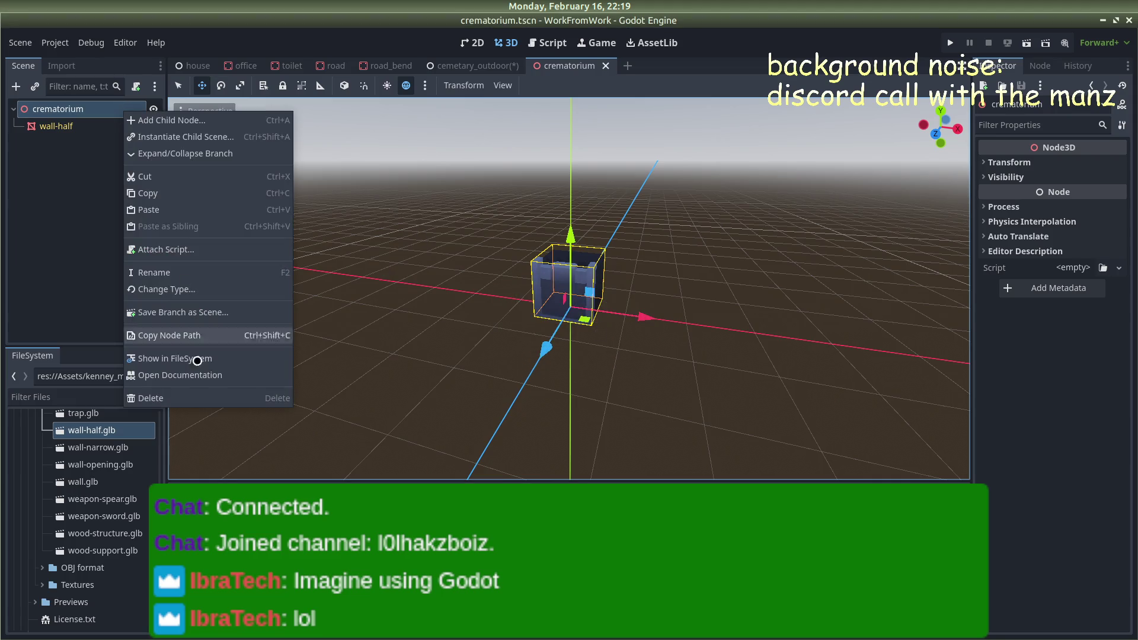
{"action": "left_click", "coordinate": [166, 290]}
{"action": "type", "text": "static"}
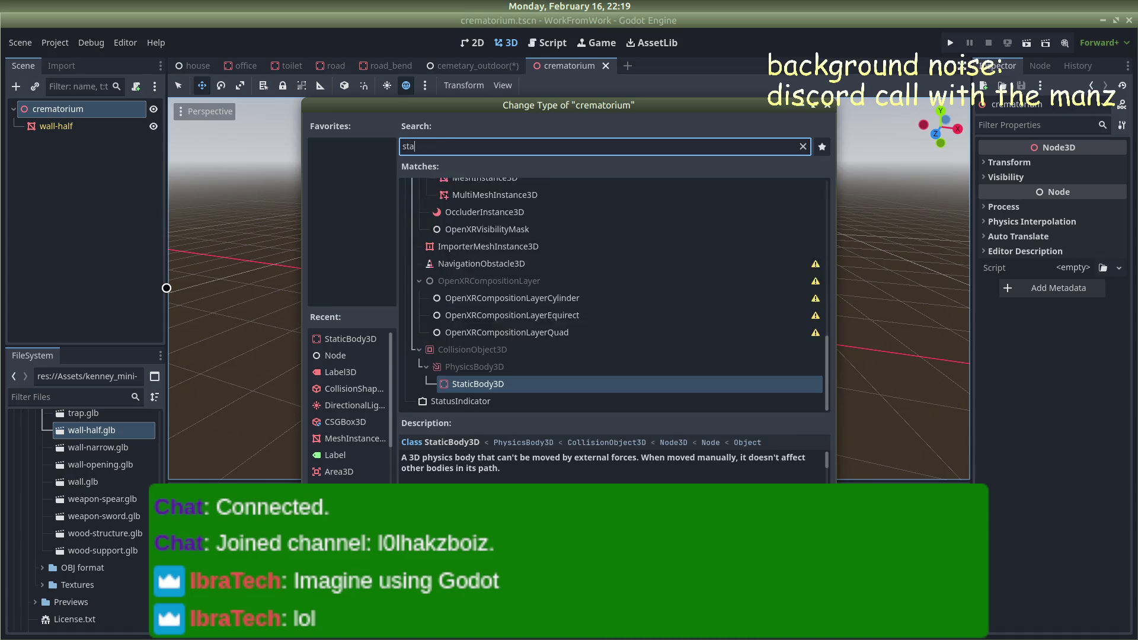
{"action": "key", "text": "Return"}
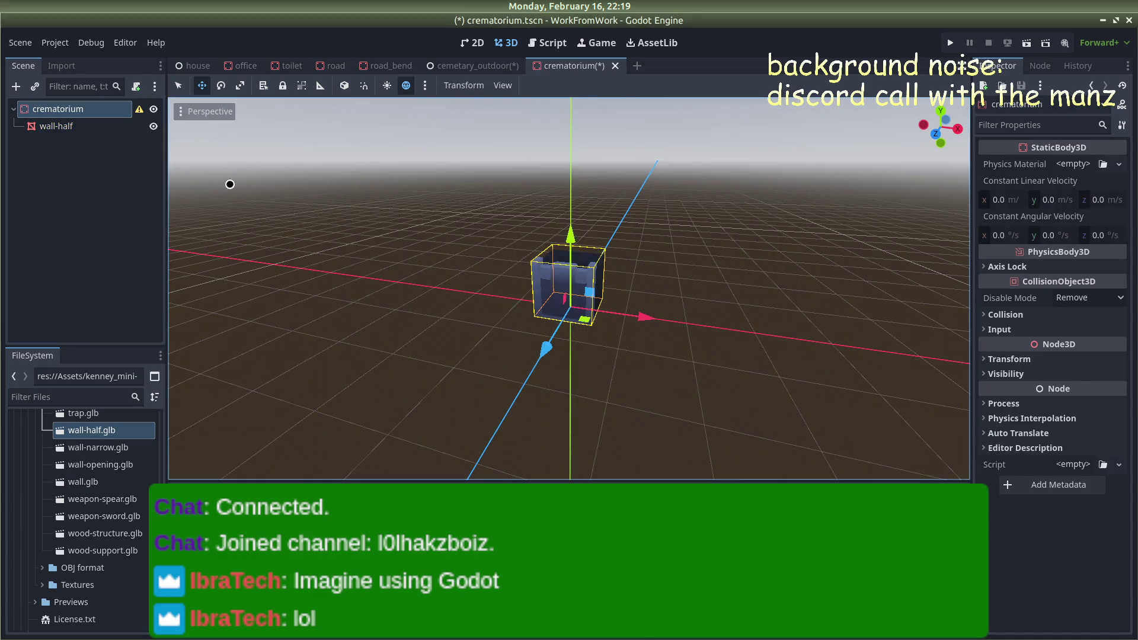
Create a collision shape for the wall-half mesh
{"action": "left_click", "coordinate": [89, 127]}
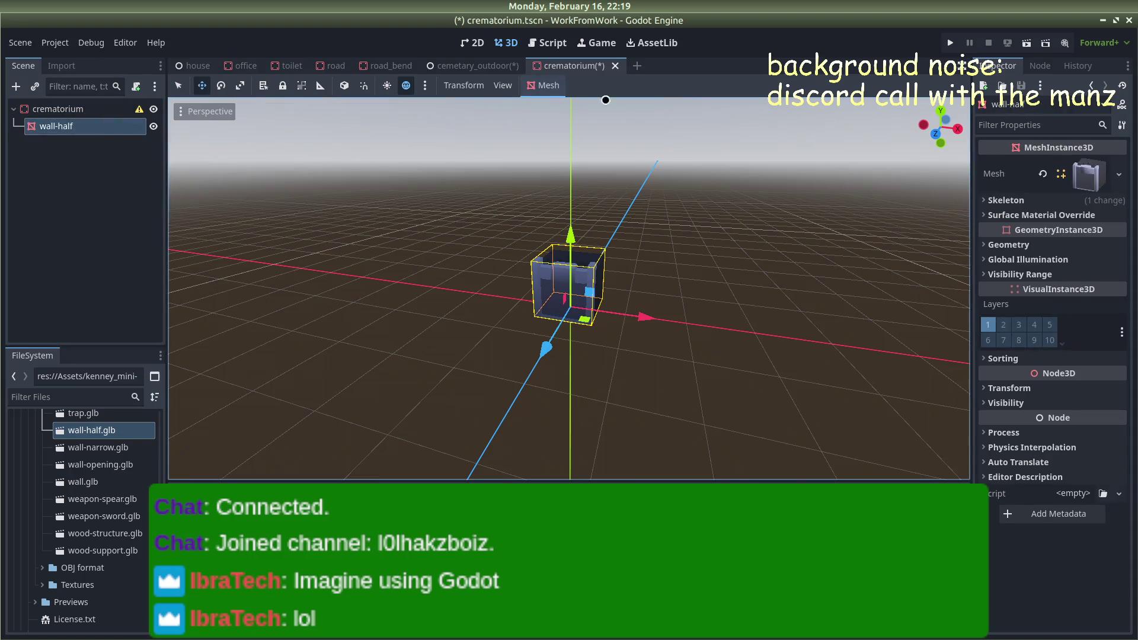
{"action": "left_click", "coordinate": [543, 85]}
{"action": "left_click", "coordinate": [563, 103]}
{"action": "left_click", "coordinate": [606, 356]}
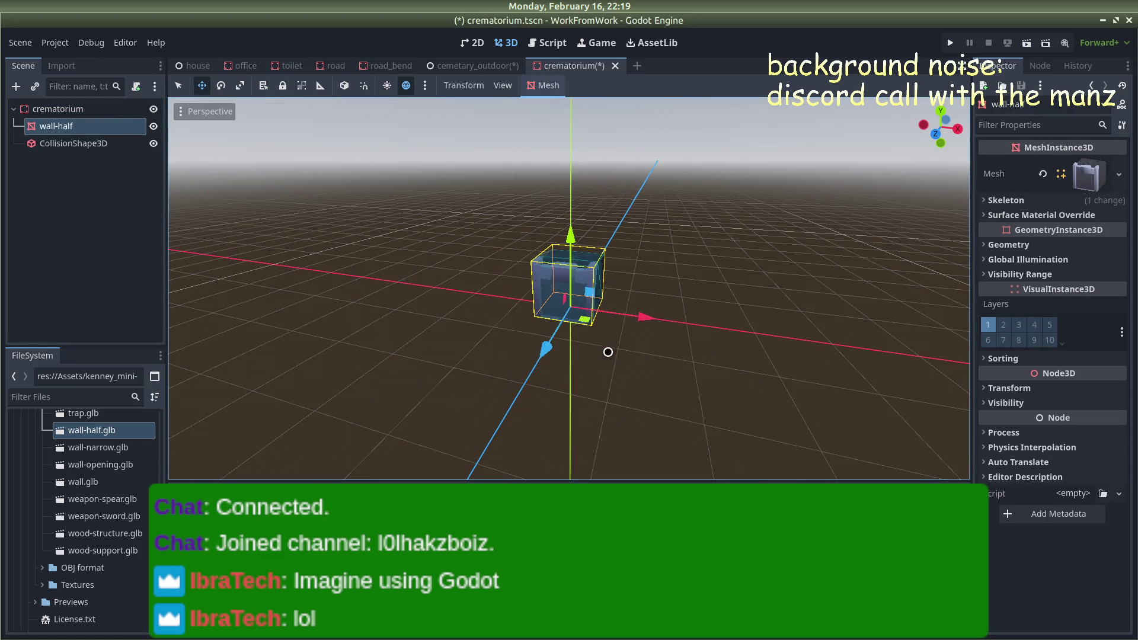
{"action": "scroll", "coordinate": [709, 259], "scroll_direction": "down", "scroll_amount": 3}
{"action": "left_click", "coordinate": [693, 269]}
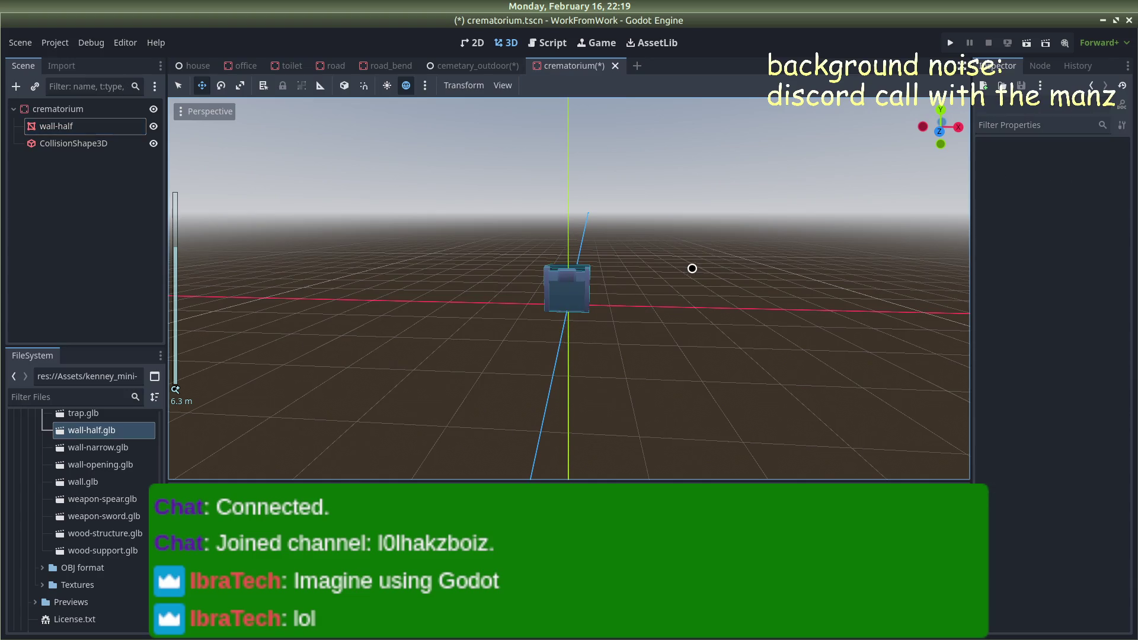
Set the crematorium root's linked Transform Scale to 10 and save the scene
{"action": "left_click", "coordinate": [58, 109]}
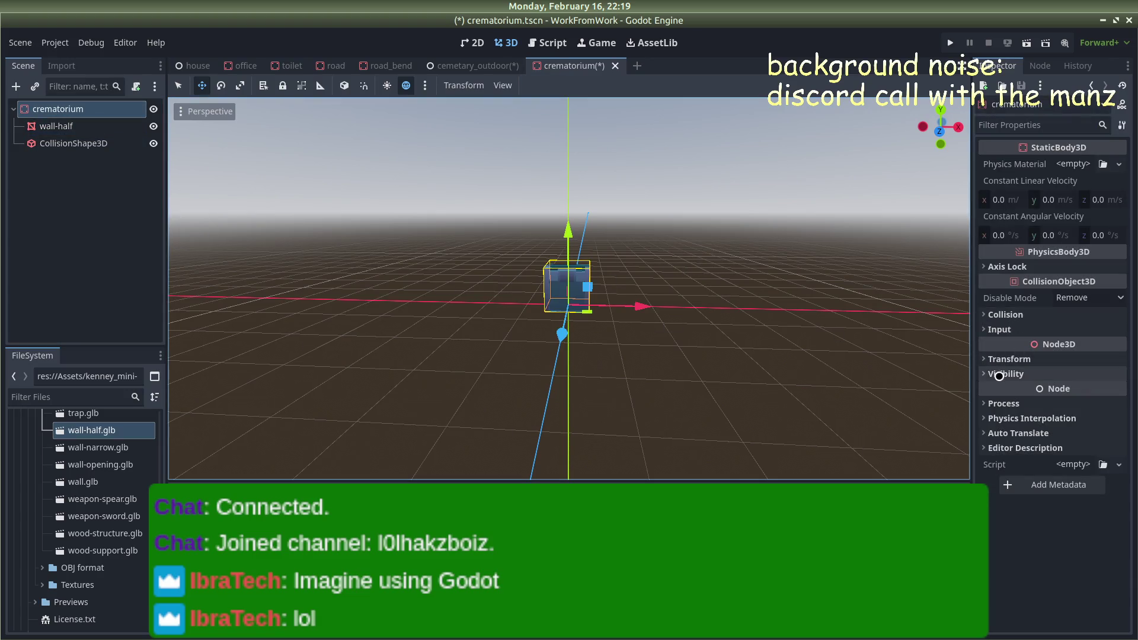
{"action": "left_click", "coordinate": [981, 399]}
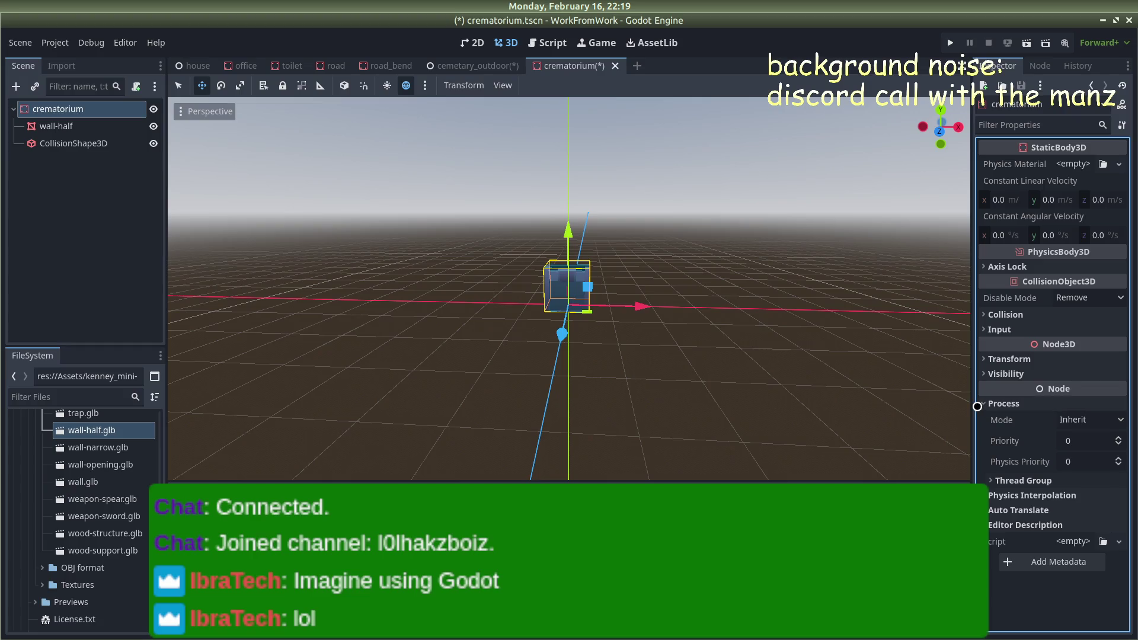
{"action": "left_click", "coordinate": [1014, 360]}
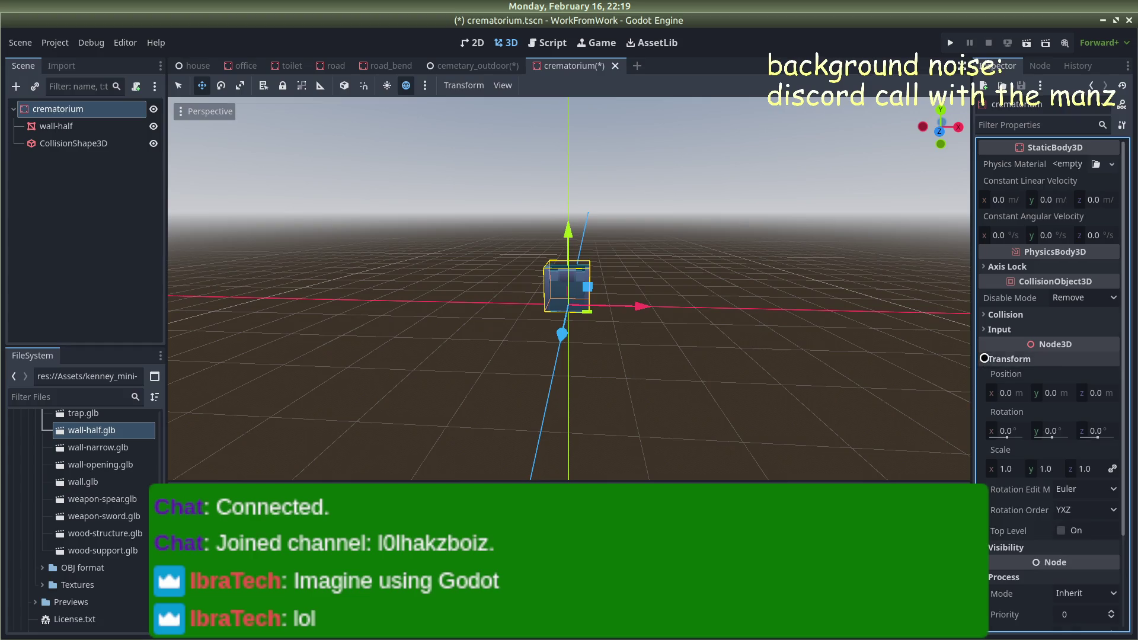
{"action": "left_click", "coordinate": [1010, 465]}
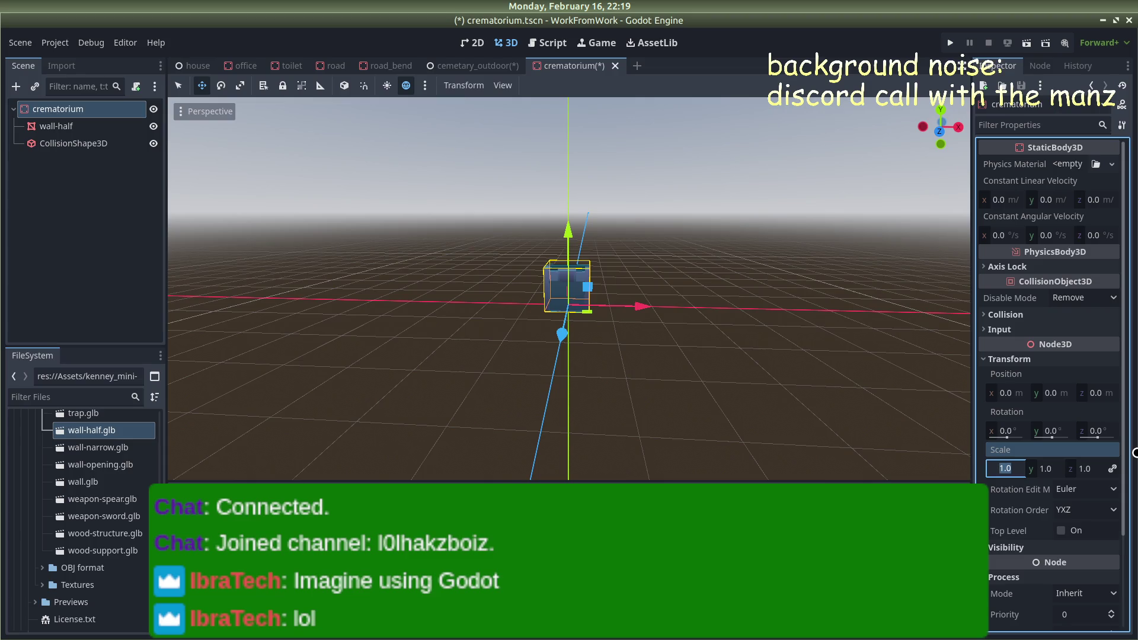
{"action": "type", "text": "10"}
{"action": "key", "text": "Return"}
{"action": "scroll", "coordinate": [762, 326], "scroll_direction": "down", "scroll_amount": 5}
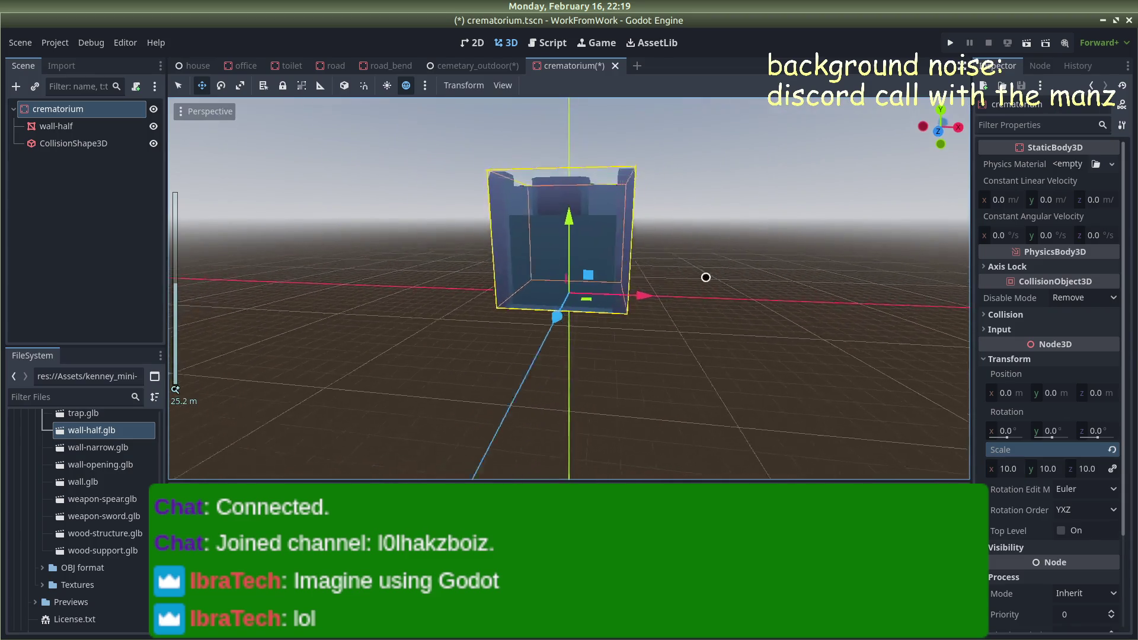
{"action": "left_click", "coordinate": [714, 279]}
{"action": "mouse_move", "coordinate": [597, 306]}
{"action": "left_mouse_down"}
{"action": "mouse_move", "coordinate": [518, 358]}
{"action": "mouse_move", "coordinate": [407, 285]}
{"action": "mouse_move", "coordinate": [539, 293]}
{"action": "mouse_move", "coordinate": [758, 274]}
{"action": "mouse_move", "coordinate": [683, 261]}
{"action": "left_mouse_up"}
{"action": "key", "text": "ctrl+s"}
Drop crematorium.tscn from asset_scene onto the cemetary_outdoor ground, then return to the crematorium scene
{"action": "left_click", "coordinate": [442, 65]}
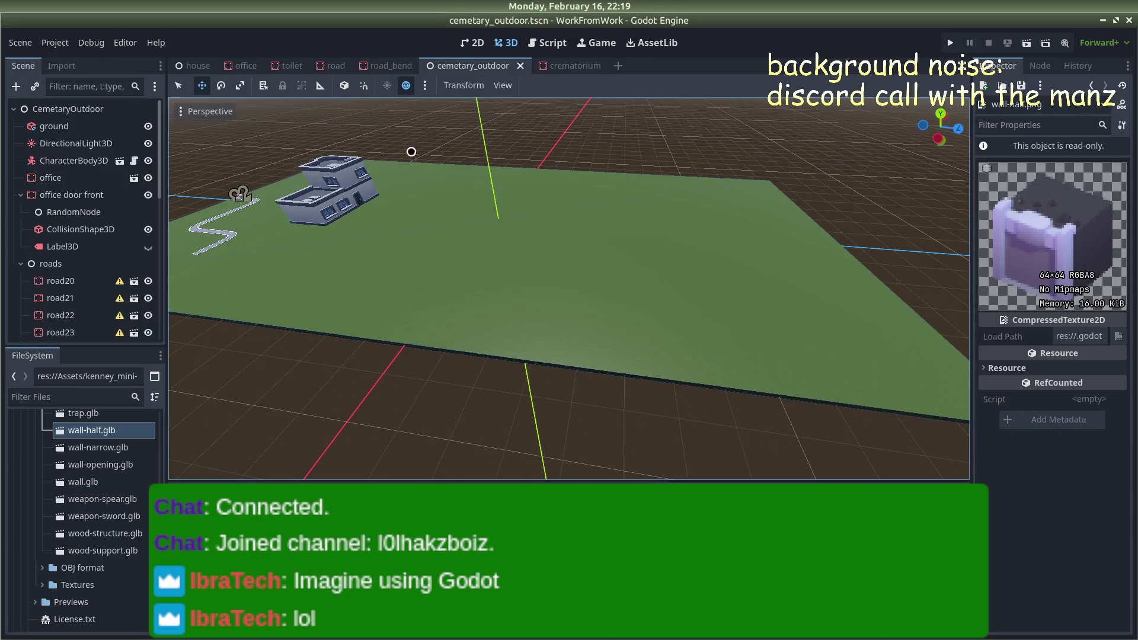
{"action": "scroll", "coordinate": [57, 459], "scroll_direction": "down", "scroll_amount": 1}
{"action": "scroll", "coordinate": [56, 459], "scroll_direction": "down", "scroll_amount": 5}
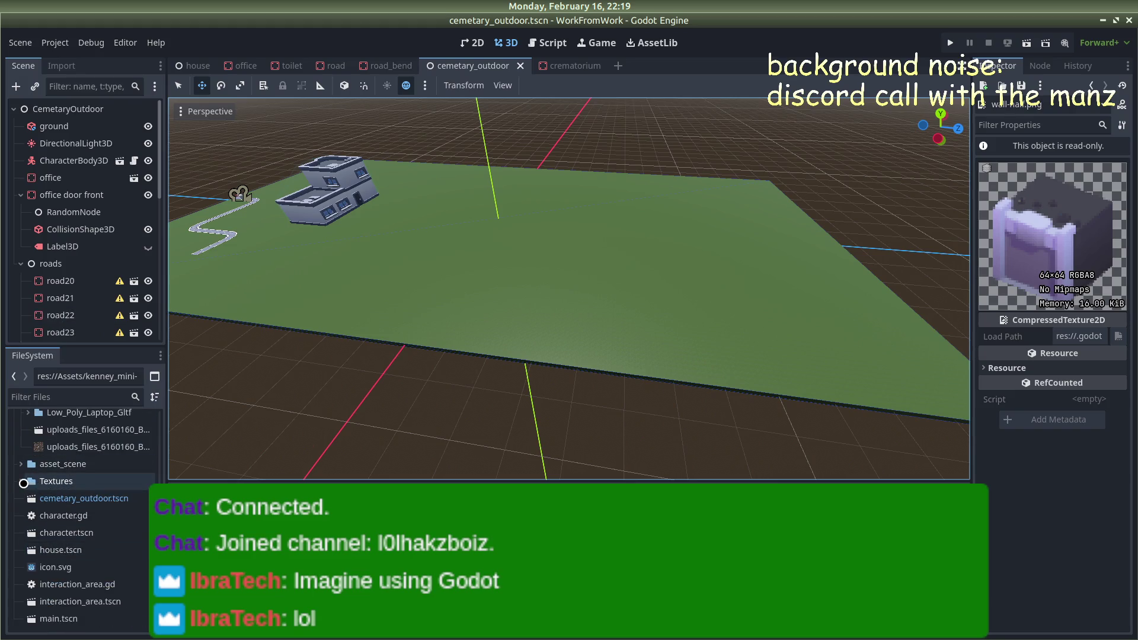
{"action": "left_click", "coordinate": [22, 481]}
{"action": "left_click", "coordinate": [22, 481]}
{"action": "left_click", "coordinate": [62, 465]}
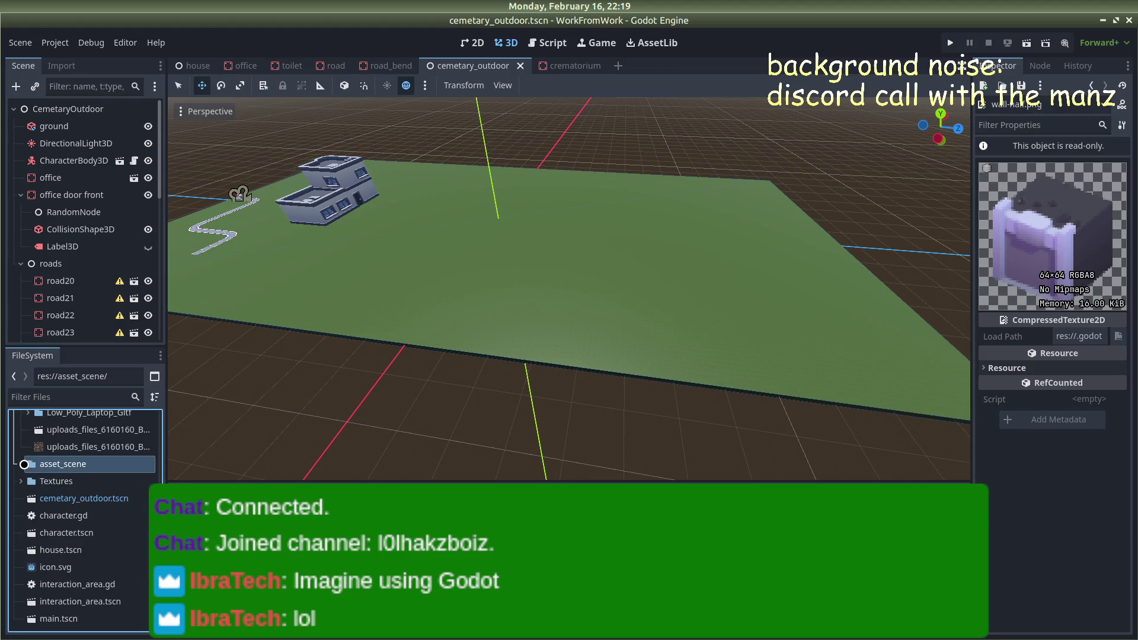
{"action": "left_click", "coordinate": [21, 464]}
{"action": "mouse_move", "coordinate": [81, 516]}
{"action": "left_mouse_down"}
{"action": "mouse_move", "coordinate": [597, 234]}
{"action": "mouse_move", "coordinate": [528, 256]}
{"action": "left_mouse_up"}
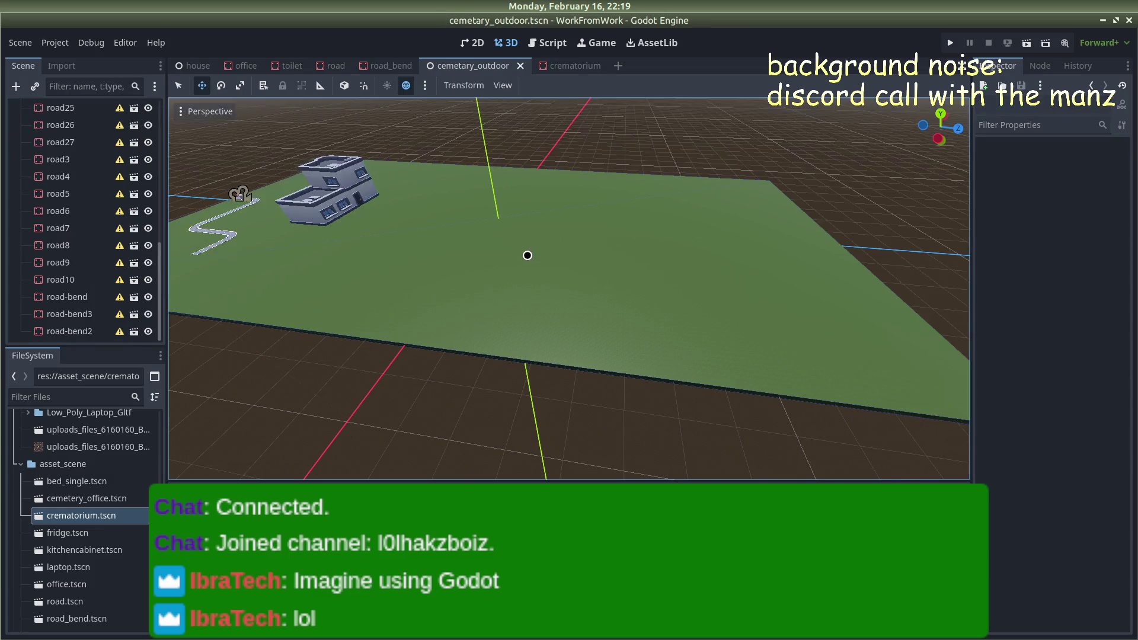
{"action": "left_click", "coordinate": [560, 66]}
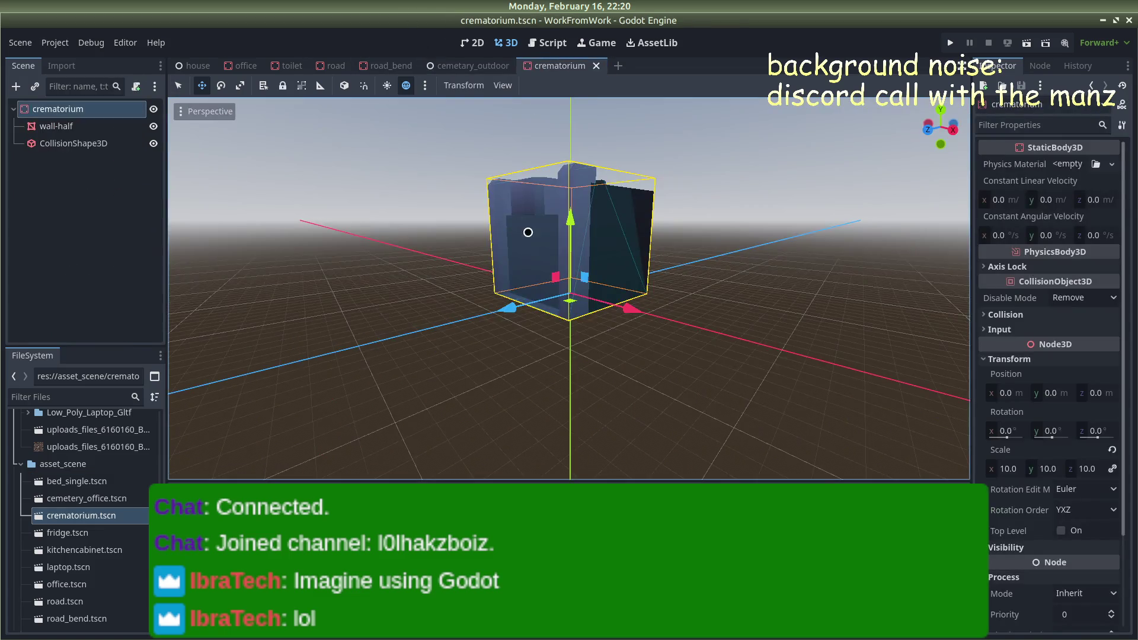
Reduce the crematorium scale to 5, save, and place an instance in cemetary_outdoor
{"action": "left_click", "coordinate": [1004, 462]}
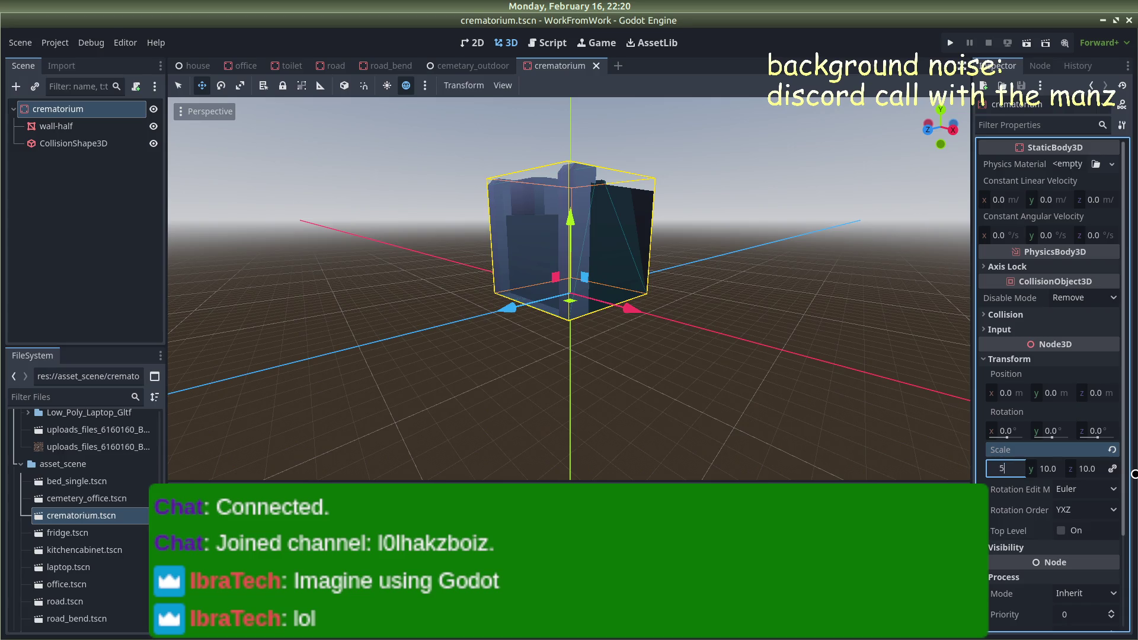
{"action": "key", "text": "Return"}
{"action": "left_click", "coordinate": [889, 297]}
{"action": "key", "text": "ctrl+s"}
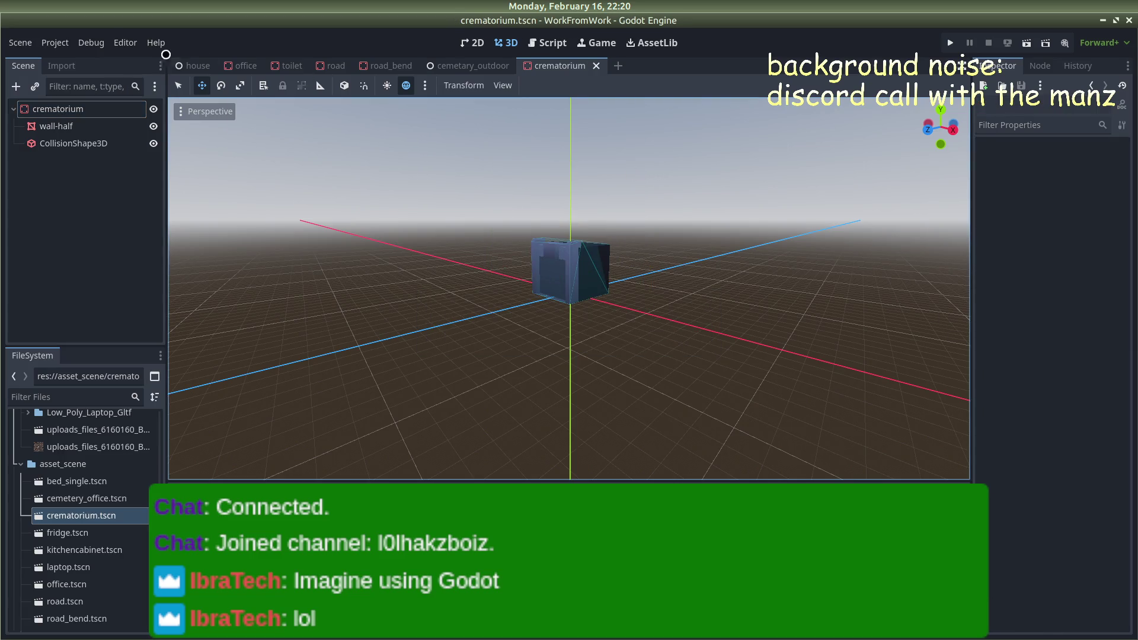
{"action": "left_click", "coordinate": [469, 66]}
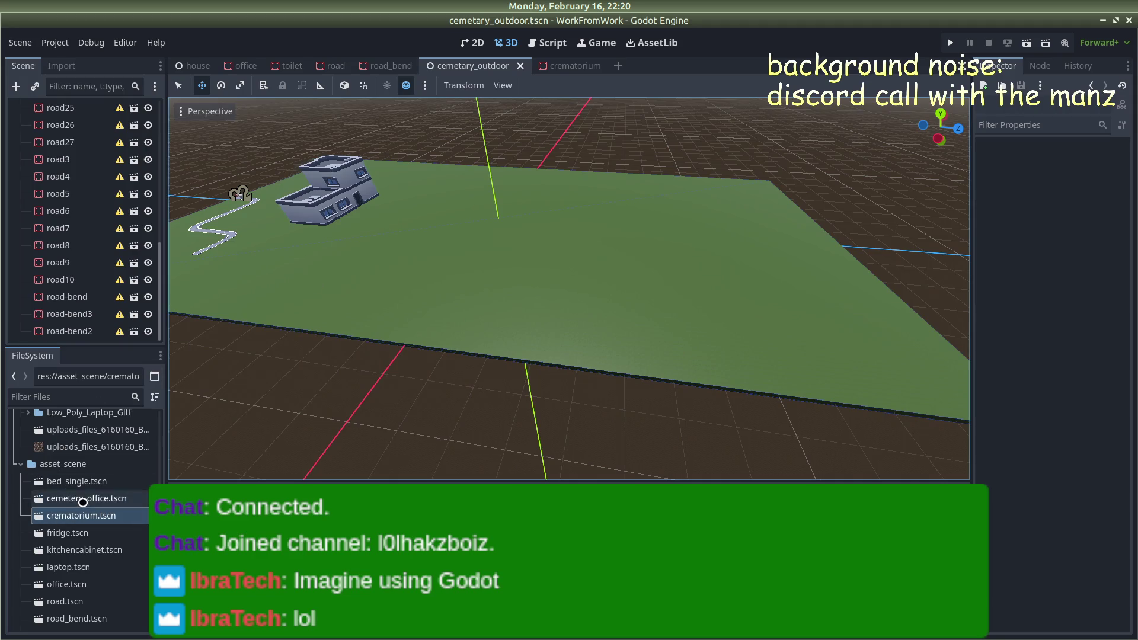
{"action": "mouse_move", "coordinate": [81, 514]}
{"action": "left_mouse_down"}
{"action": "mouse_move", "coordinate": [603, 228]}
{"action": "mouse_move", "coordinate": [379, 52]}
{"action": "left_mouse_up"}
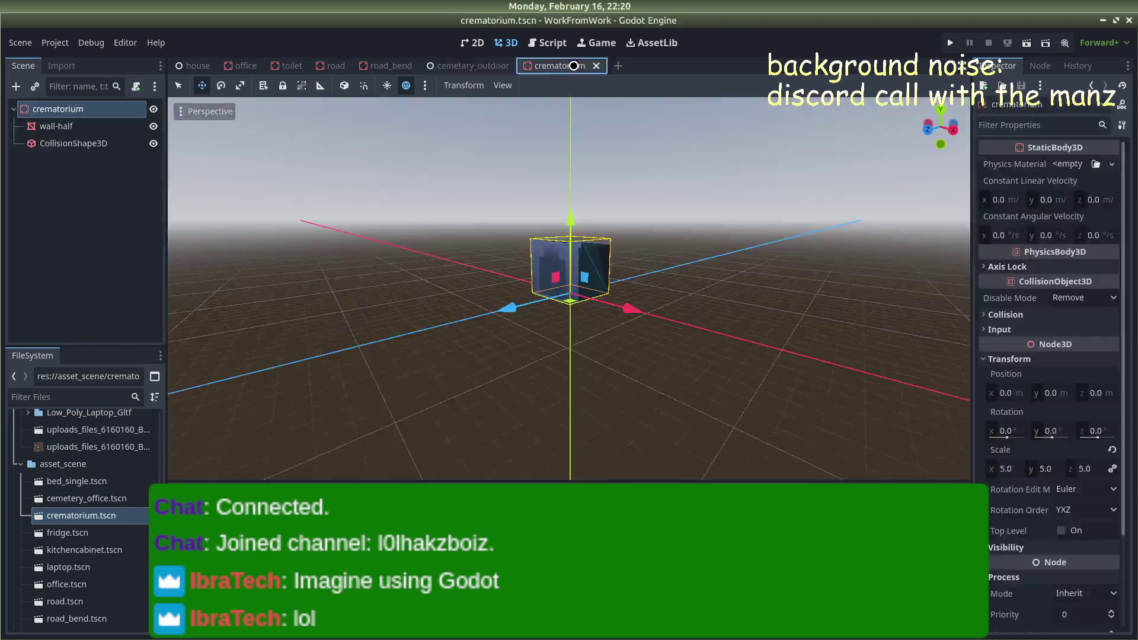
{"action": "left_click", "coordinate": [591, 66]}
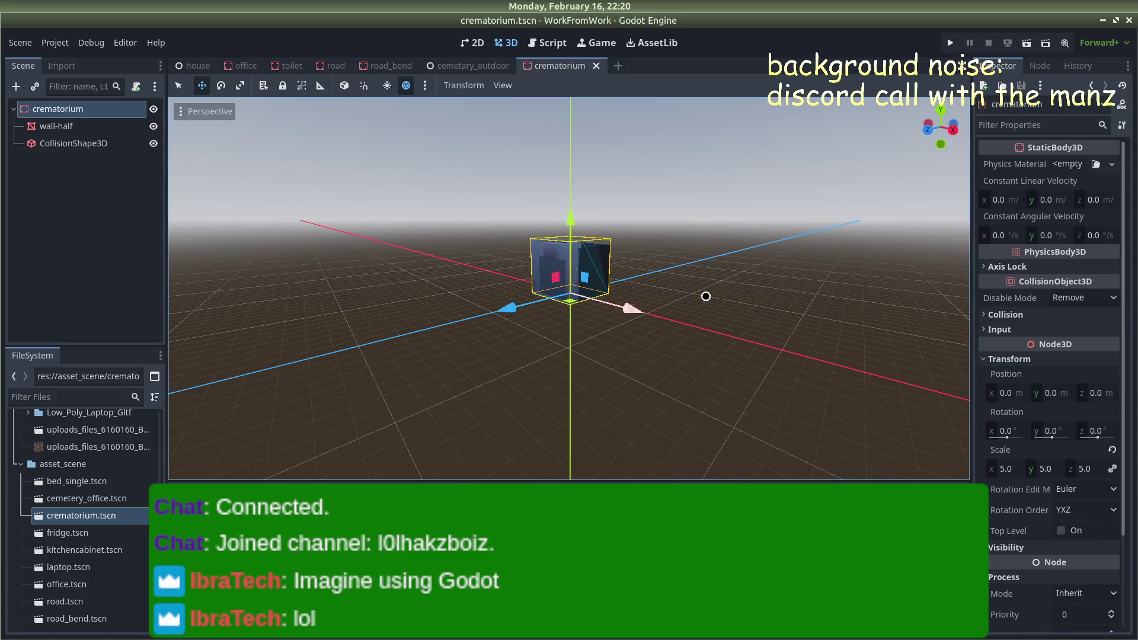
Try scales 2 and 3, save, then test-place and undo on the outdoor ground
{"action": "left_click", "coordinate": [1006, 469]}
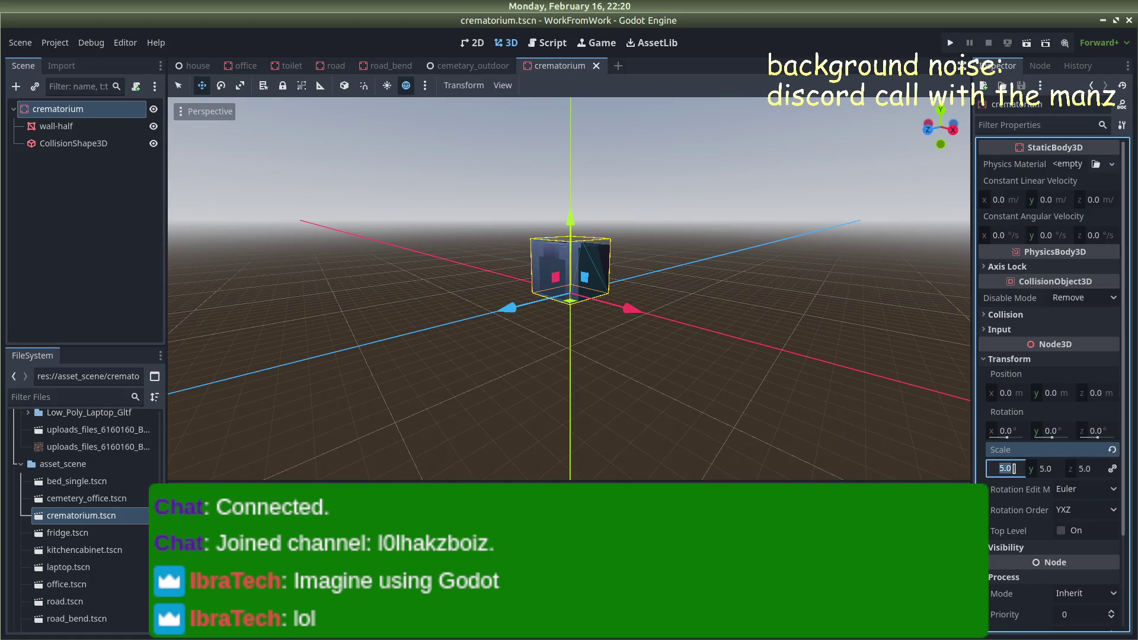
{"action": "type", "text": "2"}
{"action": "key", "text": "Return"}
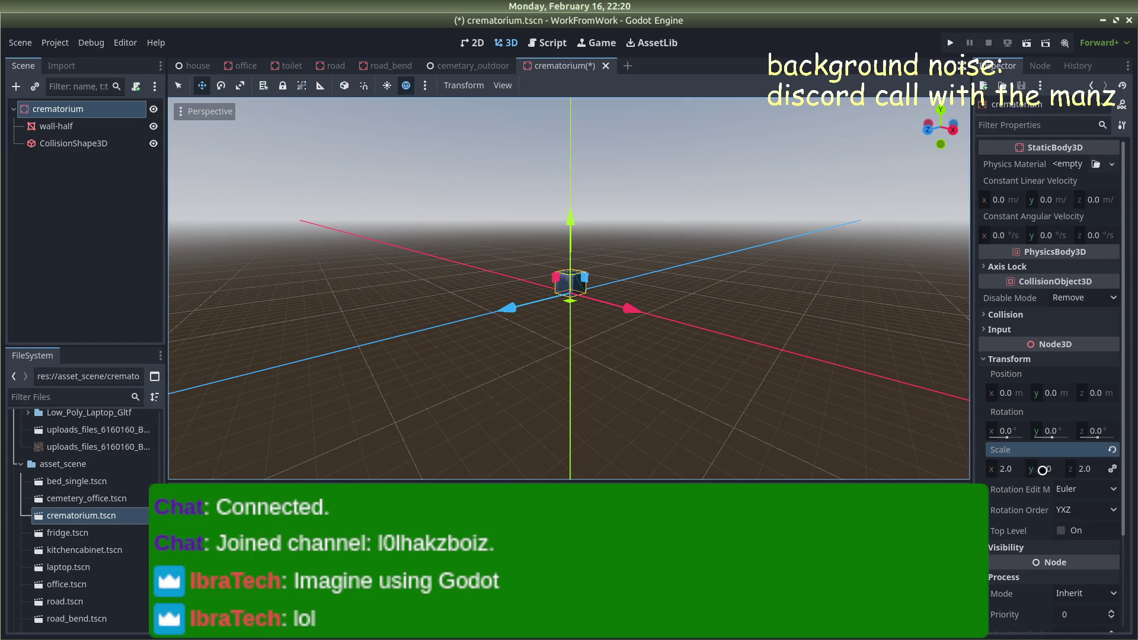
{"action": "type", "text": "3"}
{"action": "key", "text": "Return"}
{"action": "key", "text": "ctrl+s"}
{"action": "key", "text": "alt+Tab"}
{"action": "key", "text": "alt+Tab"}
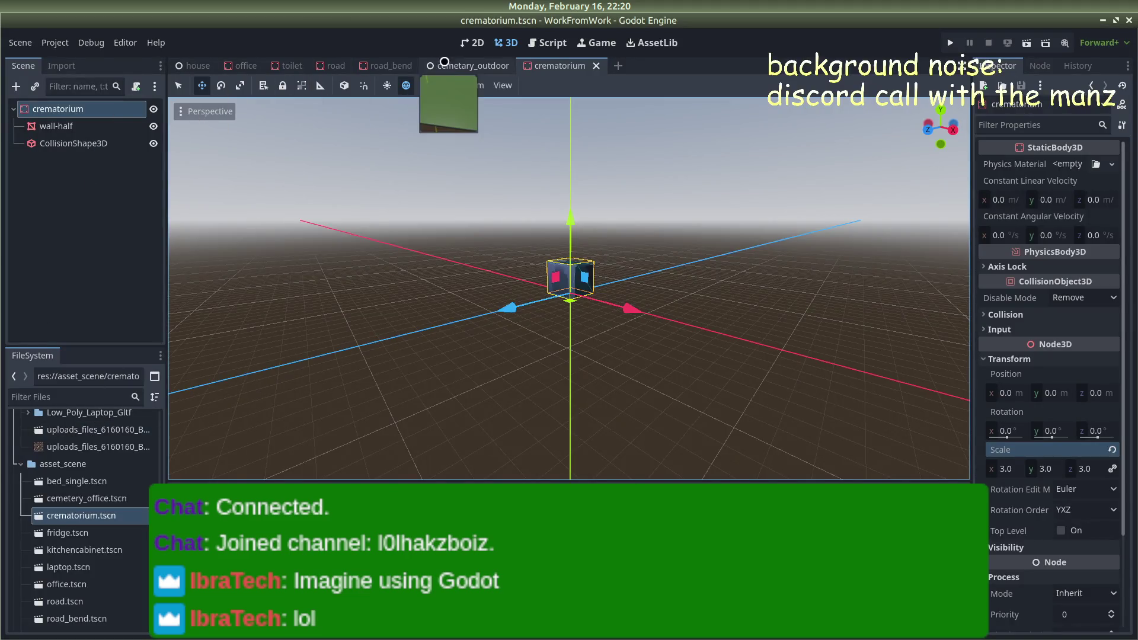
{"action": "left_click", "coordinate": [469, 66]}
{"action": "mouse_move", "coordinate": [96, 527]}
{"action": "left_mouse_down"}
{"action": "mouse_move", "coordinate": [593, 256]}
{"action": "mouse_move", "coordinate": [560, 261]}
{"action": "left_mouse_up"}
{"action": "key", "text": "ctrl+z"}
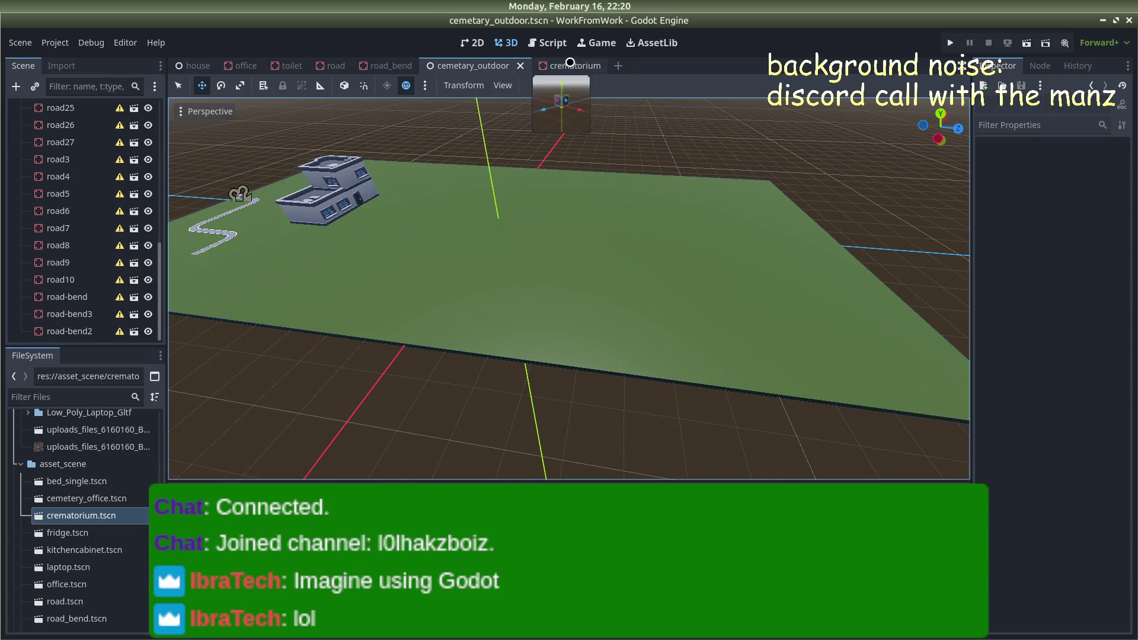
Set scale 7 then smaller, save, and place the crematorium on the outdoor ground
{"action": "left_click", "coordinate": [566, 66]}
{"action": "left_click", "coordinate": [1006, 467]}
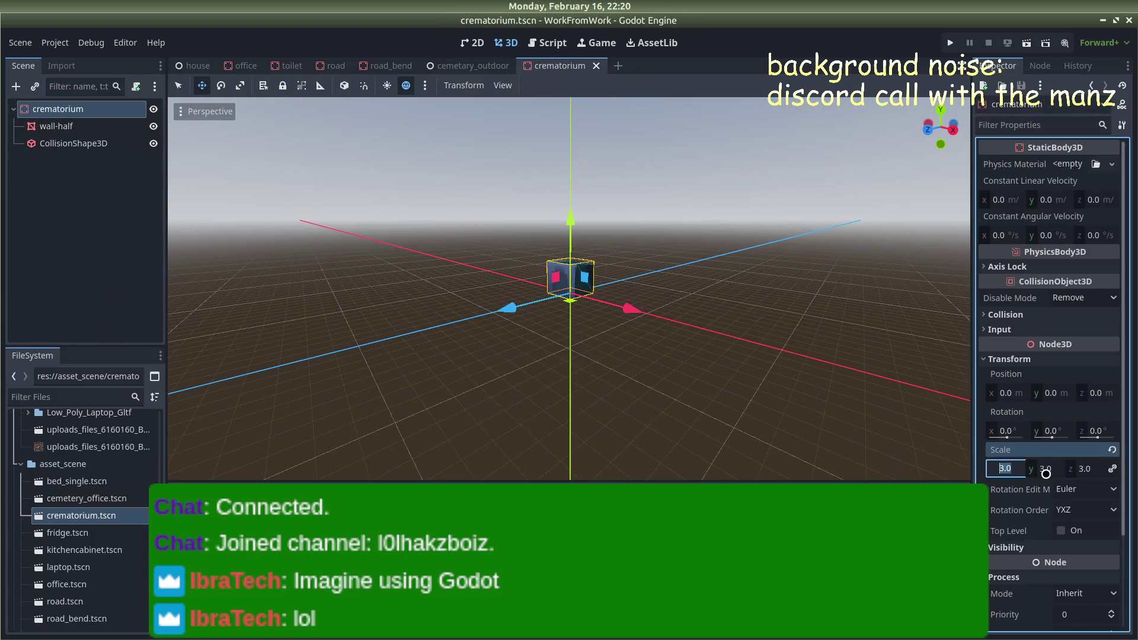
{"action": "type", "text": "7"}
{"action": "key", "text": "Return"}
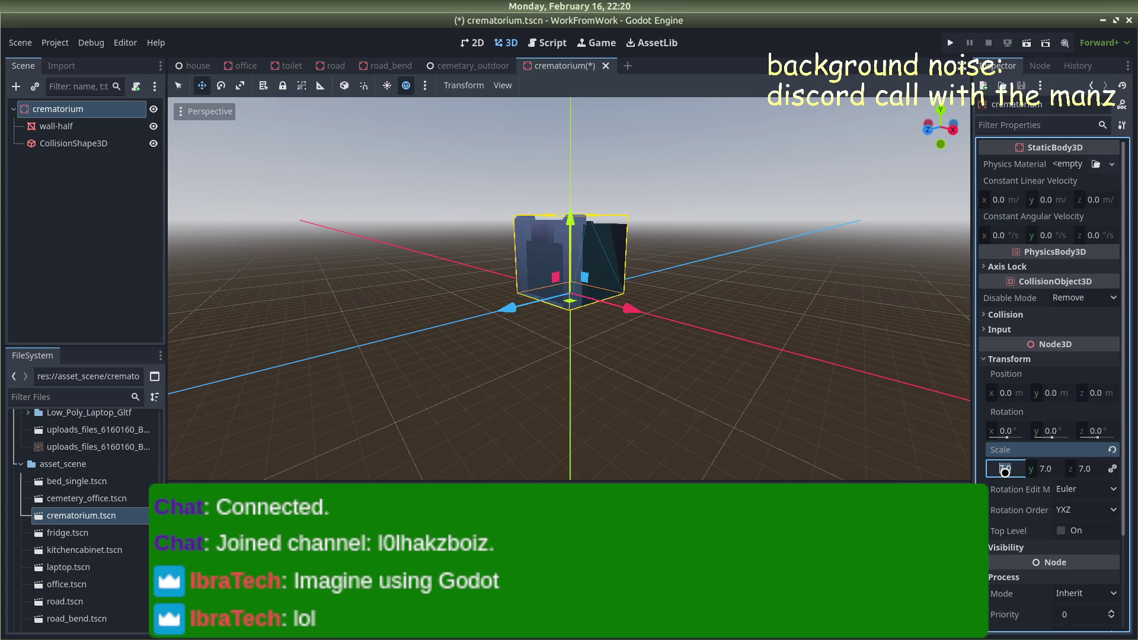
{"action": "key", "text": "Return"}
{"action": "key", "text": "ctrl+s"}
{"action": "left_click", "coordinate": [751, 280]}
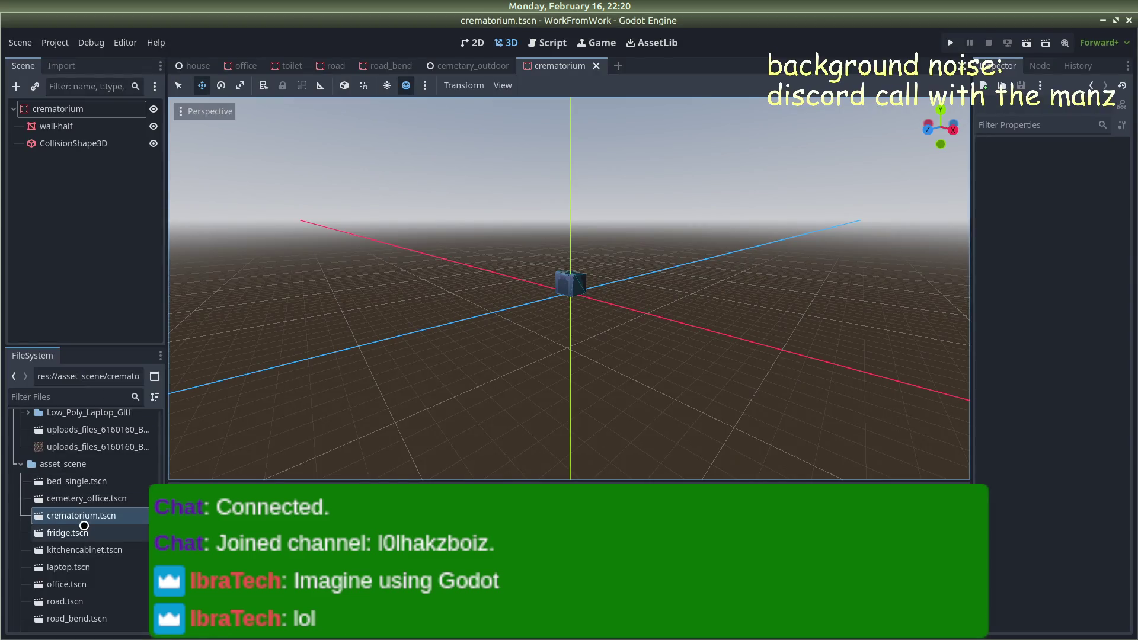
{"action": "left_click", "coordinate": [428, 64]}
{"action": "mouse_move", "coordinate": [81, 516]}
{"action": "left_mouse_down"}
{"action": "mouse_move", "coordinate": [587, 258]}
{"action": "mouse_move", "coordinate": [521, 257]}
{"action": "mouse_move", "coordinate": [556, 251]}
{"action": "left_mouse_up"}
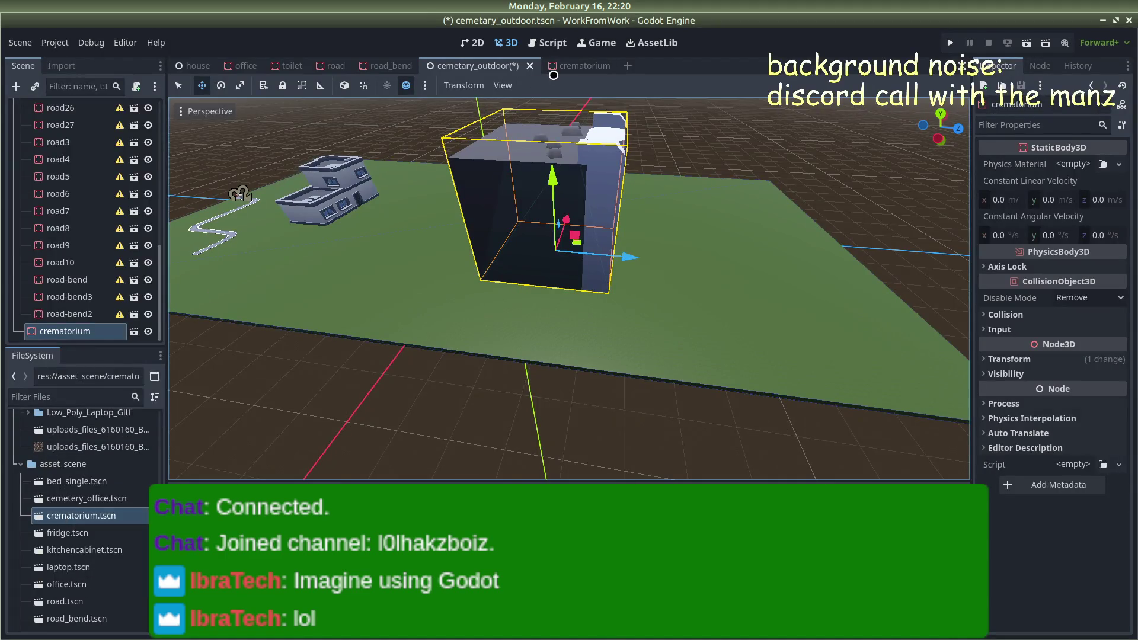
Undo the placement, set the crematorium scale to 1, and save
{"action": "key", "text": "ctrl+z"}
{"action": "left_click", "coordinate": [568, 75]}
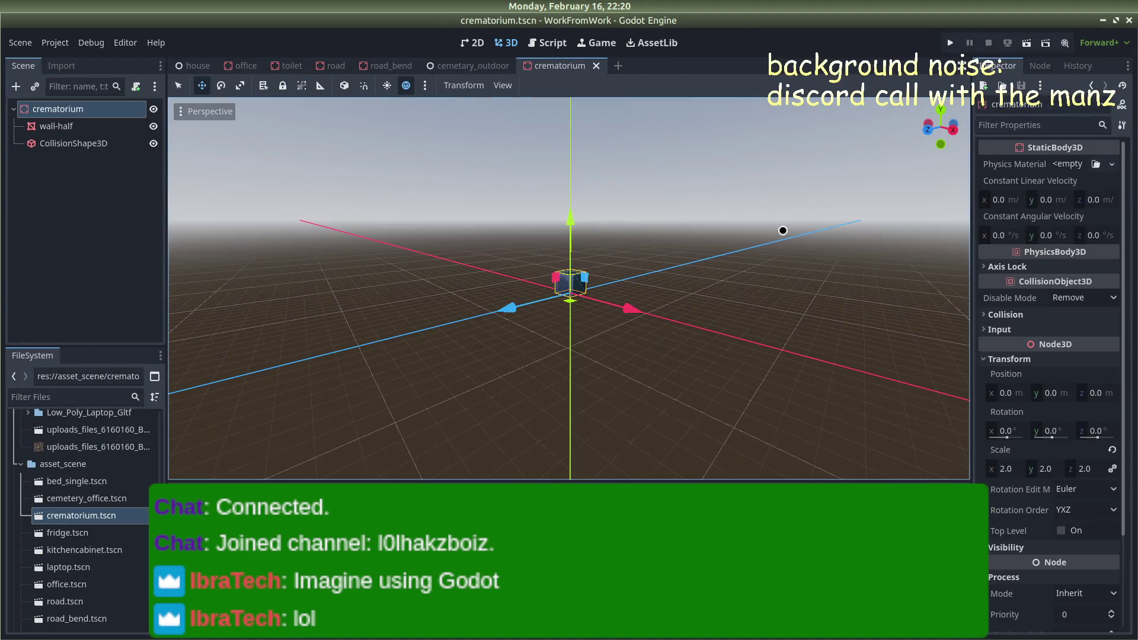
{"action": "left_click", "coordinate": [1003, 467]}
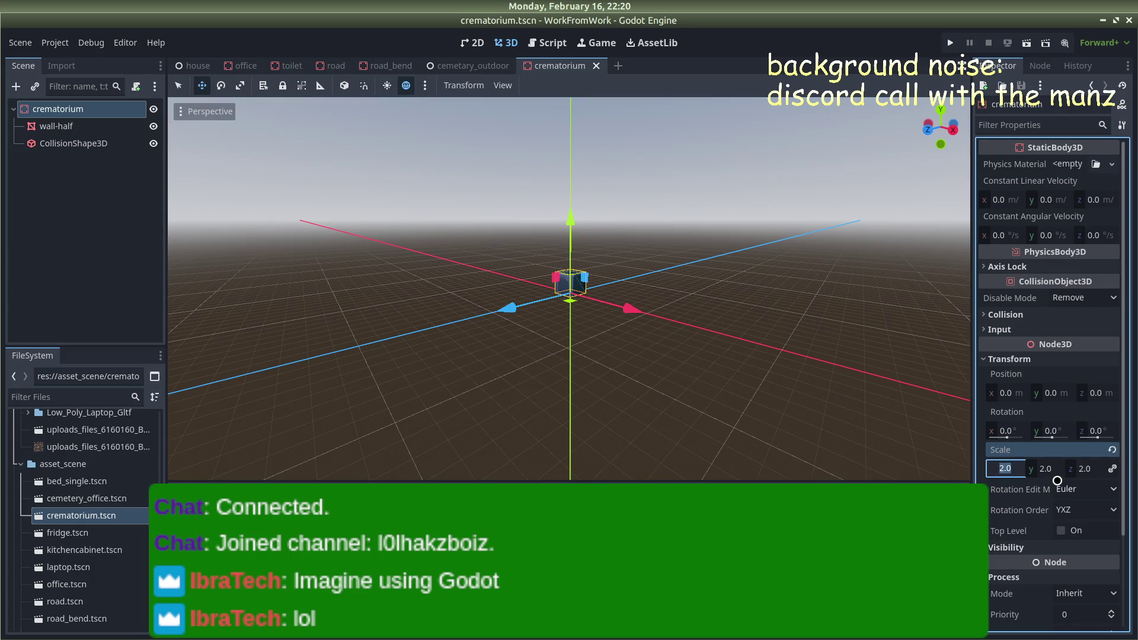
{"action": "type", "text": "1"}
{"action": "key", "text": "Return"}
{"action": "key", "text": "ctrl+s"}
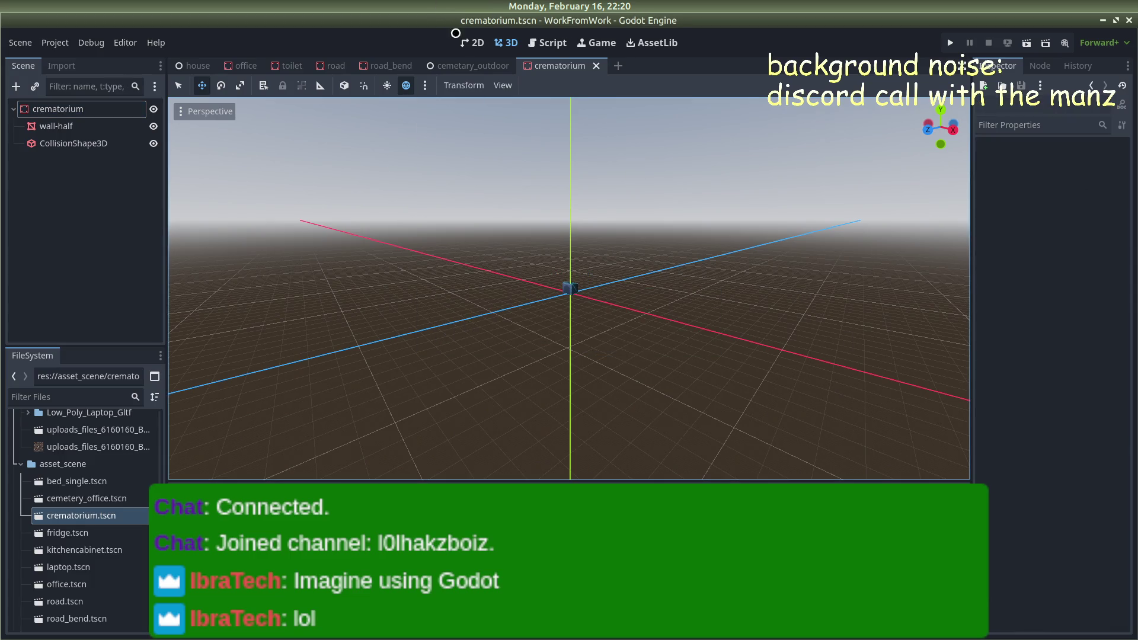
Test the scale-1 crematorium by dropping it onto the cemetary_outdoor grass
{"action": "left_click", "coordinate": [461, 65]}
{"action": "mouse_move", "coordinate": [93, 519]}
{"action": "left_mouse_down"}
{"action": "mouse_move", "coordinate": [559, 320]}
{"action": "mouse_move", "coordinate": [619, 264]}
{"action": "left_mouse_up"}
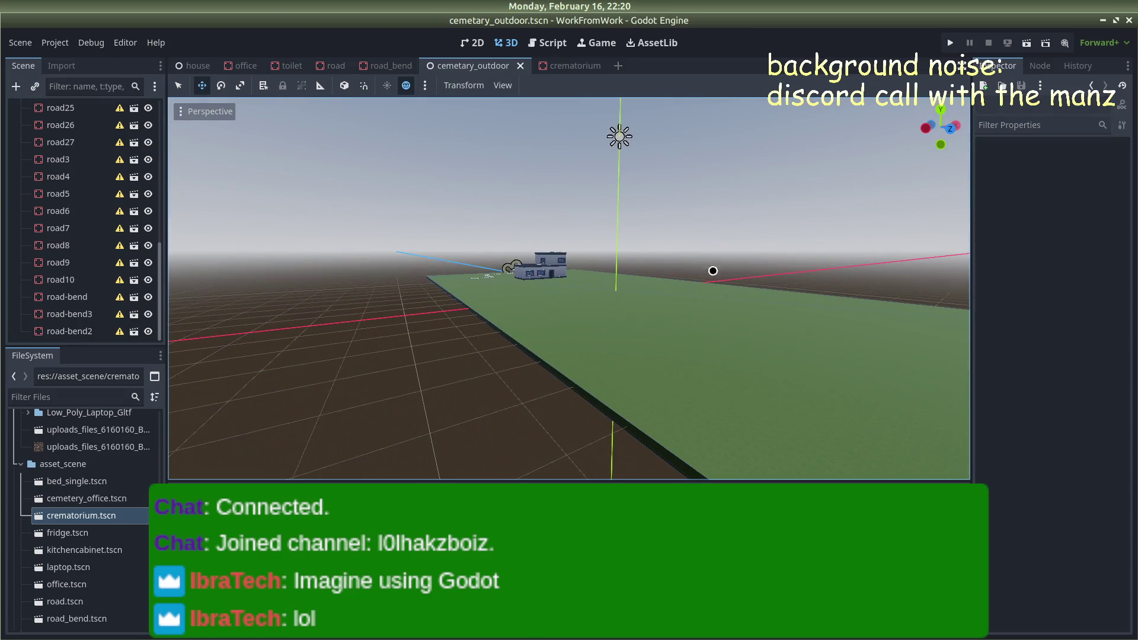
{"action": "scroll", "coordinate": [703, 261], "scroll_direction": "up", "scroll_amount": 3}
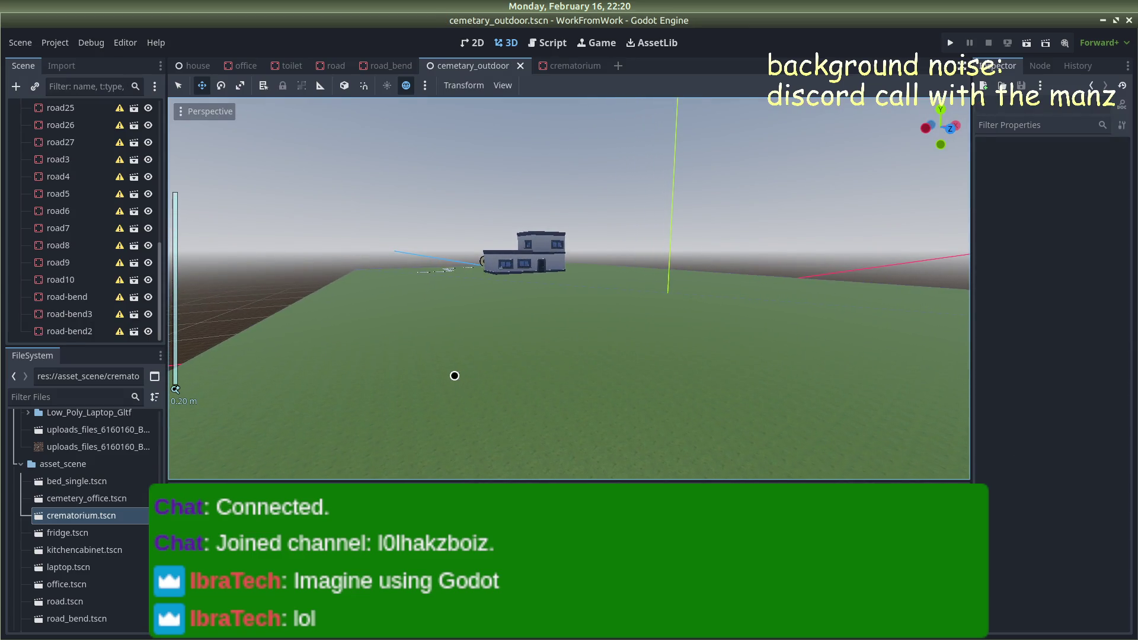
{"action": "mouse_move", "coordinate": [454, 376]}
{"action": "left_mouse_down"}
{"action": "mouse_move", "coordinate": [572, 409]}
{"action": "mouse_move", "coordinate": [587, 400]}
{"action": "mouse_move", "coordinate": [594, 323]}
{"action": "left_mouse_up"}
{"action": "left_click_drag", "start_coordinate": [611, 388], "coordinate": [609, 386]}
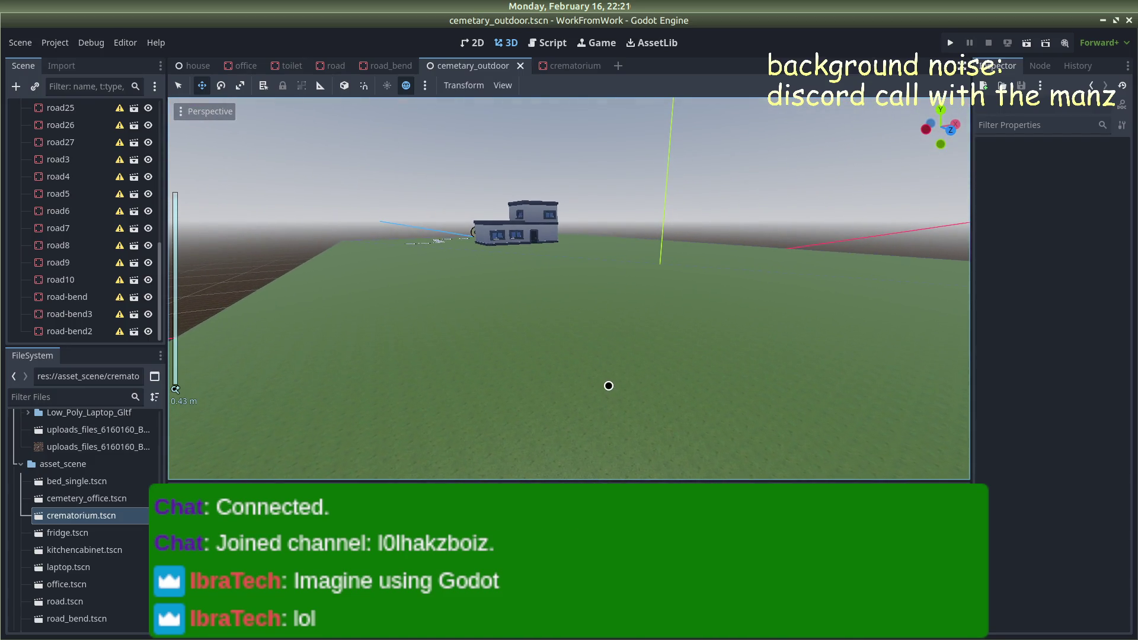
{"action": "mouse_move", "coordinate": [148, 479]}
{"action": "left_mouse_down"}
{"action": "mouse_move", "coordinate": [356, 415]}
{"action": "mouse_move", "coordinate": [590, 374]}
{"action": "mouse_move", "coordinate": [610, 361]}
{"action": "mouse_move", "coordinate": [612, 336]}
{"action": "left_mouse_up"}
{"action": "key", "text": "ctrl+s"}
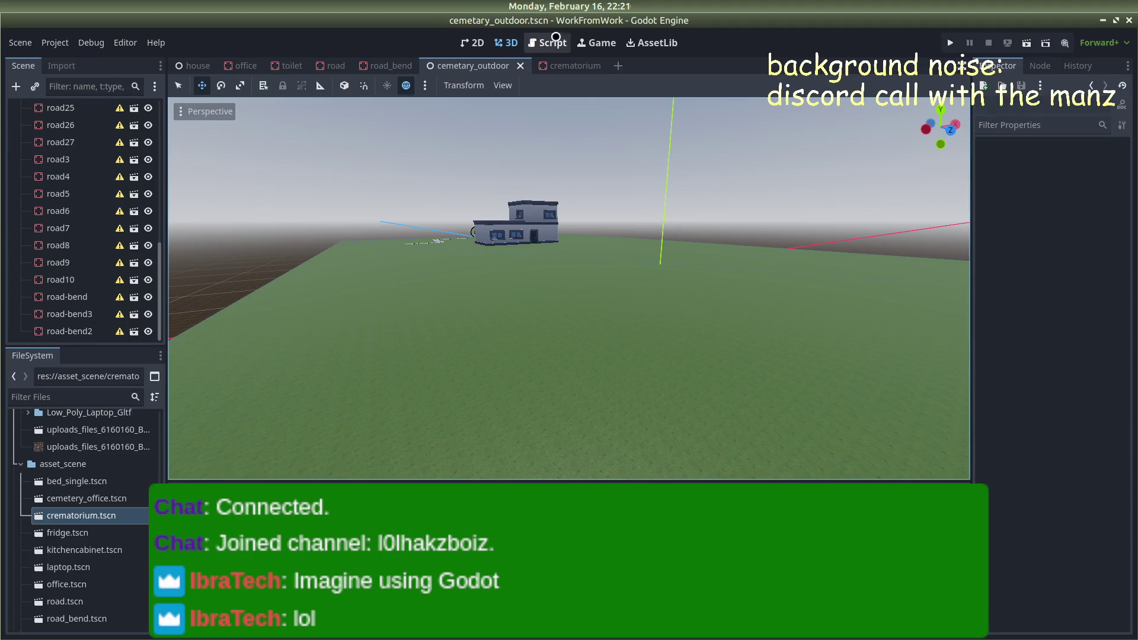
Set the crematorium's scale back to 10 and save the scene
{"action": "left_click", "coordinate": [580, 66]}
{"action": "left_click", "coordinate": [1003, 467]}
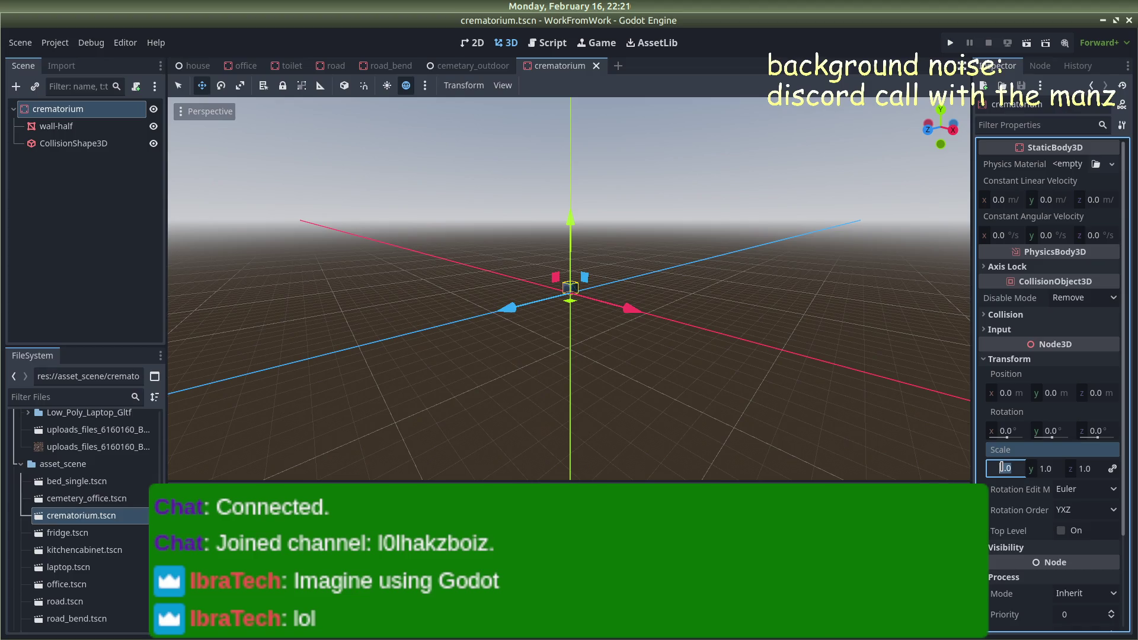
{"action": "type", "text": "10"}
{"action": "key", "text": "Return"}
{"action": "key", "text": "ctrl+s"}
{"action": "key", "text": "alt+Tab"}
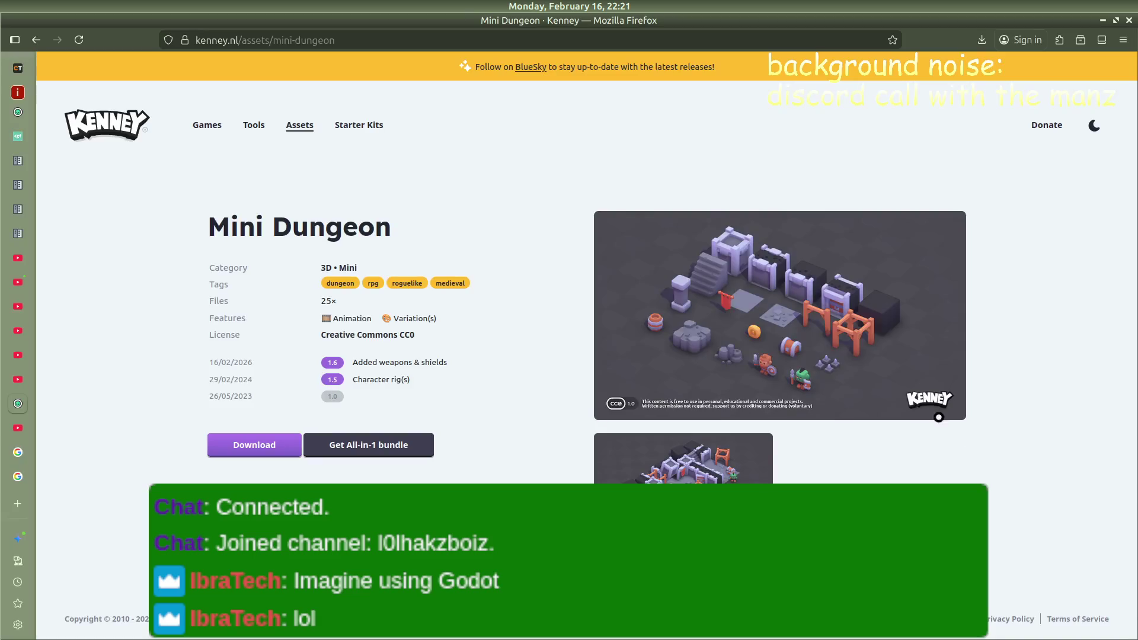
{"action": "key", "text": "alt+Tab"}
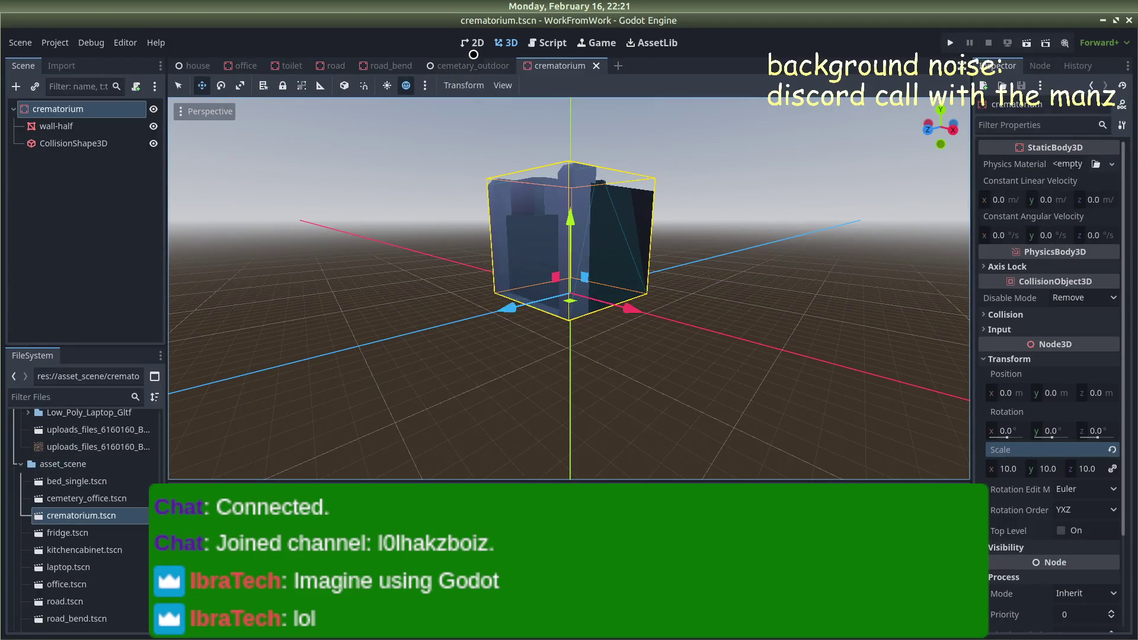
Drag crematorium.tscn into the cemetary_outdoor viewport onto the ground
{"action": "left_click", "coordinate": [470, 65]}
{"action": "mouse_move", "coordinate": [84, 516]}
{"action": "left_mouse_down"}
{"action": "mouse_move", "coordinate": [658, 374]}
{"action": "mouse_move", "coordinate": [677, 352]}
{"action": "mouse_move", "coordinate": [706, 358]}
{"action": "mouse_move", "coordinate": [688, 338]}
{"action": "mouse_move", "coordinate": [713, 318]}
{"action": "mouse_move", "coordinate": [633, 299]}
{"action": "left_mouse_up"}
{"action": "scroll", "coordinate": [640, 299], "scroll_direction": "up", "scroll_amount": 3}
{"action": "mouse_move", "coordinate": [797, 315]}
{"action": "left_mouse_down"}
{"action": "mouse_move", "coordinate": [726, 338]}
{"action": "mouse_move", "coordinate": [739, 303]}
{"action": "left_mouse_up"}
{"action": "scroll", "coordinate": [739, 302], "scroll_direction": "down", "scroll_amount": 10}
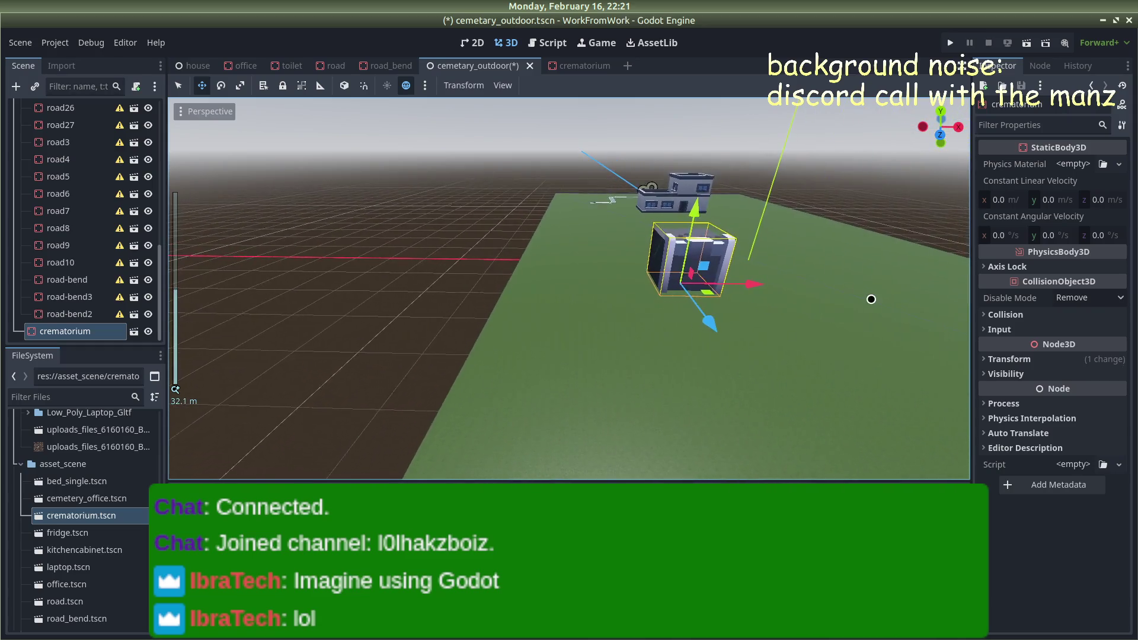
{"action": "scroll", "coordinate": [830, 308], "scroll_direction": "down", "scroll_amount": 7}
{"action": "mouse_move", "coordinate": [788, 323]}
{"action": "left_mouse_down"}
{"action": "mouse_move", "coordinate": [681, 371]}
{"action": "mouse_move", "coordinate": [741, 323]}
{"action": "left_mouse_up"}
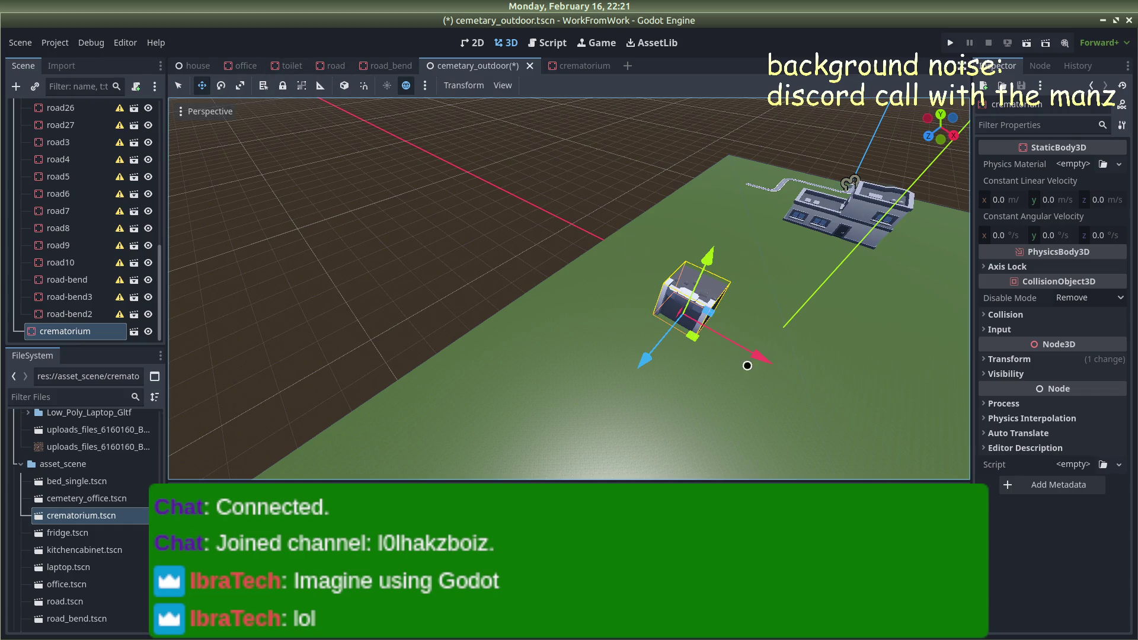
Set the crematorium's Rotation y to 180 degrees
{"action": "left_click", "coordinate": [994, 359]}
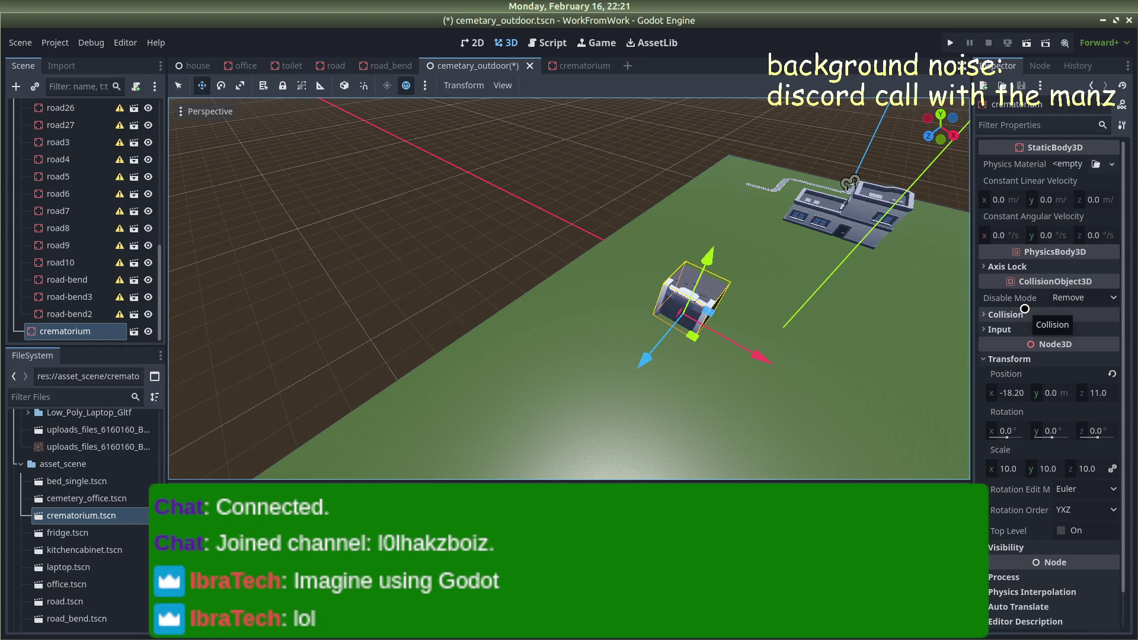
{"action": "scroll", "coordinate": [1022, 314], "scroll_direction": "down", "scroll_amount": 1}
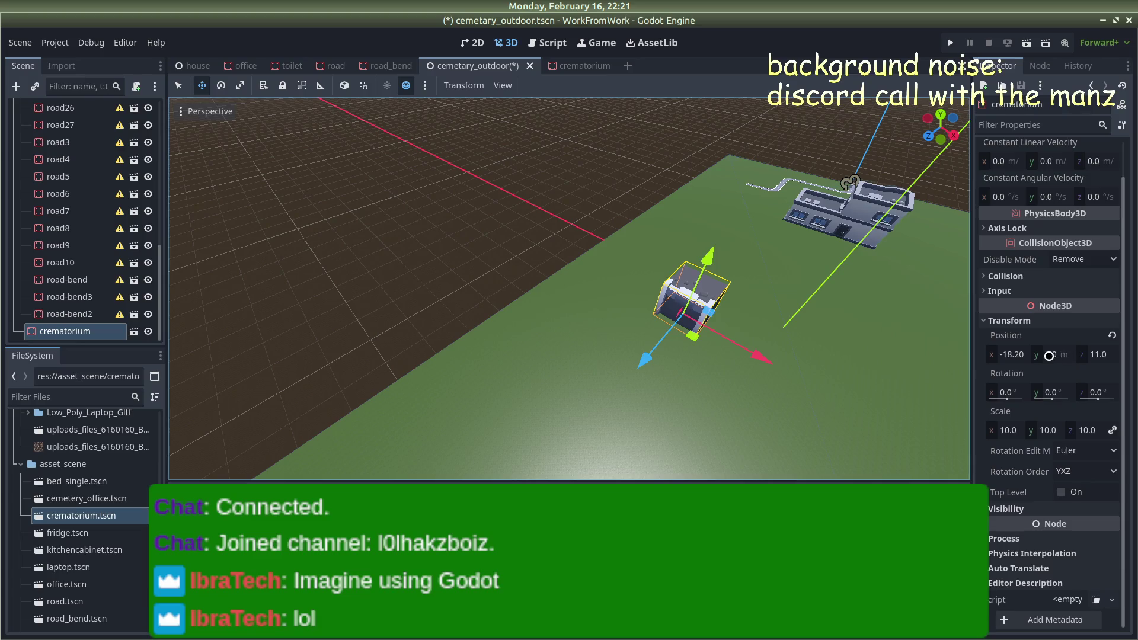
{"action": "left_click_drag", "start_coordinate": [1052, 431], "coordinate": [1048, 431]}
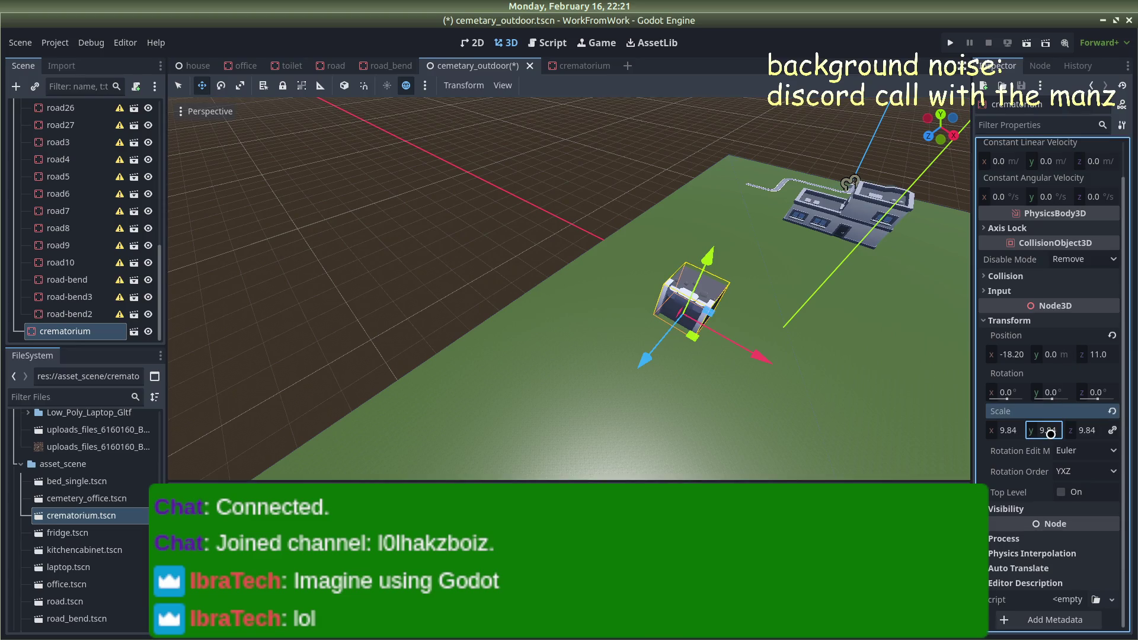
{"action": "left_click_drag", "start_coordinate": [1047, 388], "coordinate": [1014, 388]}
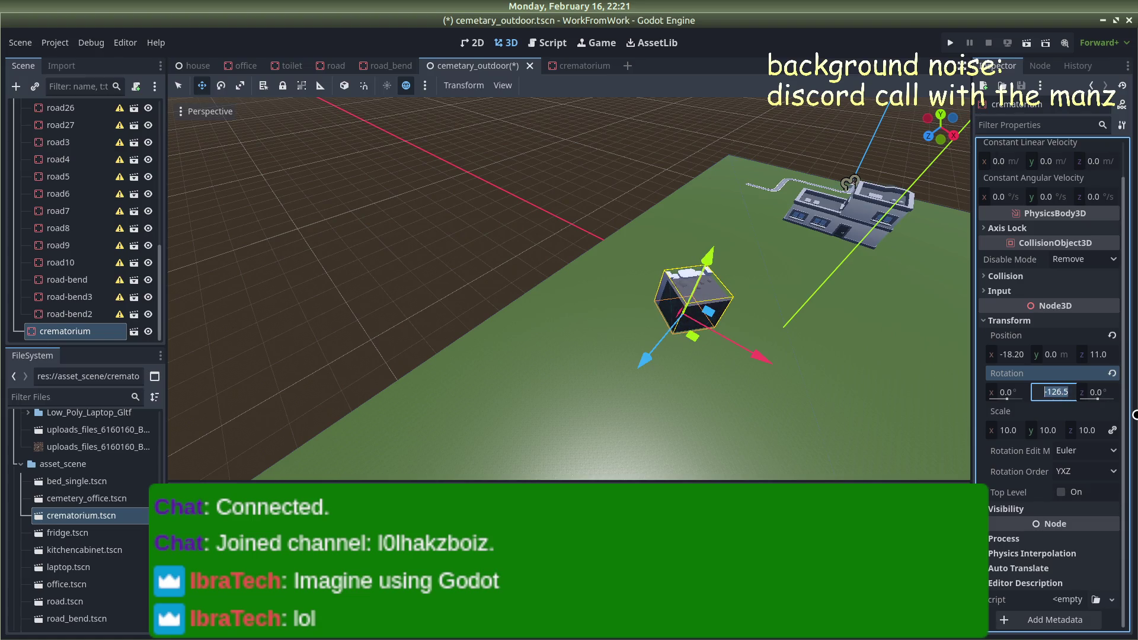
{"action": "type", "text": "80"}
{"action": "key", "text": "Return"}
Move the crematorium along z and x to centre it across the ground
{"action": "mouse_move", "coordinate": [570, 157]}
{"action": "left_mouse_down"}
{"action": "mouse_move", "coordinate": [501, 172]}
{"action": "mouse_move", "coordinate": [605, 221]}
{"action": "mouse_move", "coordinate": [481, 272]}
{"action": "mouse_move", "coordinate": [605, 228]}
{"action": "mouse_move", "coordinate": [754, 206]}
{"action": "mouse_move", "coordinate": [734, 258]}
{"action": "mouse_move", "coordinate": [681, 254]}
{"action": "left_mouse_up"}
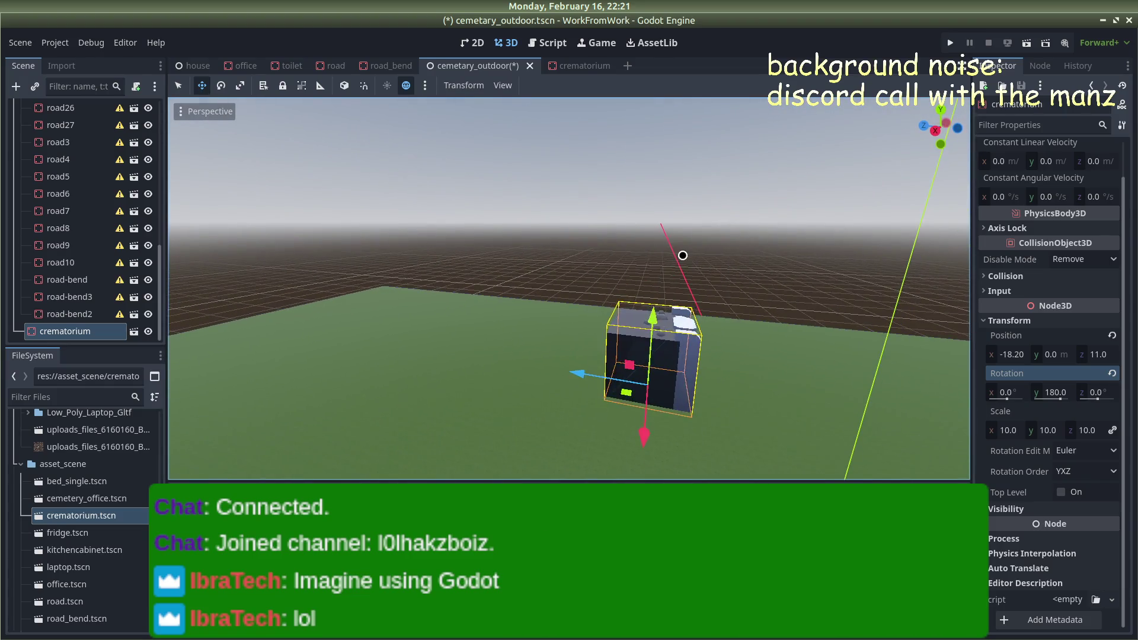
{"action": "left_click", "coordinate": [682, 255]}
{"action": "left_click", "coordinate": [647, 369]}
{"action": "mouse_move", "coordinate": [589, 374]}
{"action": "left_mouse_down"}
{"action": "mouse_move", "coordinate": [300, 356]}
{"action": "mouse_move", "coordinate": [399, 353]}
{"action": "mouse_move", "coordinate": [380, 392]}
{"action": "mouse_move", "coordinate": [293, 432]}
{"action": "left_mouse_up"}
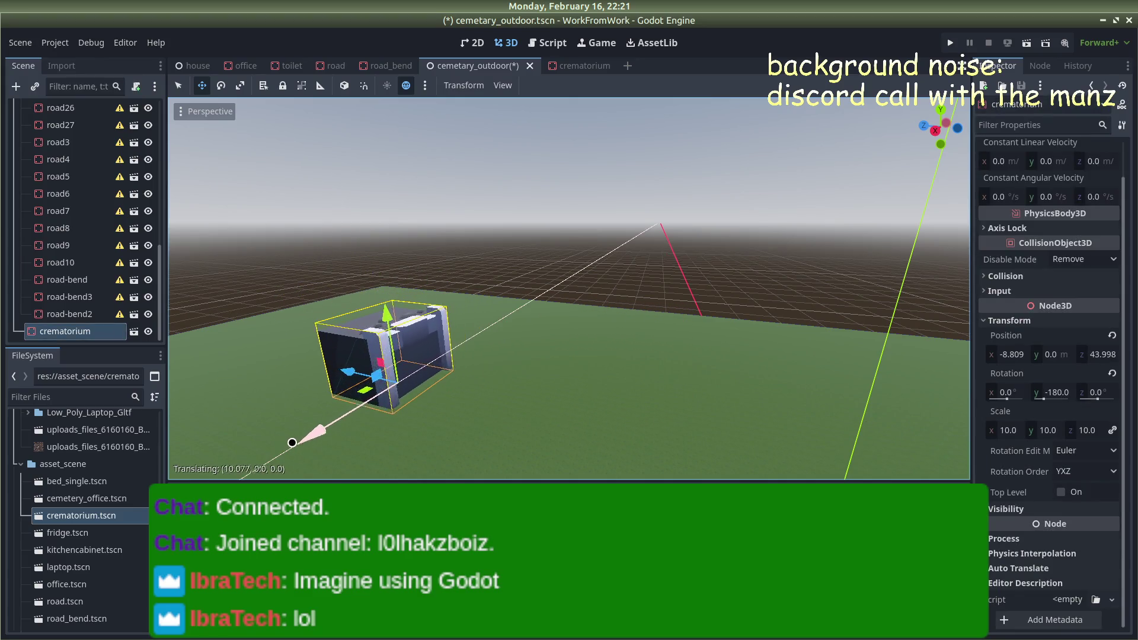
{"action": "mouse_move", "coordinate": [541, 186]}
{"action": "left_mouse_down"}
{"action": "mouse_move", "coordinate": [381, 198]}
{"action": "mouse_move", "coordinate": [434, 250]}
{"action": "left_mouse_up"}
{"action": "left_click_drag", "start_coordinate": [358, 304], "coordinate": [316, 308]}
Raise the crematorium slightly so it sits just above the ground
{"action": "mouse_move", "coordinate": [500, 175]}
{"action": "left_mouse_down"}
{"action": "mouse_move", "coordinate": [506, 162]}
{"action": "mouse_move", "coordinate": [564, 152]}
{"action": "mouse_move", "coordinate": [540, 162]}
{"action": "left_mouse_up"}
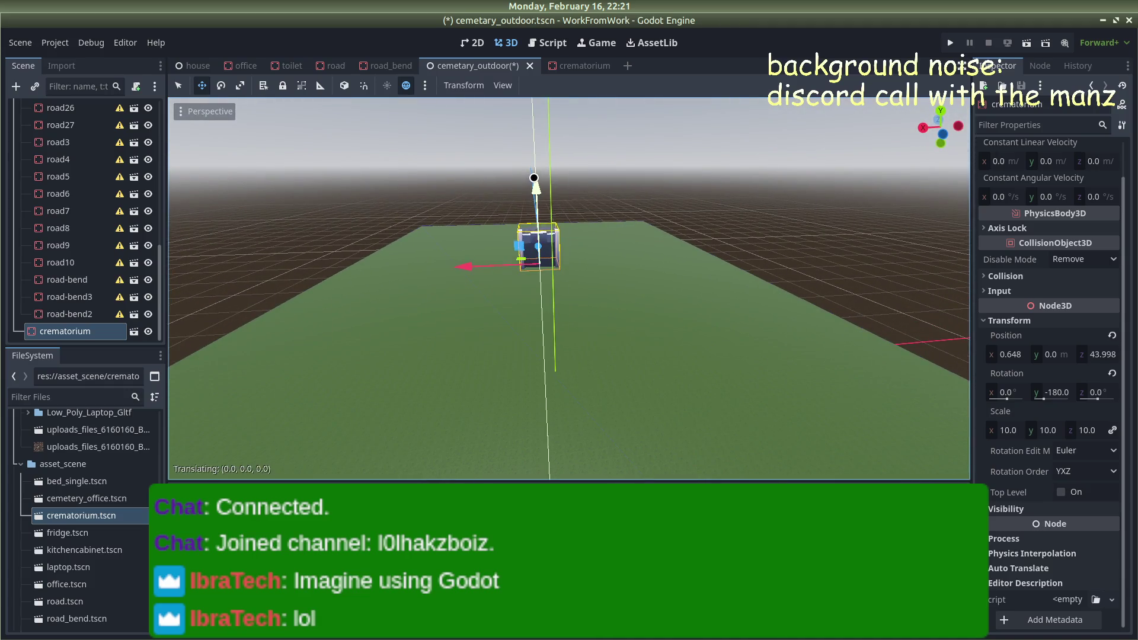
{"action": "scroll", "coordinate": [521, 214], "scroll_direction": "up", "scroll_amount": 5}
{"action": "scroll", "coordinate": [579, 152], "scroll_direction": "down", "scroll_amount": 2}
{"action": "left_click", "coordinate": [579, 152]}
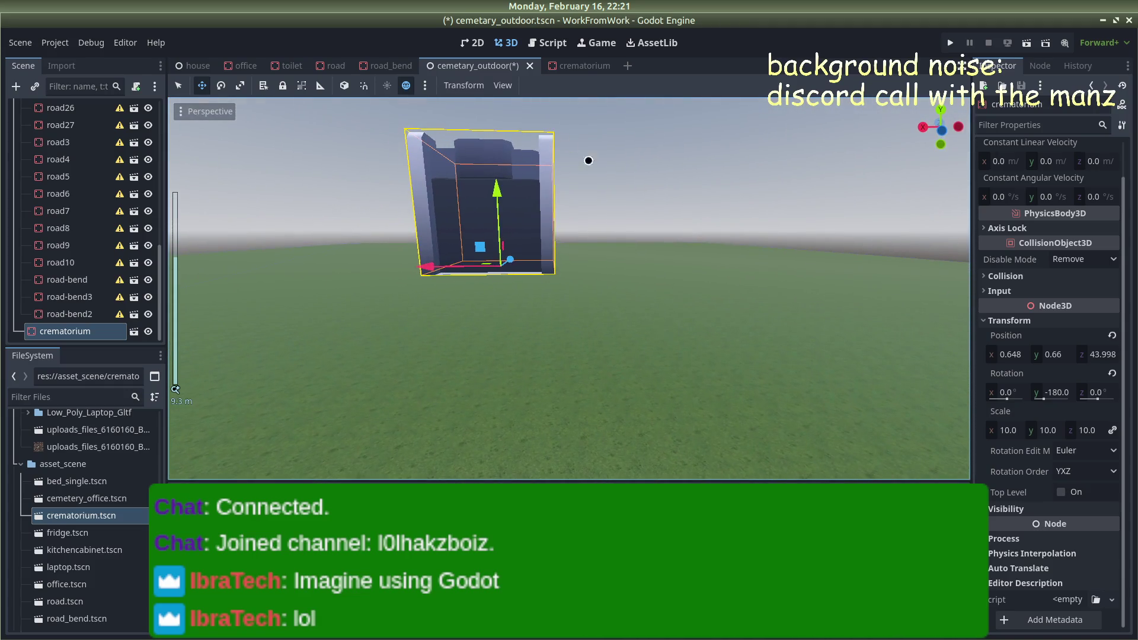
{"action": "left_click", "coordinate": [515, 184]}
{"action": "left_click_drag", "start_coordinate": [497, 189], "coordinate": [498, 181]}
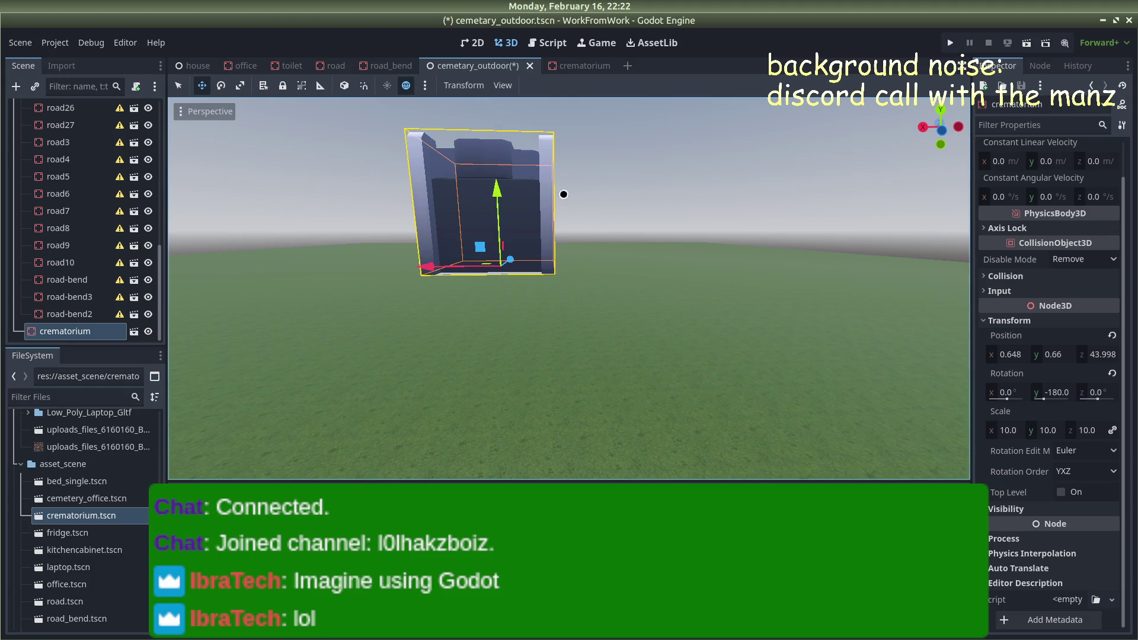
{"action": "left_click", "coordinate": [608, 187]}
{"action": "scroll", "coordinate": [610, 185], "scroll_direction": "down", "scroll_amount": 5}
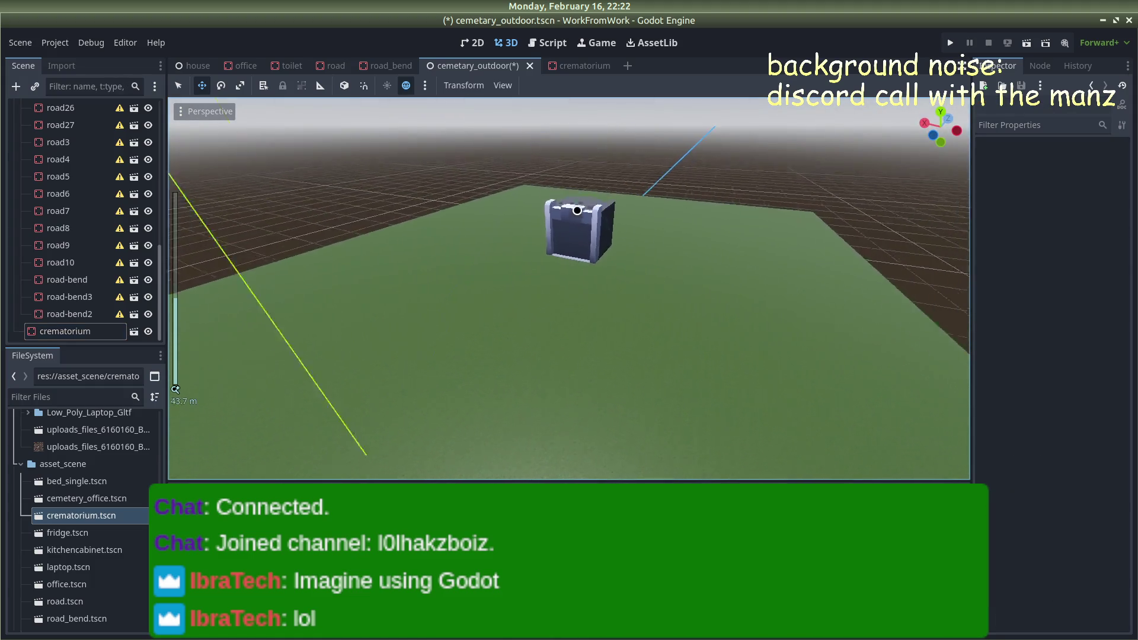
Slide the crematorium about 12 units along Z on the green ground
{"action": "scroll", "coordinate": [577, 210], "scroll_direction": "down", "scroll_amount": 15}
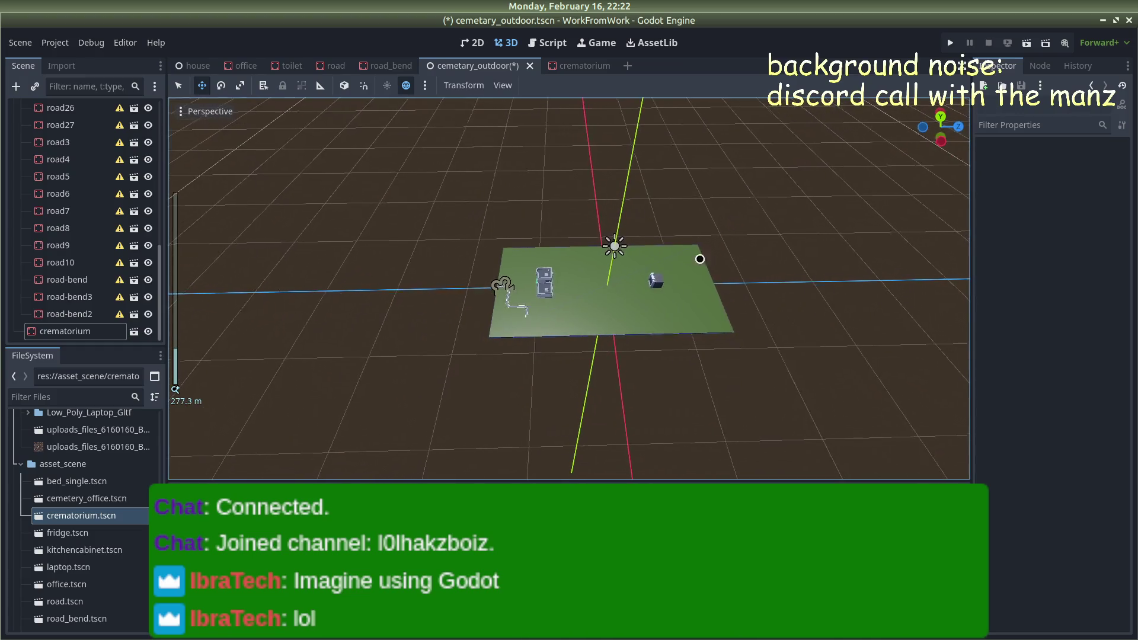
{"action": "scroll", "coordinate": [660, 272], "scroll_direction": "up", "scroll_amount": 10}
{"action": "left_click_drag", "start_coordinate": [596, 104], "coordinate": [590, 171]}
{"action": "left_click", "coordinate": [546, 273]}
{"action": "mouse_move", "coordinate": [605, 305]}
{"action": "left_mouse_down"}
{"action": "mouse_move", "coordinate": [652, 307]}
{"action": "mouse_move", "coordinate": [511, 289]}
{"action": "mouse_move", "coordinate": [507, 264]}
{"action": "mouse_move", "coordinate": [468, 296]}
{"action": "mouse_move", "coordinate": [439, 287]}
{"action": "mouse_move", "coordinate": [451, 288]}
{"action": "mouse_move", "coordinate": [447, 318]}
{"action": "left_mouse_up"}
{"action": "left_click", "coordinate": [495, 196]}
{"action": "scroll", "coordinate": [532, 251], "scroll_direction": "down", "scroll_amount": 5}
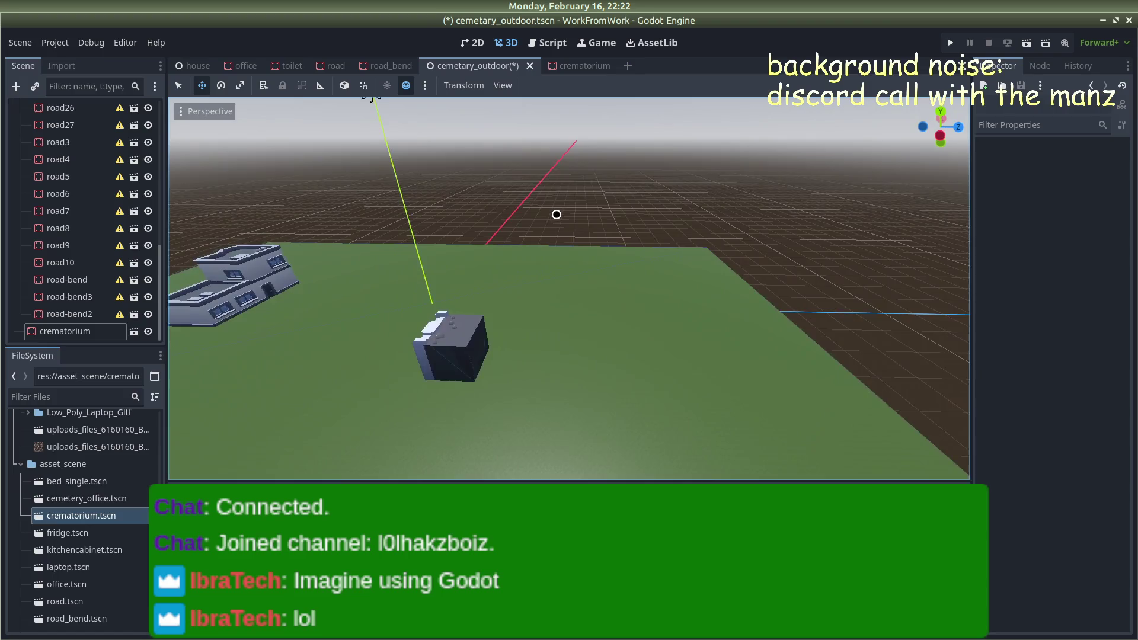
{"action": "scroll", "coordinate": [532, 251], "scroll_direction": "down", "scroll_amount": 2}
{"action": "mouse_move", "coordinate": [531, 251]}
{"action": "left_mouse_down"}
{"action": "mouse_move", "coordinate": [647, 182]}
{"action": "mouse_move", "coordinate": [630, 160]}
{"action": "mouse_move", "coordinate": [598, 202]}
{"action": "mouse_move", "coordinate": [813, 246]}
{"action": "left_mouse_up"}
{"action": "scroll", "coordinate": [646, 182], "scroll_direction": "up", "scroll_amount": 2}
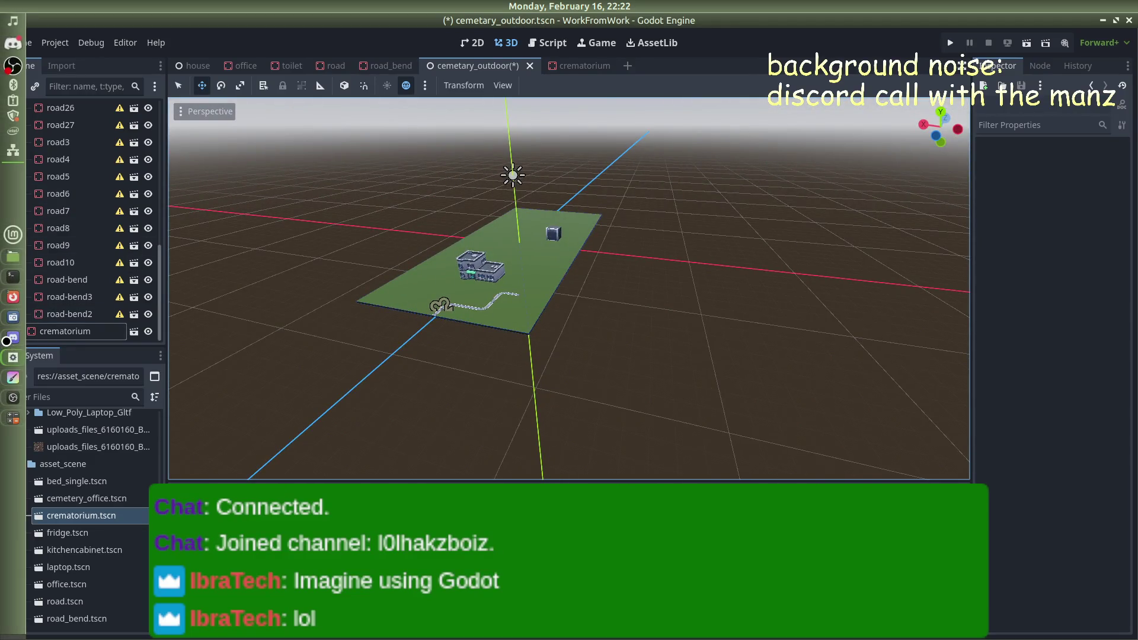
Share the Godot window on the Discord call and return to the editor
{"action": "left_click", "coordinate": [10, 338]}
{"action": "left_click", "coordinate": [270, 465]}
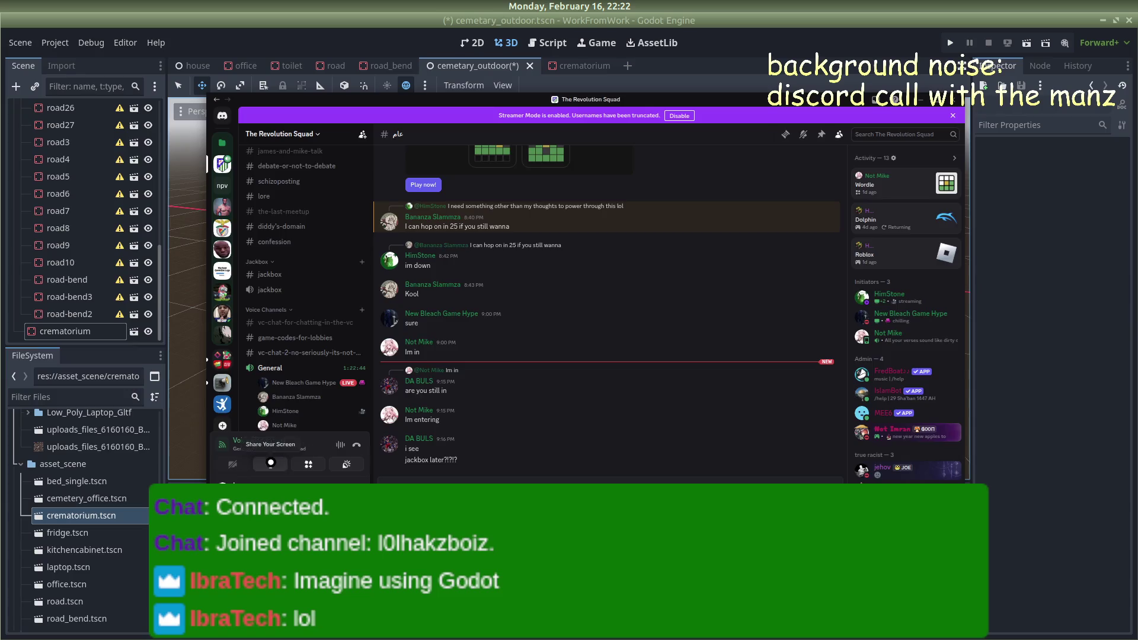
{"action": "mouse_move", "coordinate": [727, 235]}
{"action": "left_click", "coordinate": [689, 232]}
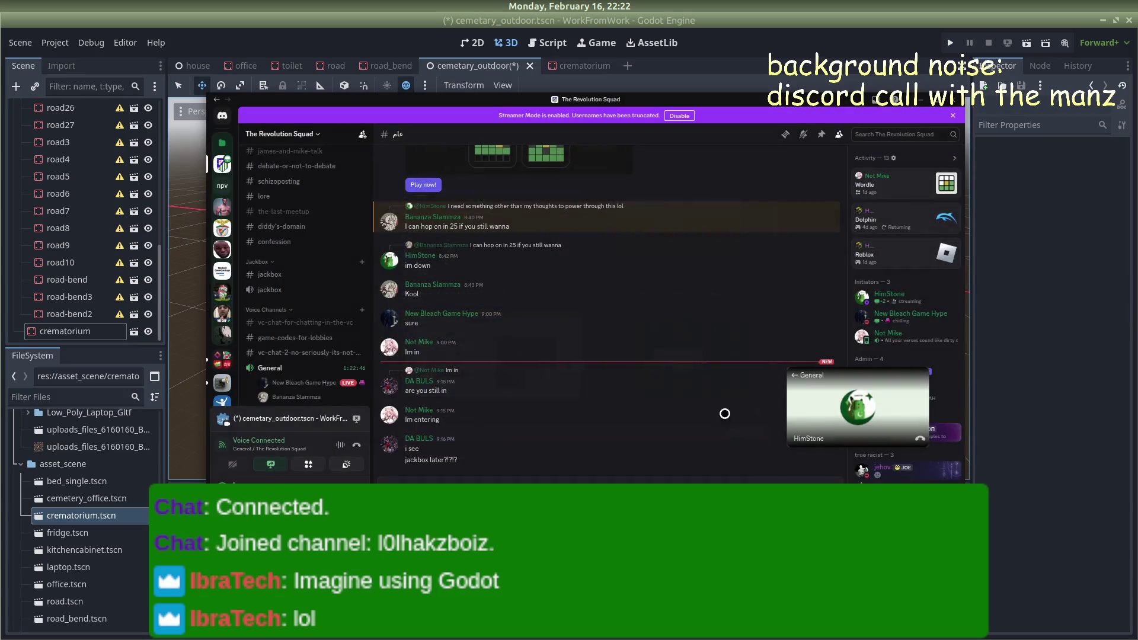
{"action": "key", "text": "alt+Tab"}
{"action": "key", "text": "alt+Tab"}
{"action": "key", "text": "alt+Tab"}
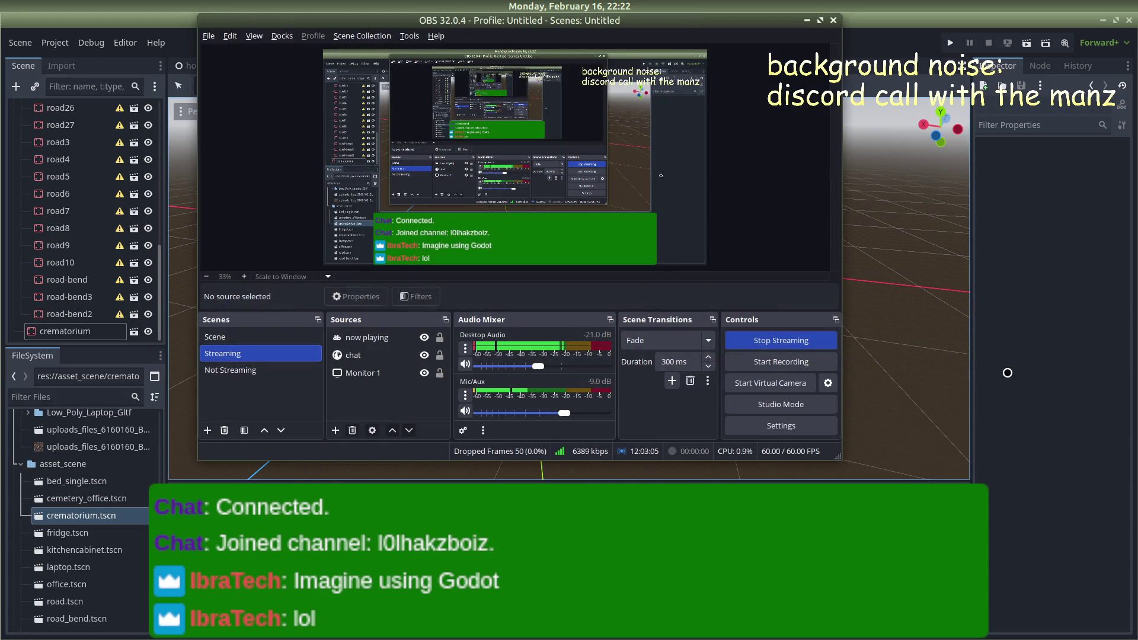
{"action": "left_click", "coordinate": [922, 355]}
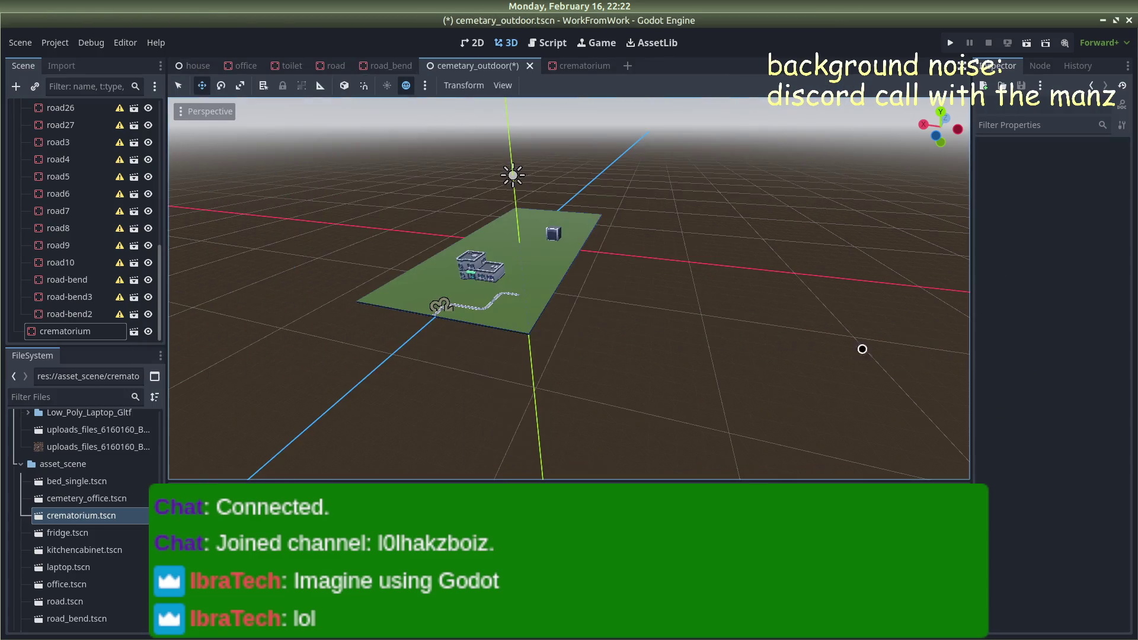
Orbit to low frontal and wide diagonal views of the ground, buildings and road
{"action": "scroll", "coordinate": [564, 264], "scroll_direction": "up", "scroll_amount": 10}
{"action": "scroll", "coordinate": [576, 324], "scroll_direction": "down", "scroll_amount": 8}
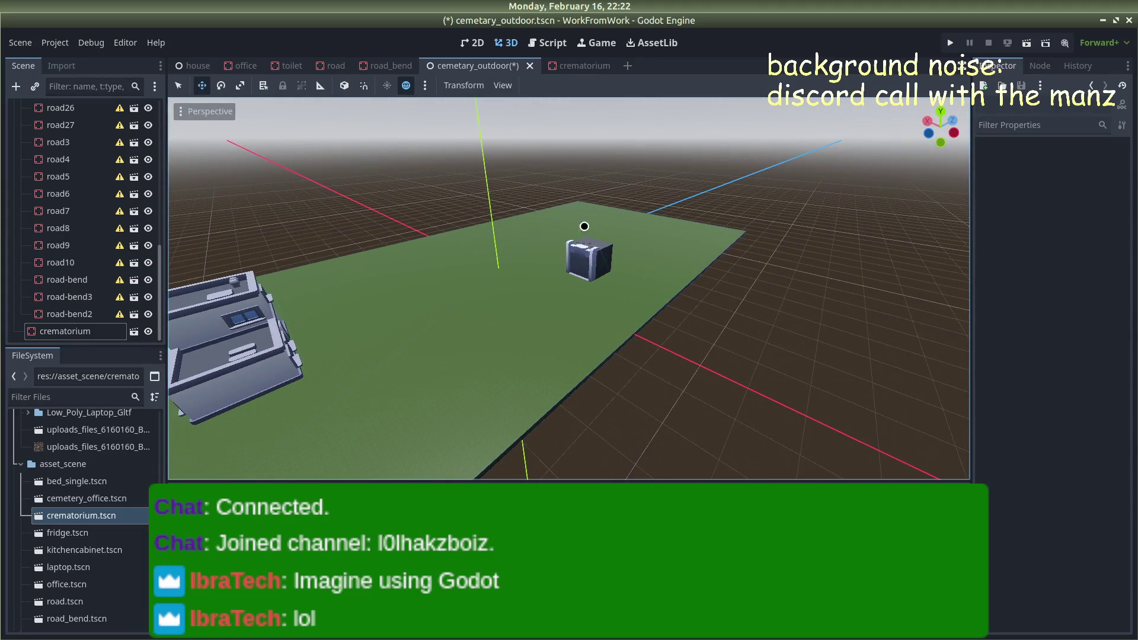
{"action": "mouse_move", "coordinate": [627, 289]}
{"action": "left_mouse_down"}
{"action": "mouse_move", "coordinate": [793, 315]}
{"action": "mouse_move", "coordinate": [477, 226]}
{"action": "left_mouse_up"}
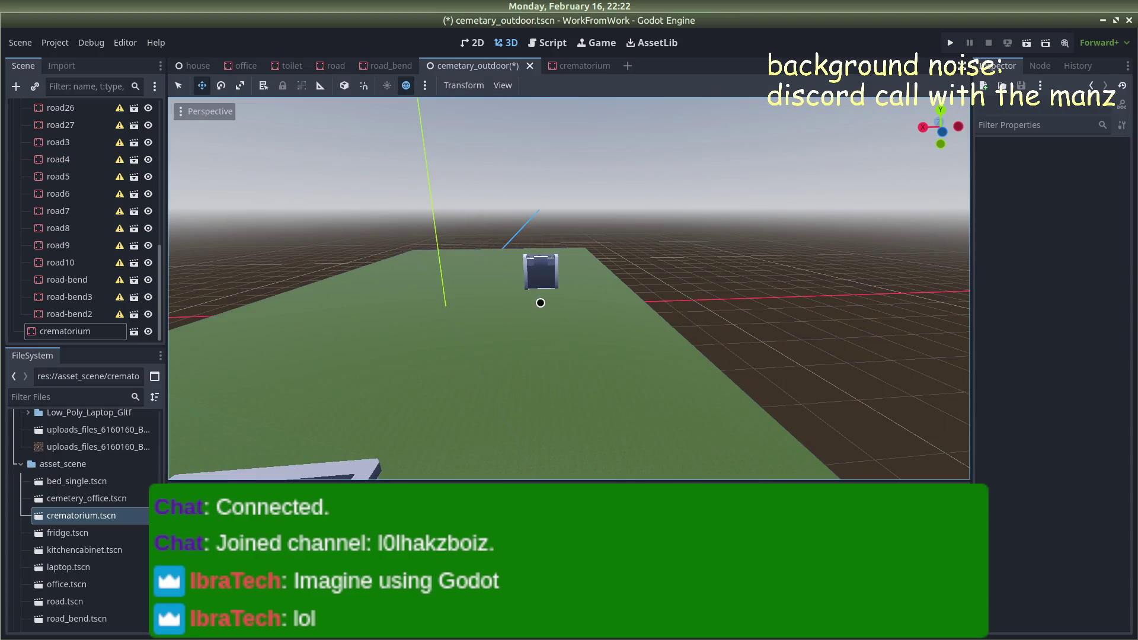
{"action": "scroll", "coordinate": [540, 303], "scroll_direction": "down", "scroll_amount": 6}
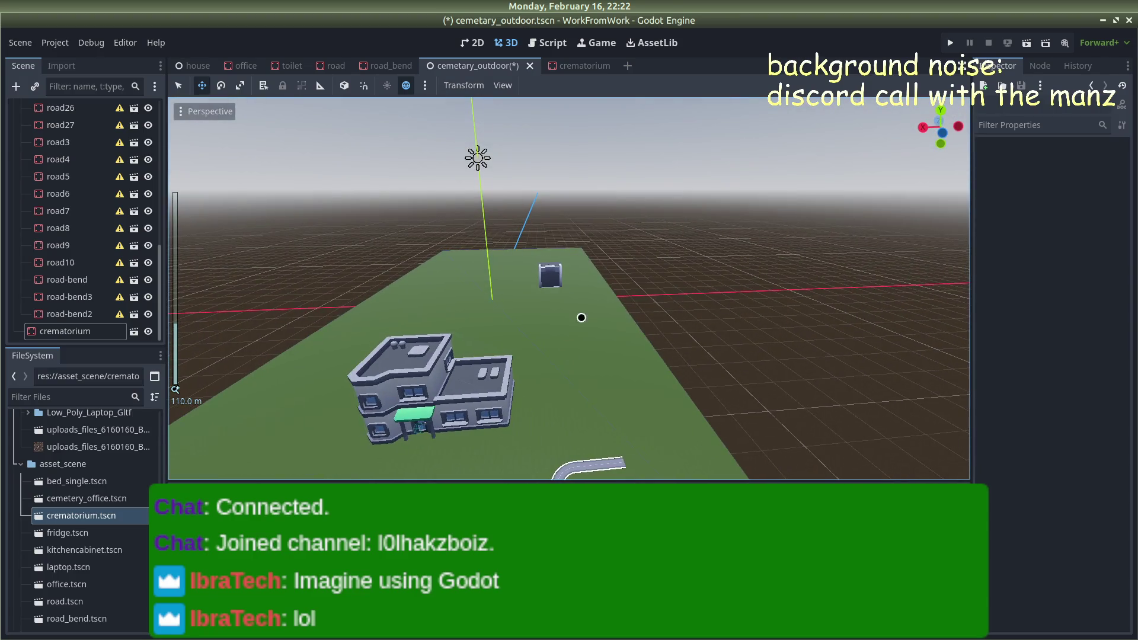
{"action": "mouse_move", "coordinate": [593, 265]}
{"action": "left_mouse_down"}
{"action": "mouse_move", "coordinate": [457, 270]}
{"action": "mouse_move", "coordinate": [825, 279]}
{"action": "mouse_move", "coordinate": [739, 308]}
{"action": "mouse_move", "coordinate": [846, 277]}
{"action": "mouse_move", "coordinate": [615, 314]}
{"action": "mouse_move", "coordinate": [358, 291]}
{"action": "left_mouse_up"}
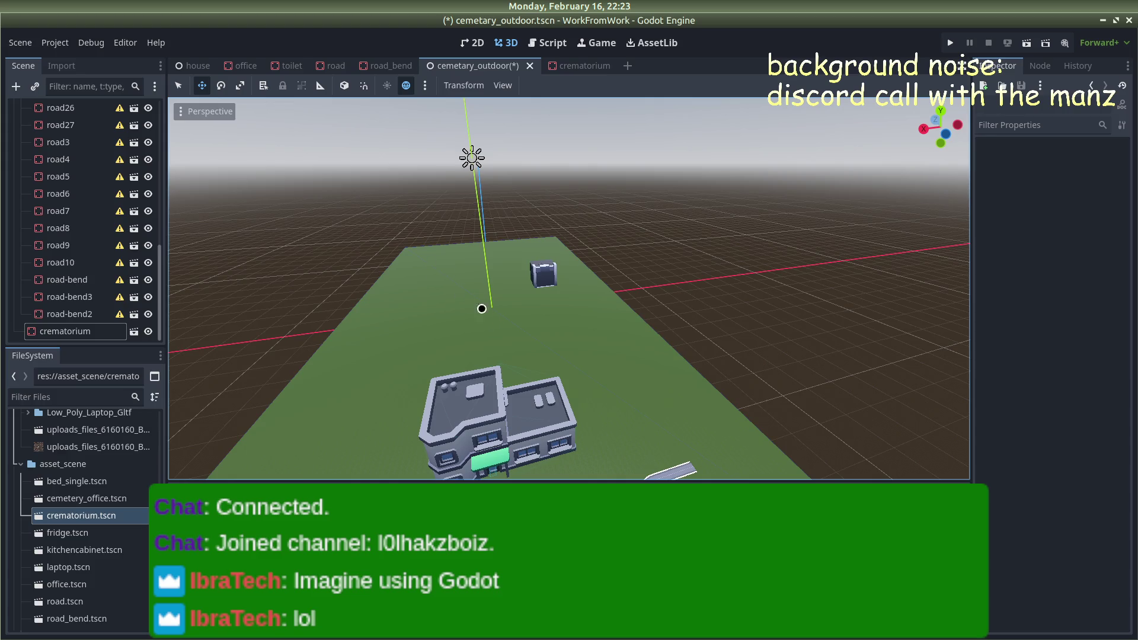
{"action": "mouse_move", "coordinate": [422, 274]}
{"action": "left_mouse_down"}
{"action": "mouse_move", "coordinate": [345, 264]}
{"action": "mouse_move", "coordinate": [203, 308]}
{"action": "mouse_move", "coordinate": [493, 267]}
{"action": "mouse_move", "coordinate": [457, 311]}
{"action": "mouse_move", "coordinate": [576, 361]}
{"action": "mouse_move", "coordinate": [597, 361]}
{"action": "mouse_move", "coordinate": [648, 320]}
{"action": "mouse_move", "coordinate": [472, 259]}
{"action": "mouse_move", "coordinate": [483, 249]}
{"action": "mouse_move", "coordinate": [381, 246]}
{"action": "mouse_move", "coordinate": [330, 247]}
{"action": "mouse_move", "coordinate": [437, 259]}
{"action": "mouse_move", "coordinate": [386, 262]}
{"action": "mouse_move", "coordinate": [399, 292]}
{"action": "mouse_move", "coordinate": [365, 274]}
{"action": "mouse_move", "coordinate": [328, 322]}
{"action": "left_mouse_up"}
{"action": "scroll", "coordinate": [359, 318], "scroll_direction": "down", "scroll_amount": 5}
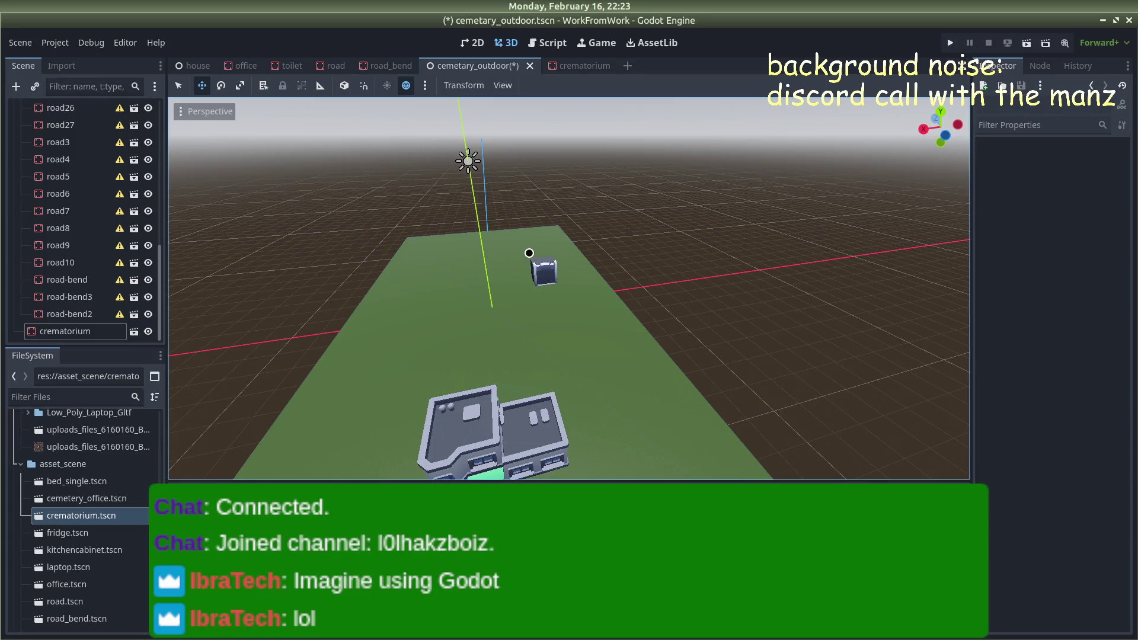
{"action": "scroll", "coordinate": [445, 321], "scroll_direction": "down", "scroll_amount": 4}
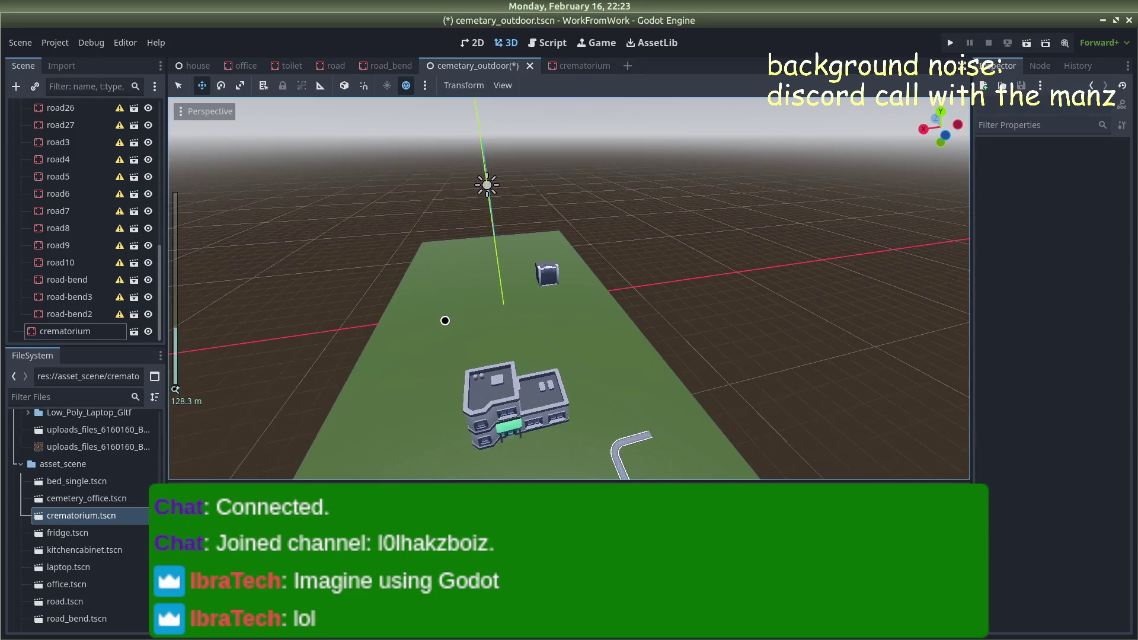
{"action": "mouse_move", "coordinate": [424, 321]}
{"action": "left_mouse_down"}
{"action": "mouse_move", "coordinate": [442, 333]}
{"action": "mouse_move", "coordinate": [432, 302]}
{"action": "mouse_move", "coordinate": [394, 307]}
{"action": "mouse_move", "coordinate": [447, 310]}
{"action": "mouse_move", "coordinate": [432, 311]}
{"action": "left_mouse_up"}
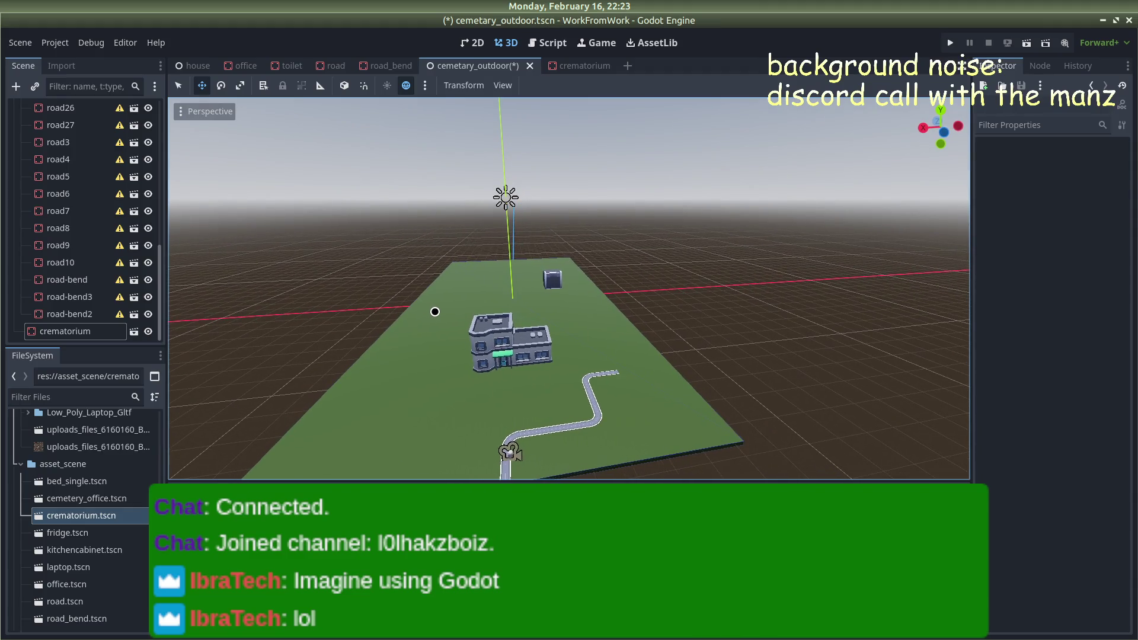
Orbit closer around the office building and crematorium from several sides
{"action": "scroll", "coordinate": [433, 314], "scroll_direction": "up", "scroll_amount": 4}
{"action": "scroll", "coordinate": [436, 315], "scroll_direction": "up", "scroll_amount": 3}
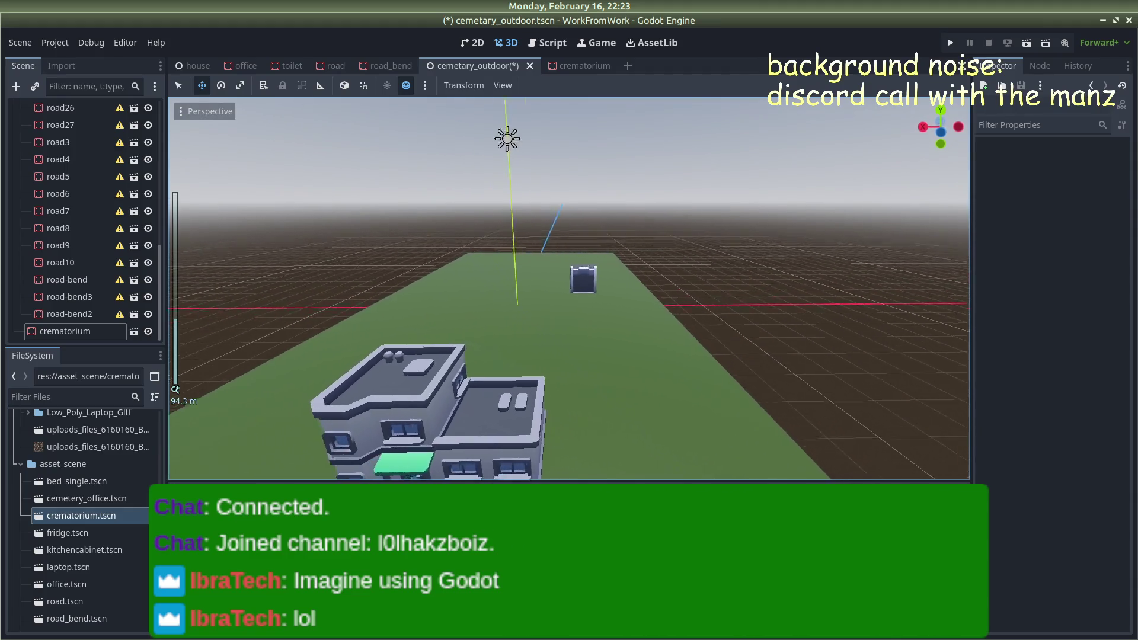
{"action": "mouse_move", "coordinate": [442, 315]}
{"action": "left_mouse_down"}
{"action": "mouse_move", "coordinate": [495, 300]}
{"action": "mouse_move", "coordinate": [479, 325]}
{"action": "left_mouse_up"}
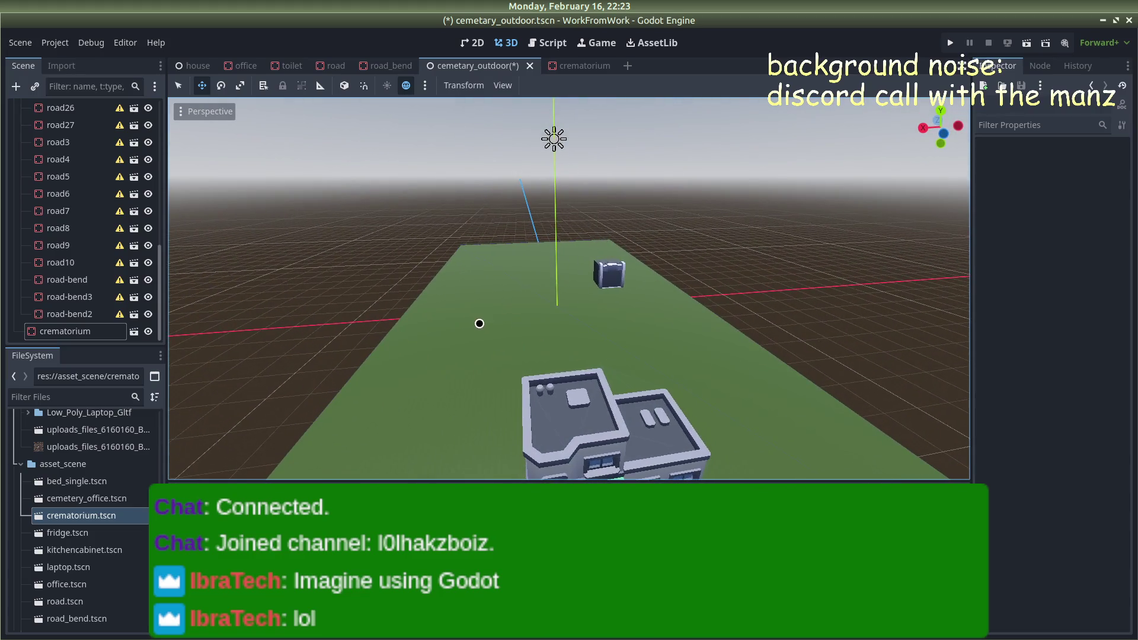
{"action": "scroll", "coordinate": [482, 318], "scroll_direction": "up", "scroll_amount": 2}
{"action": "scroll", "coordinate": [483, 318], "scroll_direction": "down", "scroll_amount": 3}
{"action": "scroll", "coordinate": [485, 318], "scroll_direction": "up", "scroll_amount": 5}
{"action": "scroll", "coordinate": [450, 323], "scroll_direction": "down", "scroll_amount": 6}
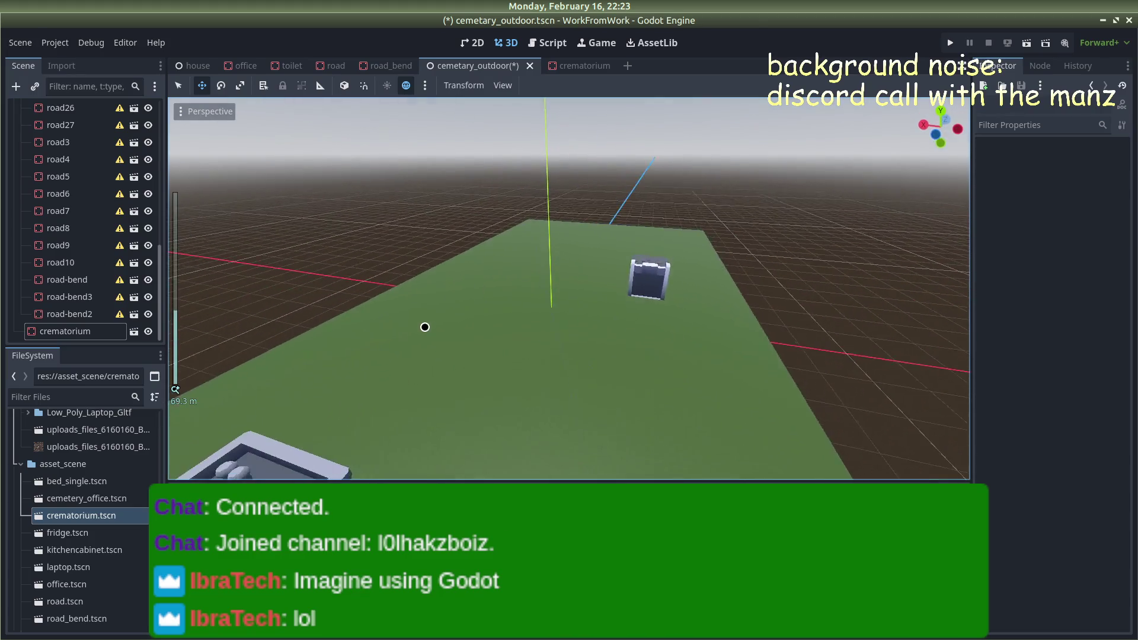
{"action": "mouse_move", "coordinate": [502, 312]}
{"action": "left_mouse_down"}
{"action": "mouse_move", "coordinate": [450, 290]}
{"action": "mouse_move", "coordinate": [496, 287]}
{"action": "mouse_move", "coordinate": [575, 363]}
{"action": "mouse_move", "coordinate": [650, 328]}
{"action": "left_mouse_up"}
{"action": "mouse_move", "coordinate": [674, 288]}
{"action": "left_mouse_down"}
{"action": "mouse_move", "coordinate": [660, 228]}
{"action": "mouse_move", "coordinate": [699, 259]}
{"action": "mouse_move", "coordinate": [356, 275]}
{"action": "mouse_move", "coordinate": [464, 292]}
{"action": "mouse_move", "coordinate": [672, 286]}
{"action": "mouse_move", "coordinate": [666, 269]}
{"action": "mouse_move", "coordinate": [577, 264]}
{"action": "mouse_move", "coordinate": [234, 271]}
{"action": "mouse_move", "coordinate": [658, 279]}
{"action": "mouse_move", "coordinate": [669, 294]}
{"action": "mouse_move", "coordinate": [516, 280]}
{"action": "left_mouse_up"}
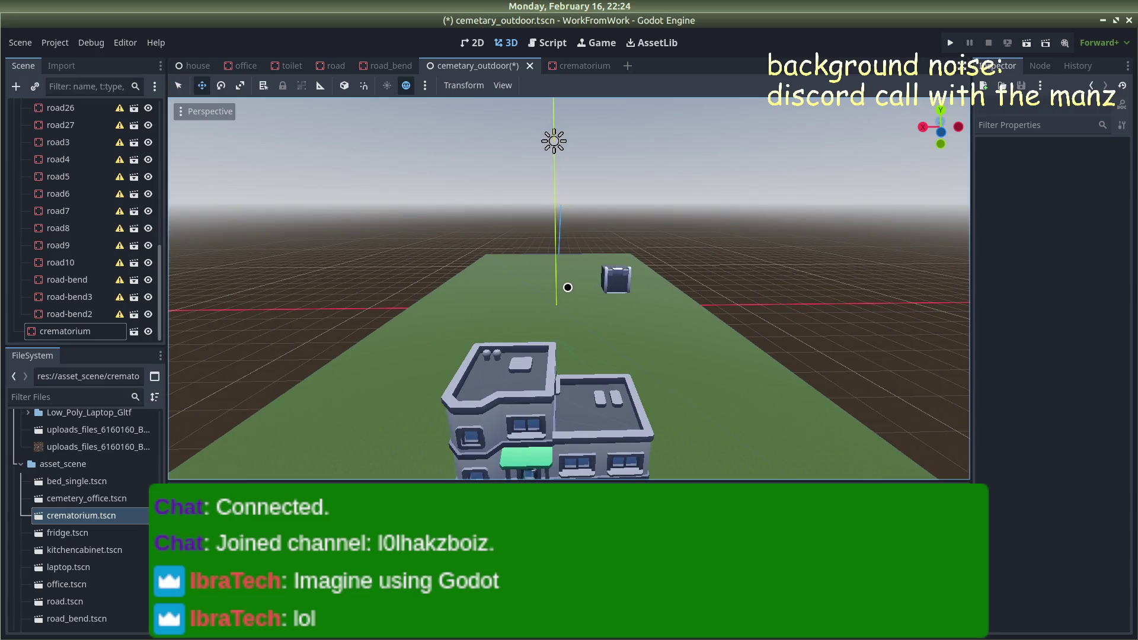
{"action": "left_click_drag", "start_coordinate": [494, 284], "coordinate": [510, 286]}
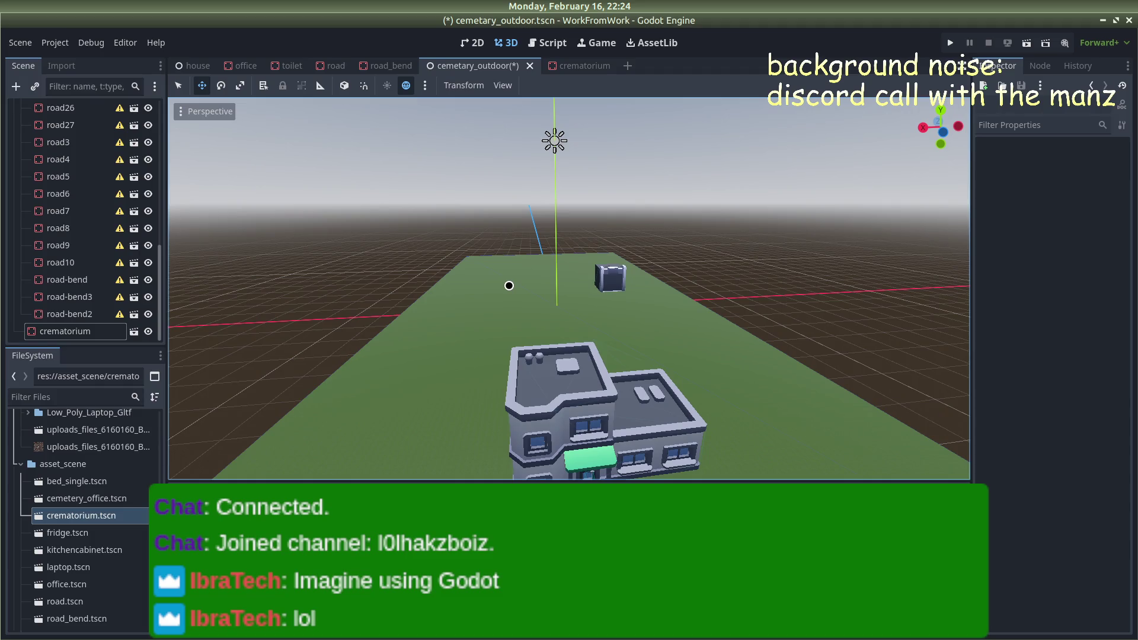
{"action": "mouse_move", "coordinate": [808, 223]}
{"action": "left_mouse_down"}
{"action": "mouse_move", "coordinate": [599, 223]}
{"action": "mouse_move", "coordinate": [549, 267]}
{"action": "mouse_move", "coordinate": [688, 243]}
{"action": "left_mouse_up"}
{"action": "scroll", "coordinate": [595, 293], "scroll_direction": "down", "scroll_amount": 5}
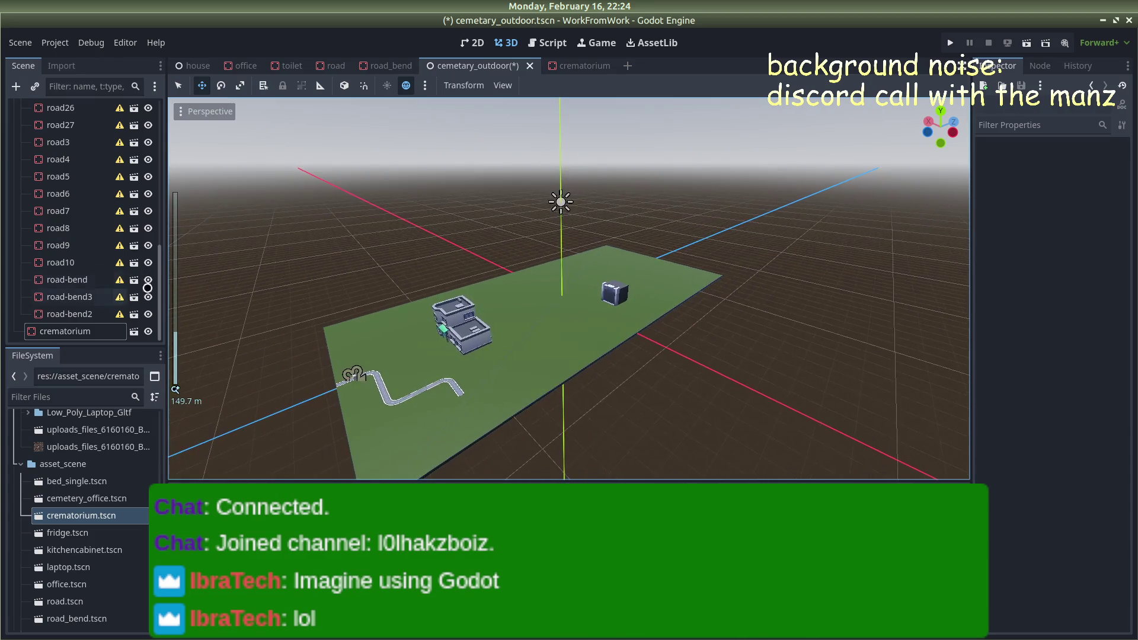
Stop the Discord screen share and return to an overview of the ground
{"action": "key", "text": "alt+Tab"}
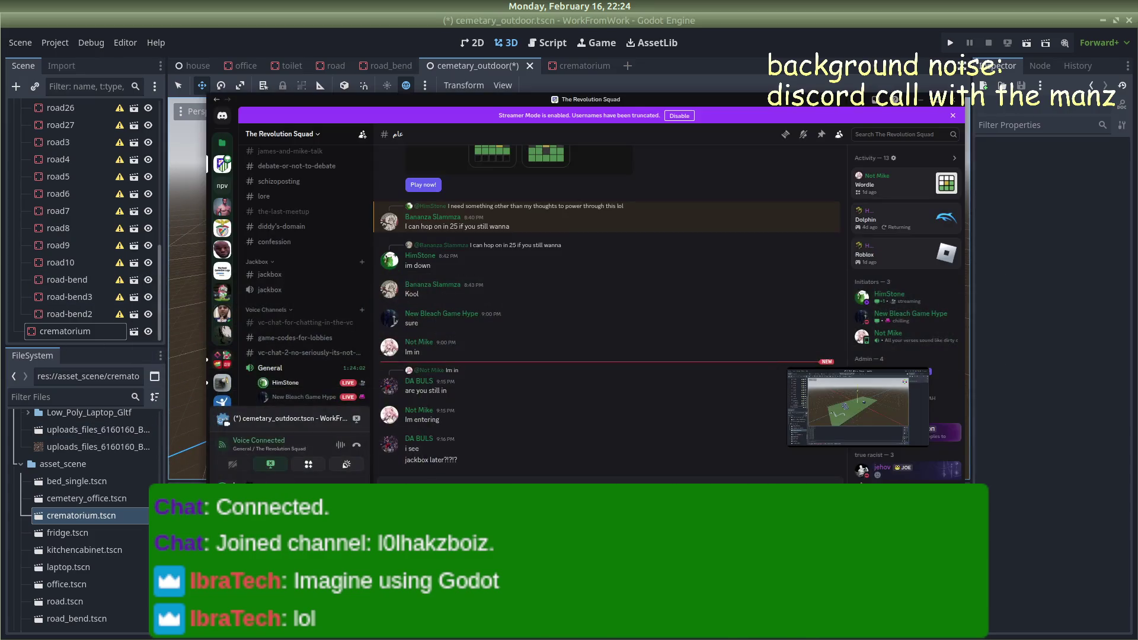
{"action": "left_click", "coordinate": [356, 422]}
{"action": "scroll", "coordinate": [290, 354], "scroll_direction": "down", "scroll_amount": 2}
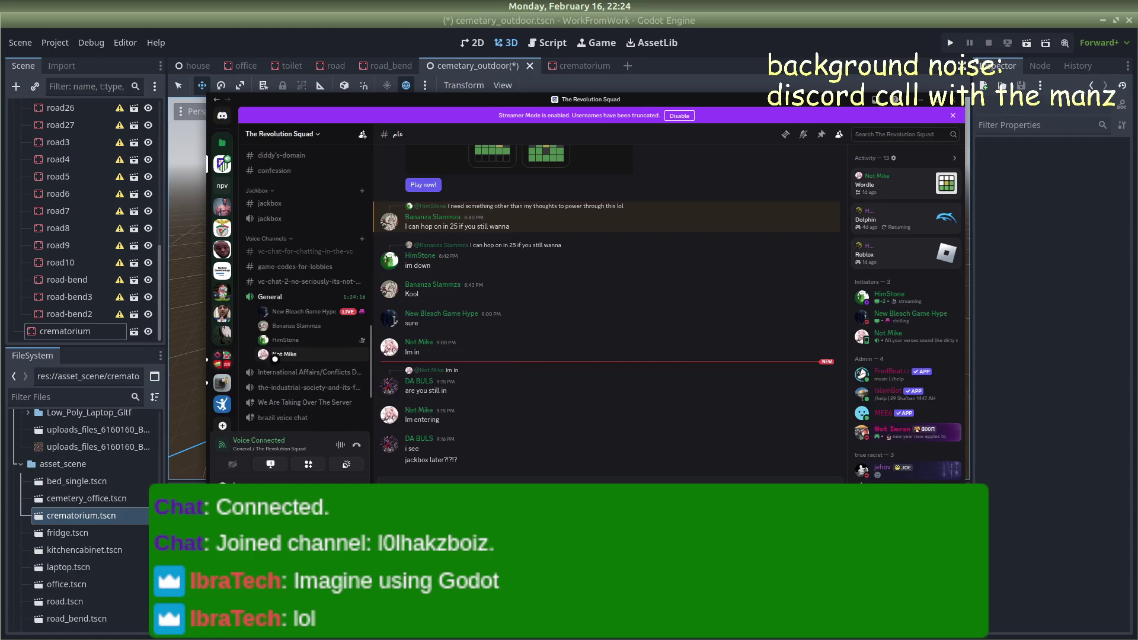
{"action": "key", "text": "alt+Tab"}
{"action": "mouse_move", "coordinate": [473, 343]}
{"action": "left_mouse_down"}
{"action": "mouse_move", "coordinate": [727, 247]}
{"action": "mouse_move", "coordinate": [521, 305]}
{"action": "mouse_move", "coordinate": [452, 295]}
{"action": "left_mouse_up"}
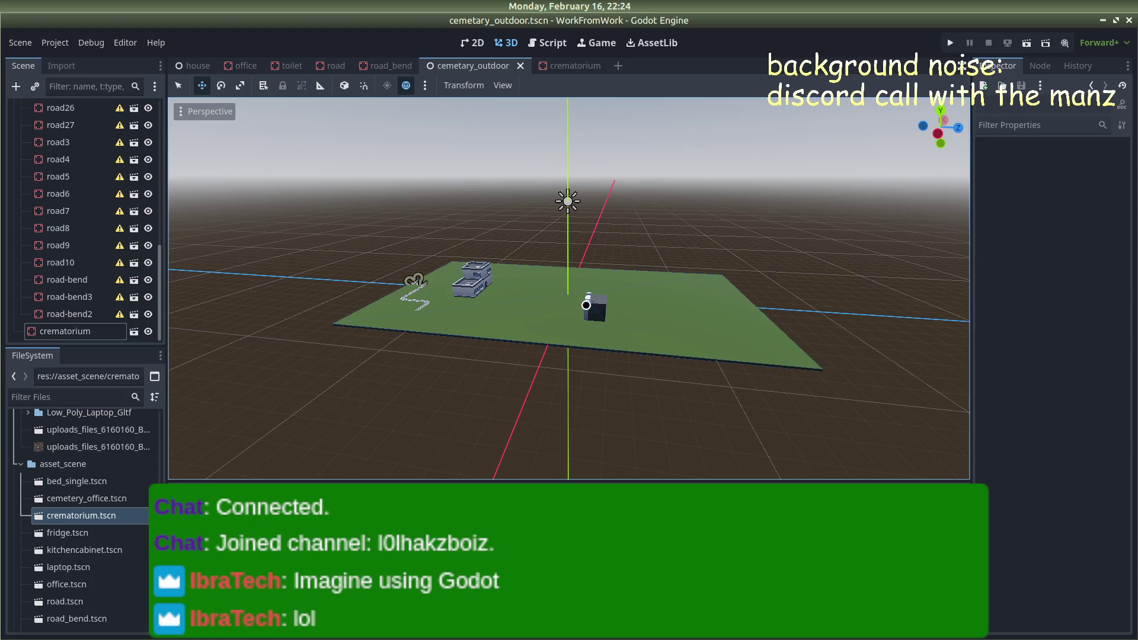
Set the crematorium's Inspector Rotation Y to 90 degrees
{"action": "left_click", "coordinate": [598, 308]}
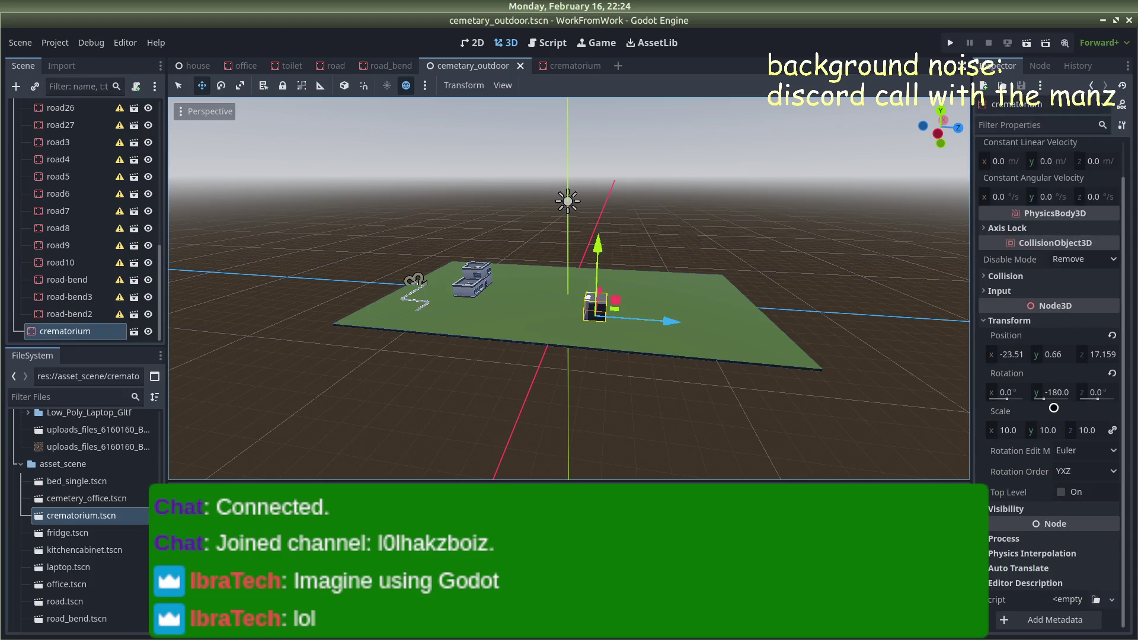
{"action": "left_click", "coordinate": [1062, 391]}
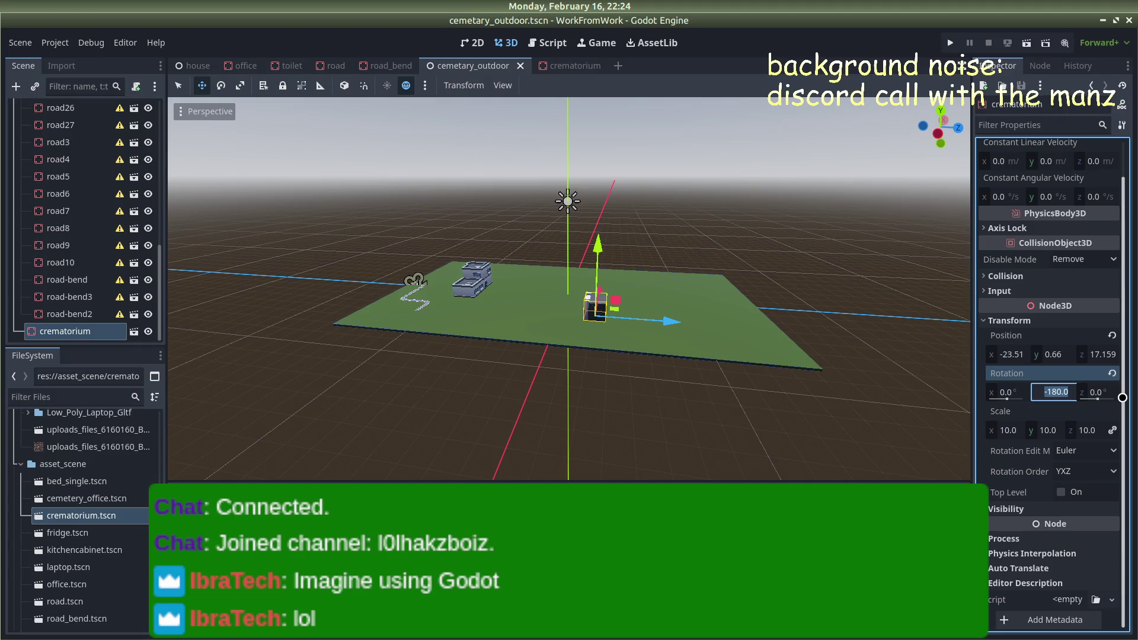
{"action": "type", "text": "90"}
{"action": "key", "text": "Return"}
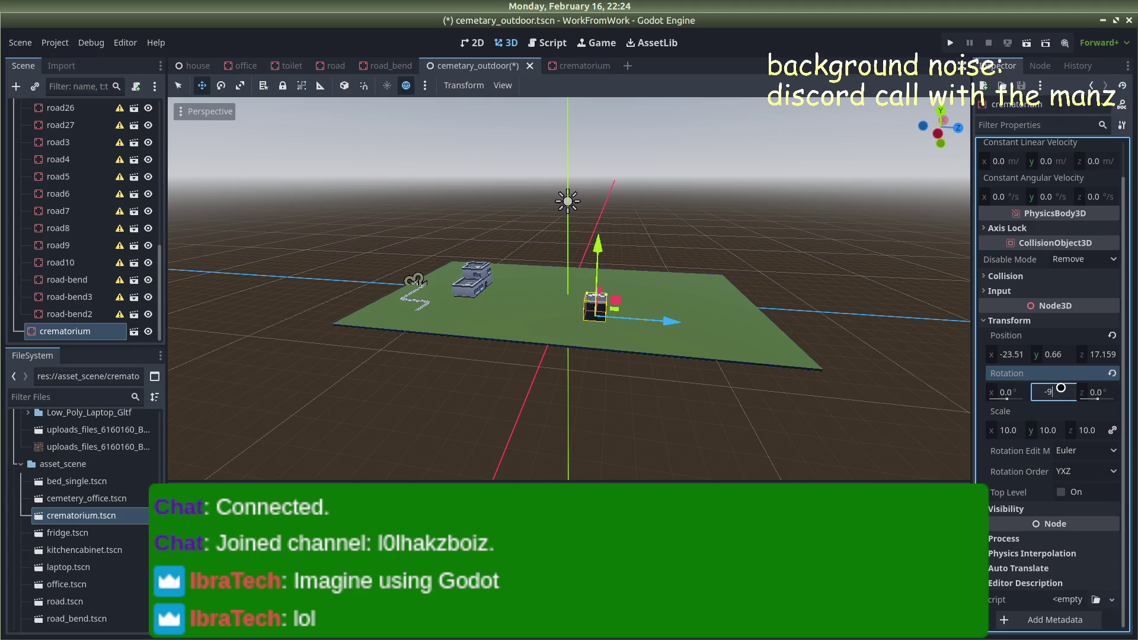
{"action": "scroll", "coordinate": [706, 297], "scroll_direction": "up", "scroll_amount": 5}
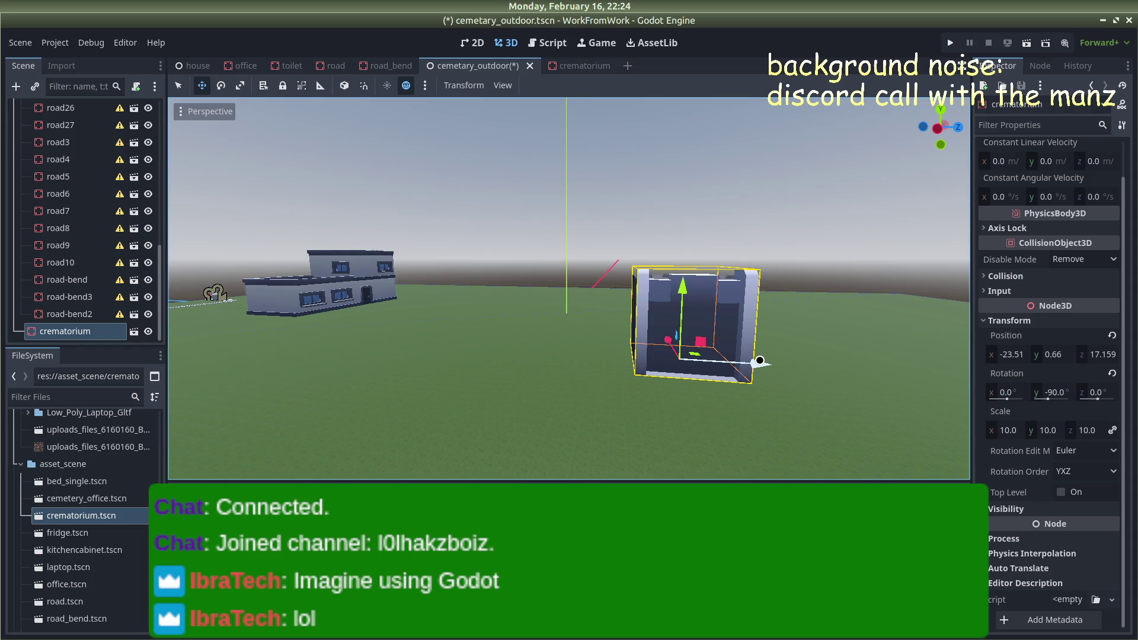
{"action": "left_click", "coordinate": [1058, 392]}
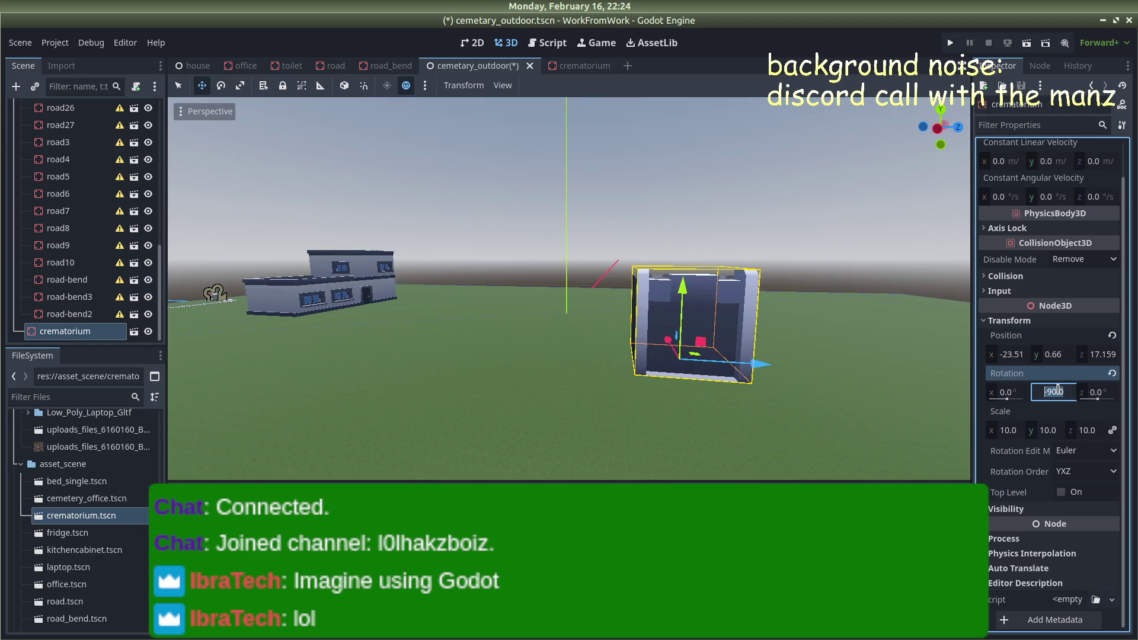
{"action": "type", "text": "90"}
{"action": "key", "text": "Return"}
{"action": "scroll", "coordinate": [602, 293], "scroll_direction": "down", "scroll_amount": 5}
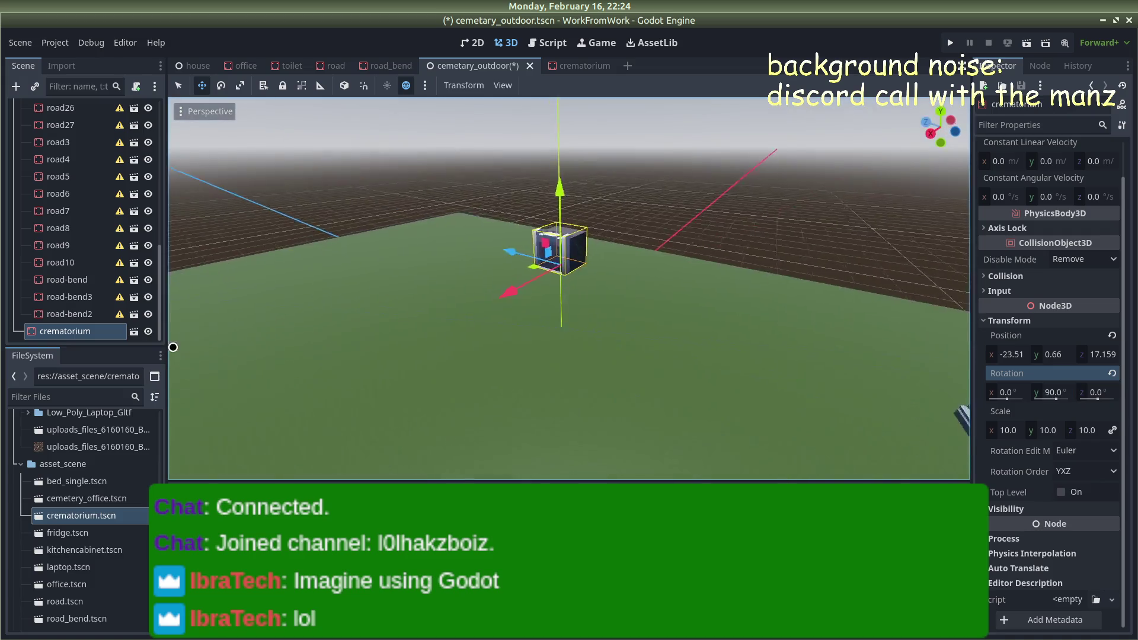
Slide the crematorium along X and Z to about x −40.25, z 15.8
{"action": "mouse_move", "coordinate": [583, 283]}
{"action": "left_mouse_down"}
{"action": "mouse_move", "coordinate": [642, 291]}
{"action": "mouse_move", "coordinate": [655, 279]}
{"action": "left_mouse_up"}
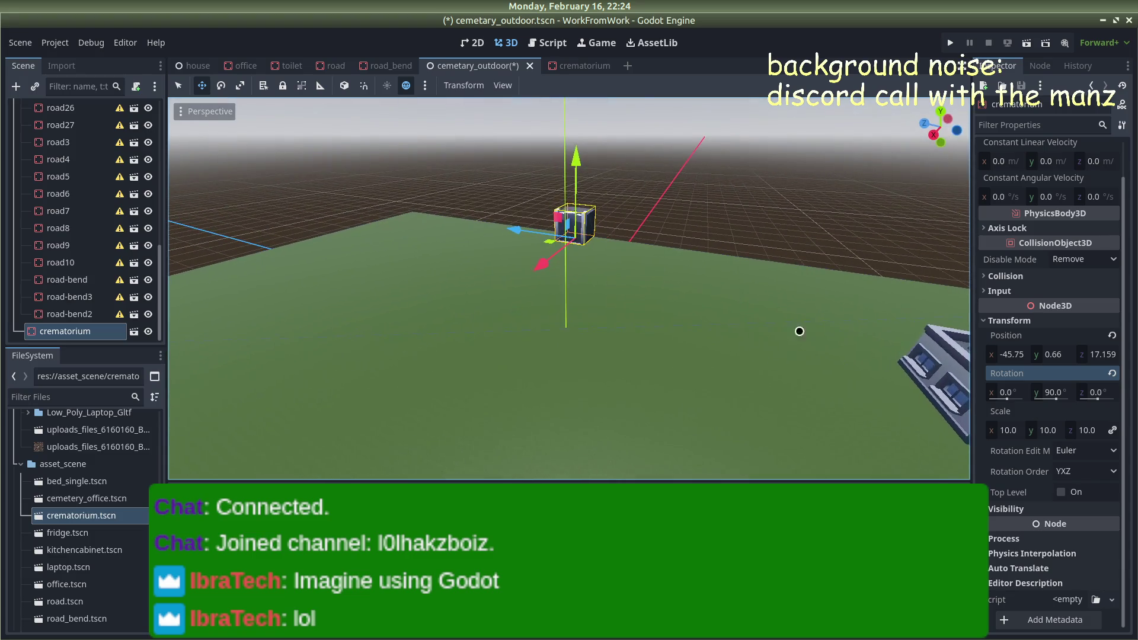
{"action": "left_click_drag", "start_coordinate": [516, 230], "coordinate": [572, 244]}
{"action": "left_click", "coordinate": [762, 211]}
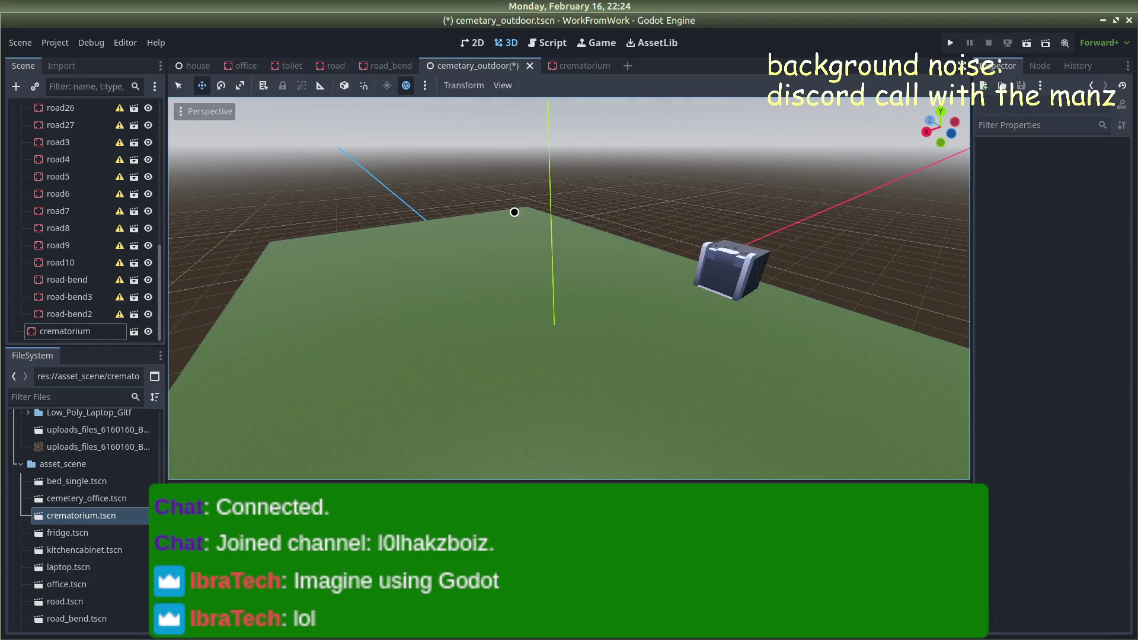
Drag the ground box's Z size handle inward, check the result, and run the game
{"action": "left_click", "coordinate": [526, 224]}
{"action": "scroll", "coordinate": [526, 224], "scroll_direction": "down", "scroll_amount": 5}
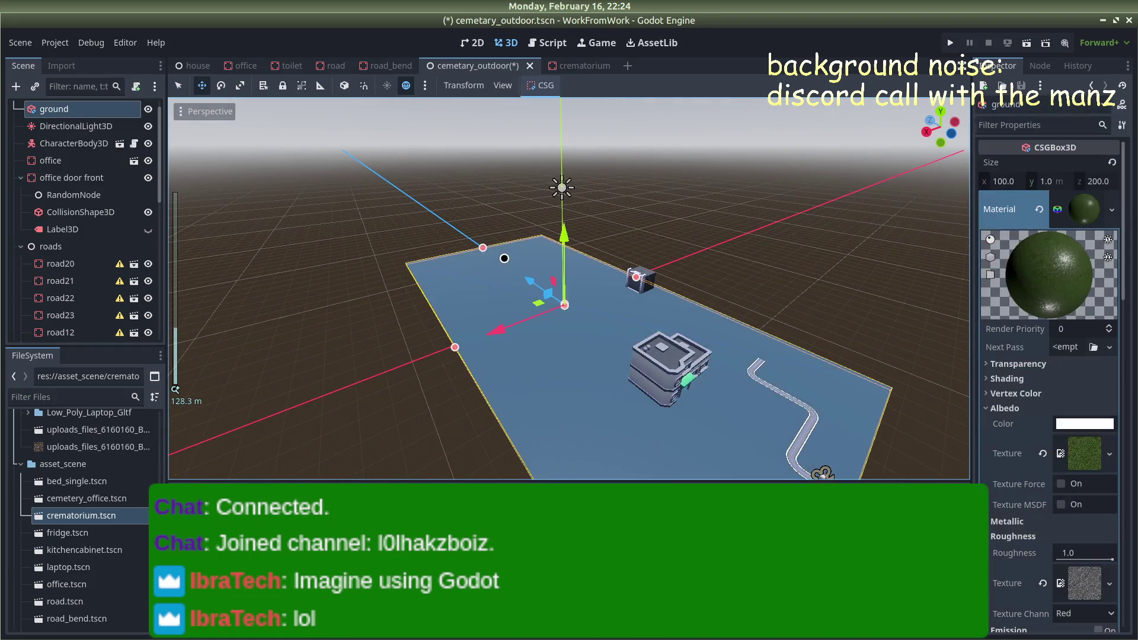
{"action": "mouse_move", "coordinate": [480, 245]}
{"action": "left_mouse_down"}
{"action": "mouse_move", "coordinate": [538, 312]}
{"action": "mouse_move", "coordinate": [533, 297]}
{"action": "left_mouse_up"}
{"action": "left_click_drag", "start_coordinate": [511, 252], "coordinate": [616, 236]}
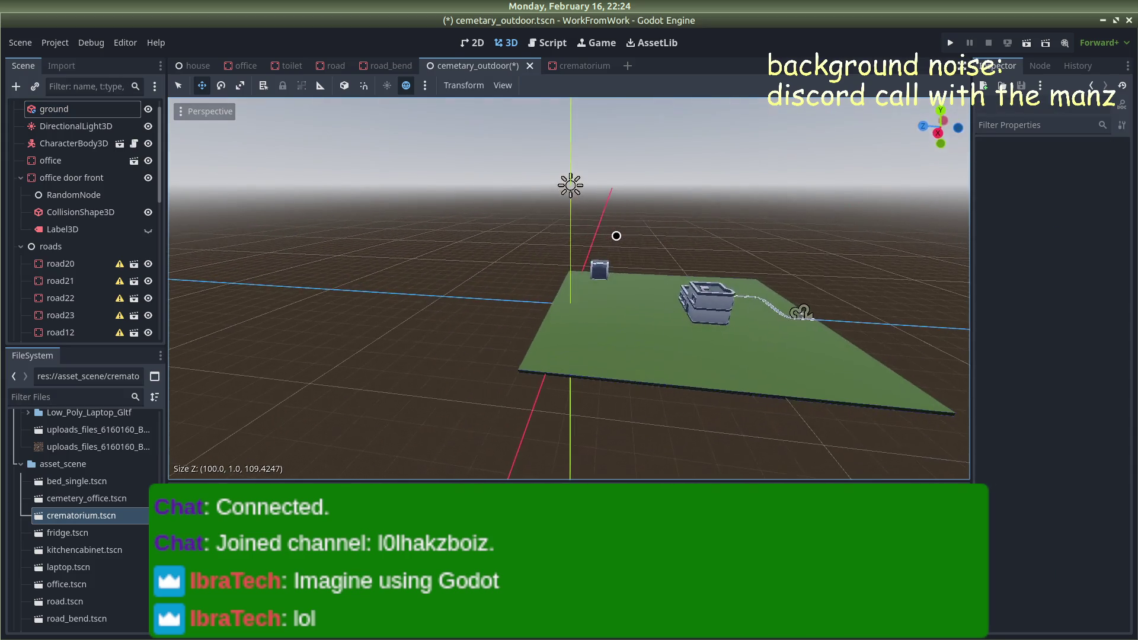
{"action": "scroll", "coordinate": [623, 236], "scroll_direction": "up", "scroll_amount": 5}
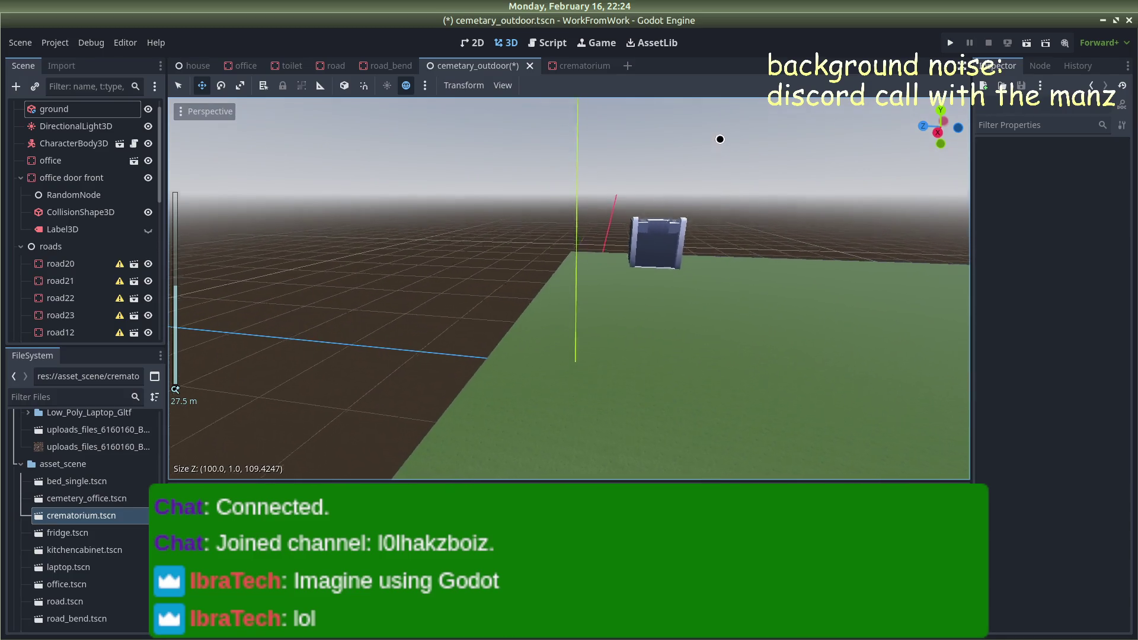
{"action": "scroll", "coordinate": [690, 175], "scroll_direction": "down", "scroll_amount": 6}
{"action": "mouse_move", "coordinate": [723, 201]}
{"action": "left_mouse_down"}
{"action": "mouse_move", "coordinate": [692, 208]}
{"action": "mouse_move", "coordinate": [727, 218]}
{"action": "mouse_move", "coordinate": [620, 261]}
{"action": "mouse_move", "coordinate": [652, 261]}
{"action": "mouse_move", "coordinate": [757, 307]}
{"action": "mouse_move", "coordinate": [782, 287]}
{"action": "mouse_move", "coordinate": [674, 275]}
{"action": "mouse_move", "coordinate": [694, 269]}
{"action": "mouse_move", "coordinate": [656, 190]}
{"action": "left_mouse_up"}
{"action": "scroll", "coordinate": [652, 184], "scroll_direction": "down", "scroll_amount": 6}
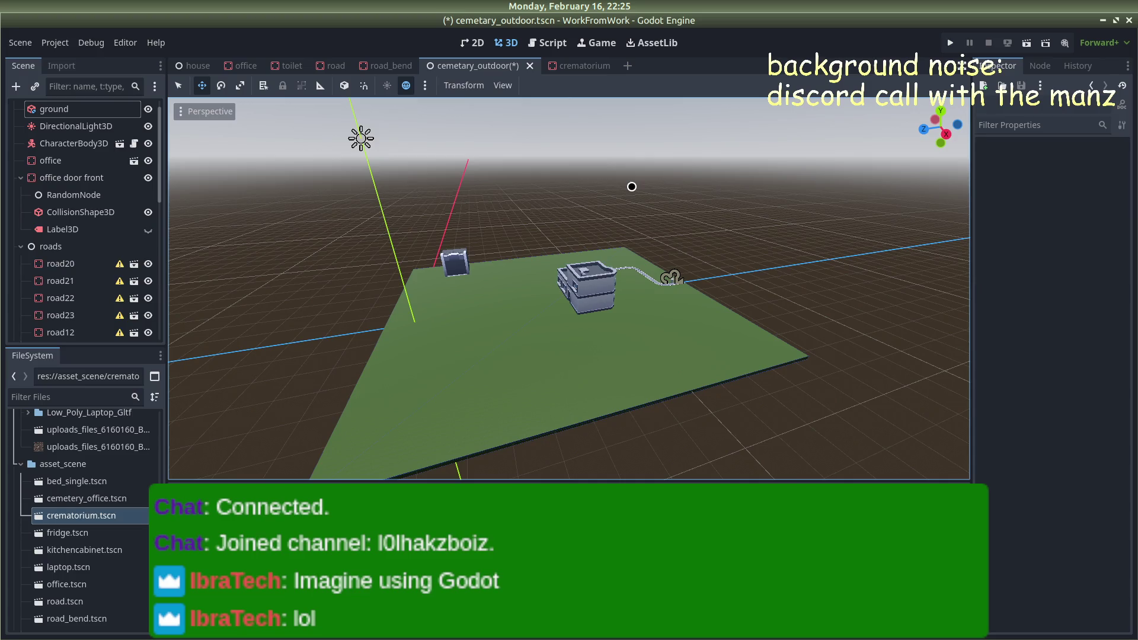
{"action": "left_click", "coordinate": [951, 43]}
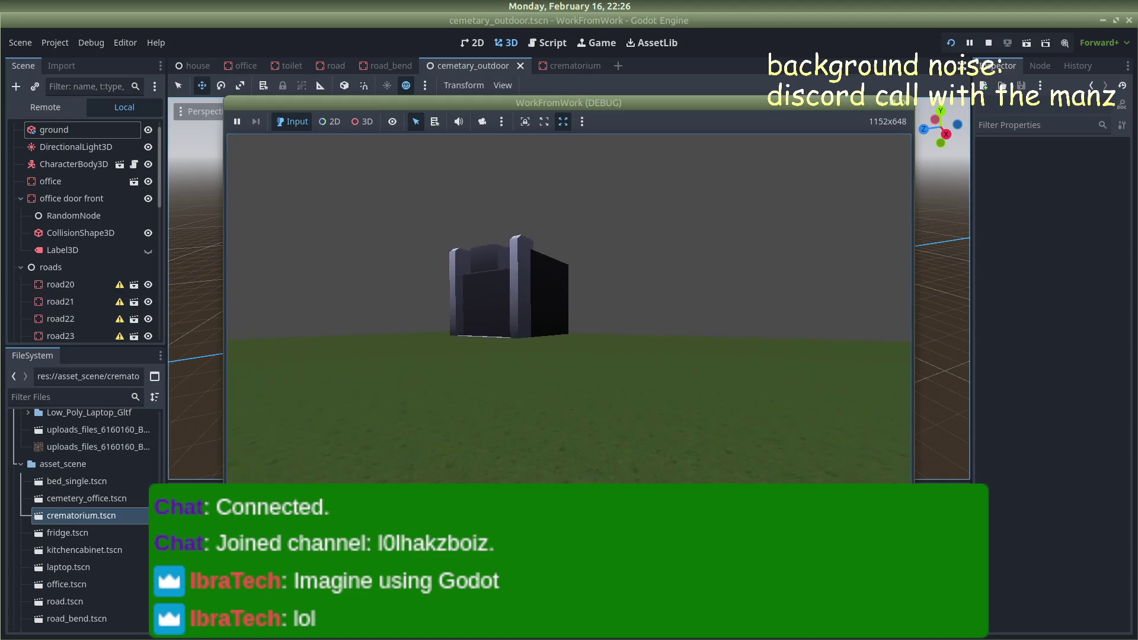
Walk toward the crematorium and back in the running game, then stop it
{"action": "key", "text": "w"}
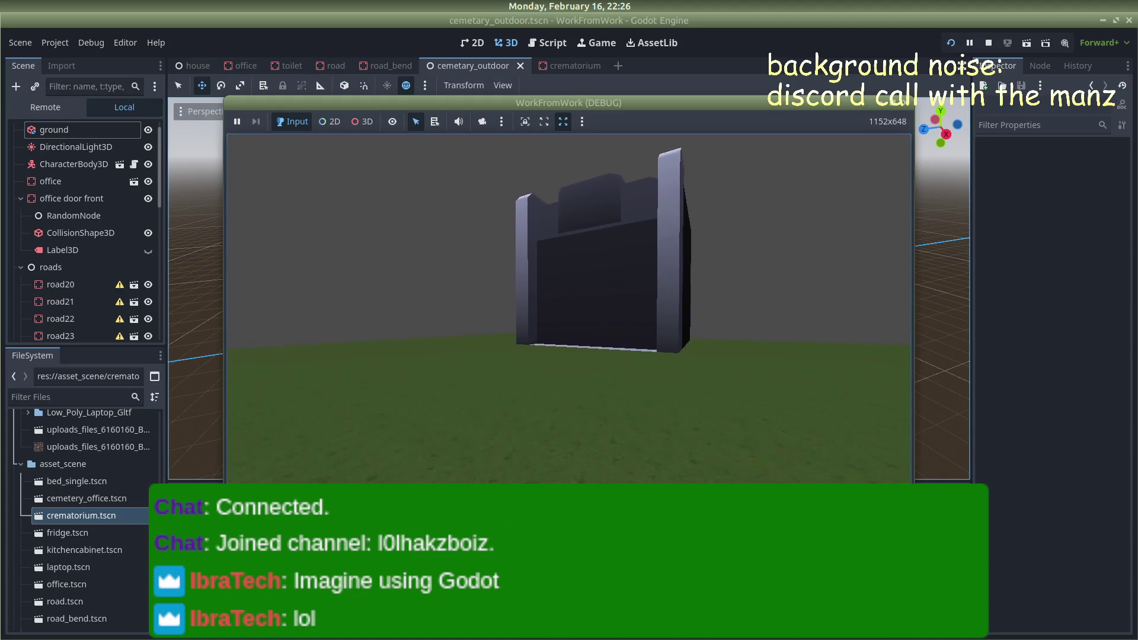
{"action": "key", "text": "s"}
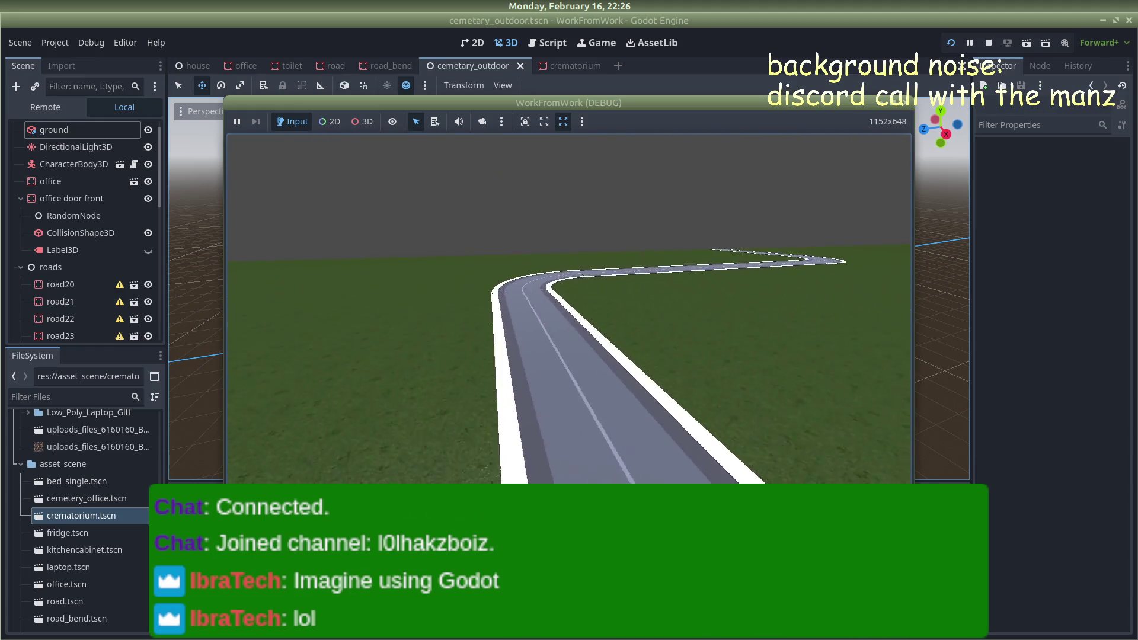
{"action": "left_click", "coordinate": [902, 105]}
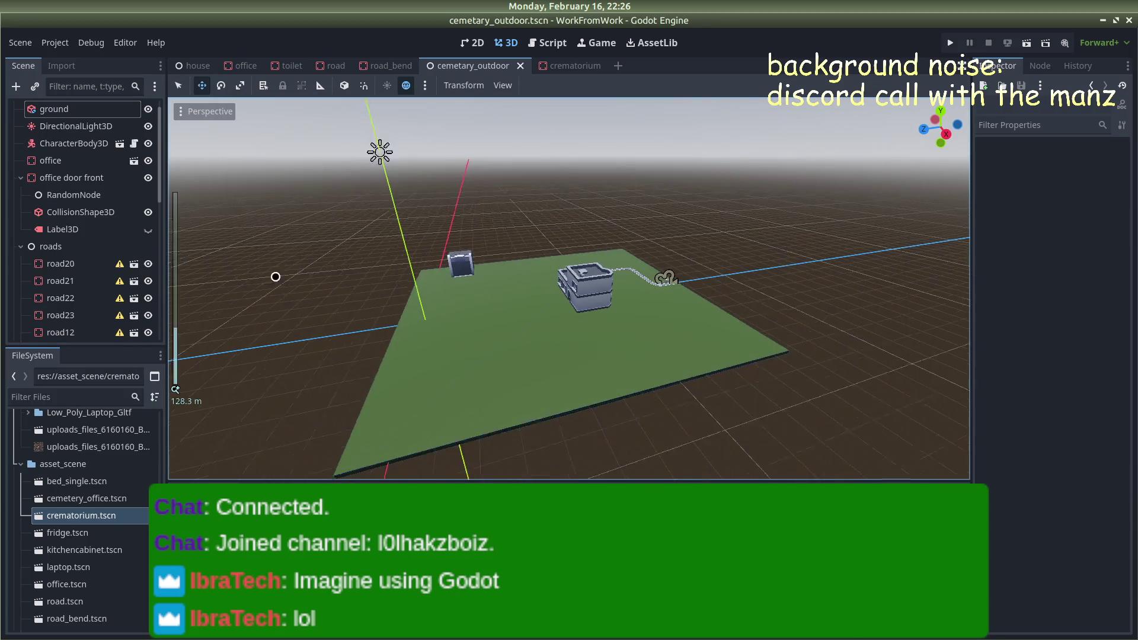
Orbit to a higher overview and expand the roads group in the Scene tree
{"action": "scroll", "coordinate": [712, 220], "scroll_direction": "up", "scroll_amount": 5}
{"action": "scroll", "coordinate": [712, 220], "scroll_direction": "down", "scroll_amount": 4}
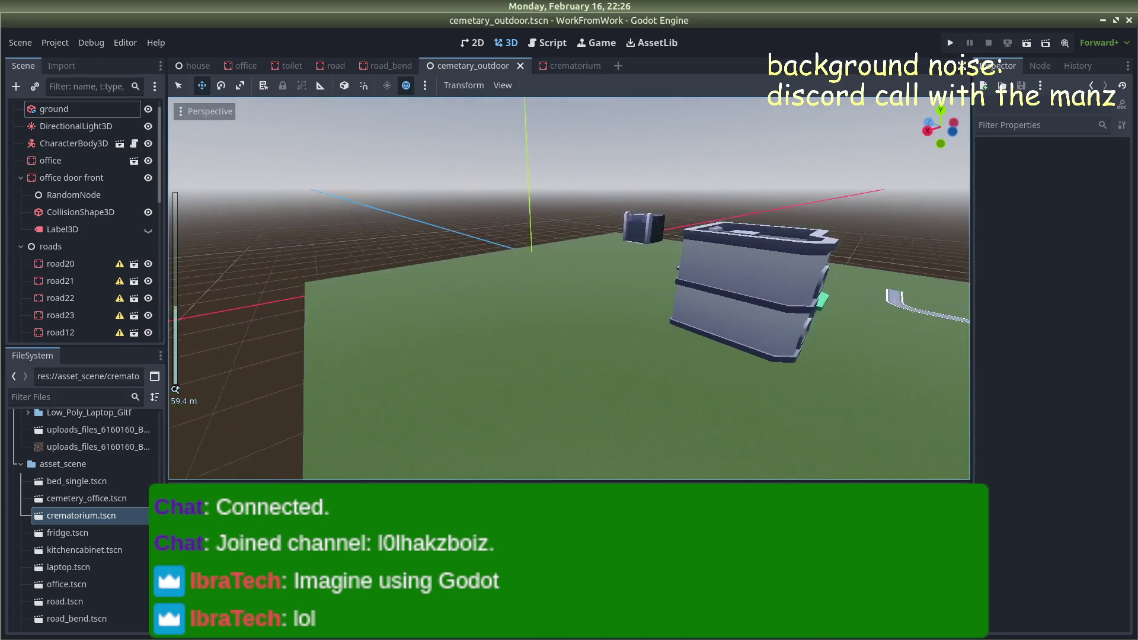
{"action": "mouse_move", "coordinate": [610, 214]}
{"action": "left_mouse_down"}
{"action": "mouse_move", "coordinate": [435, 257]}
{"action": "mouse_move", "coordinate": [316, 266]}
{"action": "left_mouse_up"}
{"action": "left_click", "coordinate": [51, 248]}
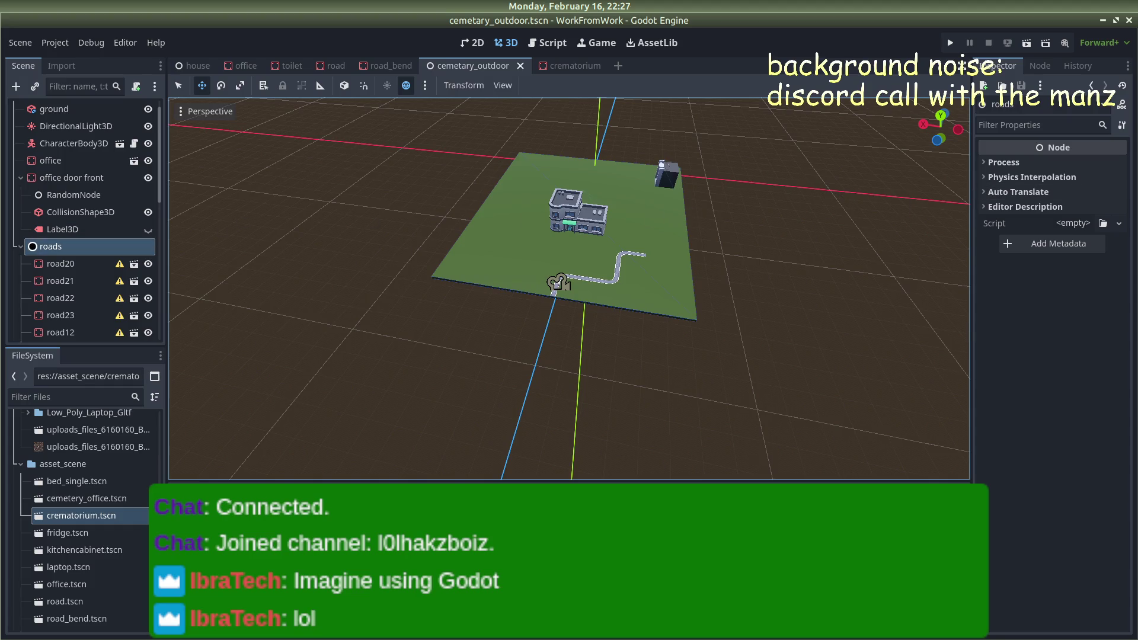
{"action": "left_click", "coordinate": [21, 246]}
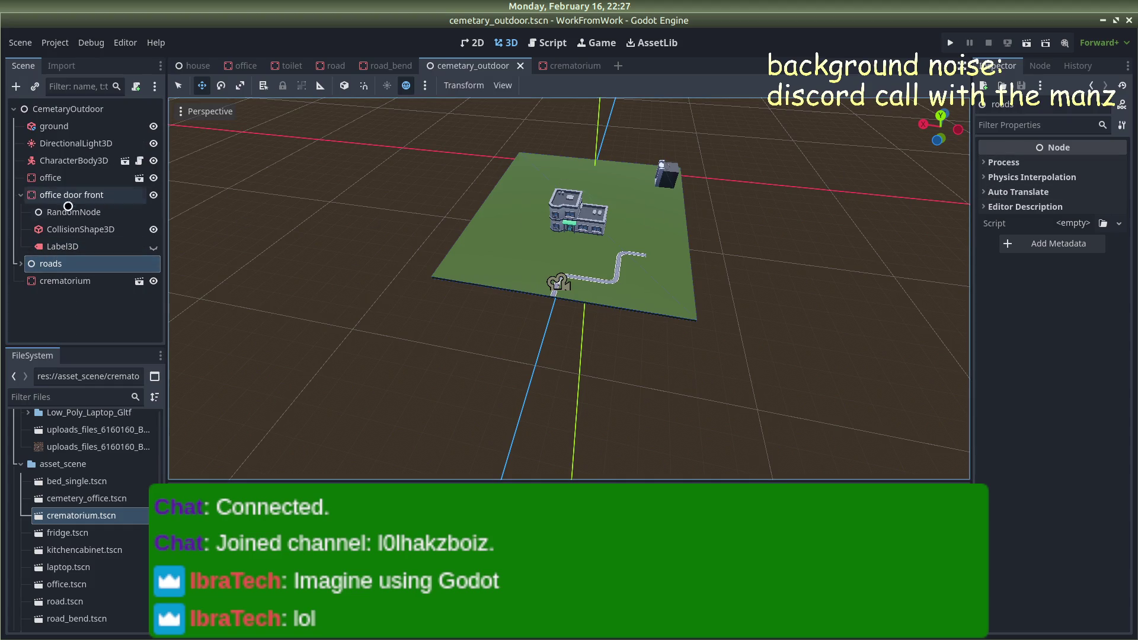
{"action": "left_click", "coordinate": [25, 269]}
{"action": "scroll", "coordinate": [67, 223], "scroll_direction": "down", "scroll_amount": 3}
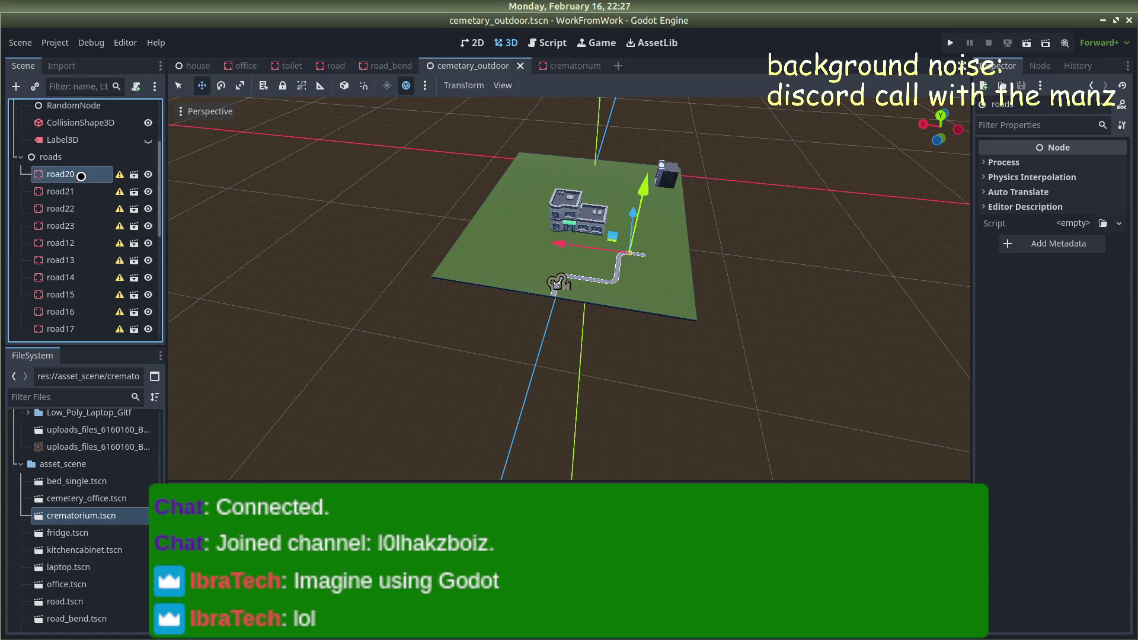
Select road20 through road-bend2 together and review their Transform values
{"action": "left_click", "coordinate": [81, 176]}
{"action": "scroll", "coordinate": [74, 196], "scroll_direction": "down", "scroll_amount": 5}
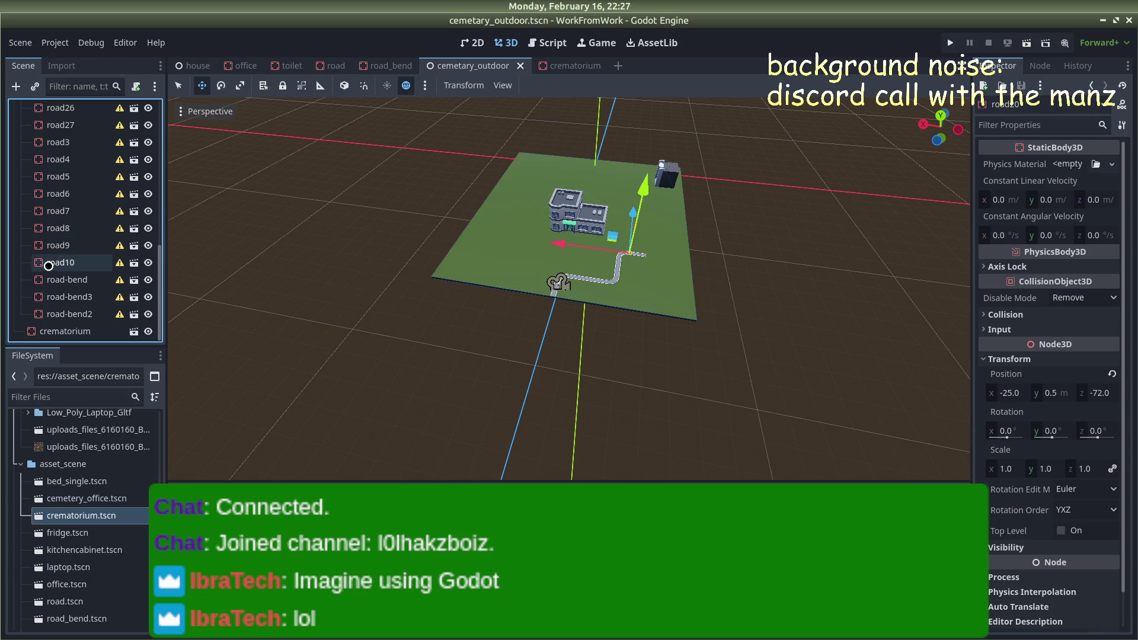
{"action": "left_click", "coordinate": [65, 297]}
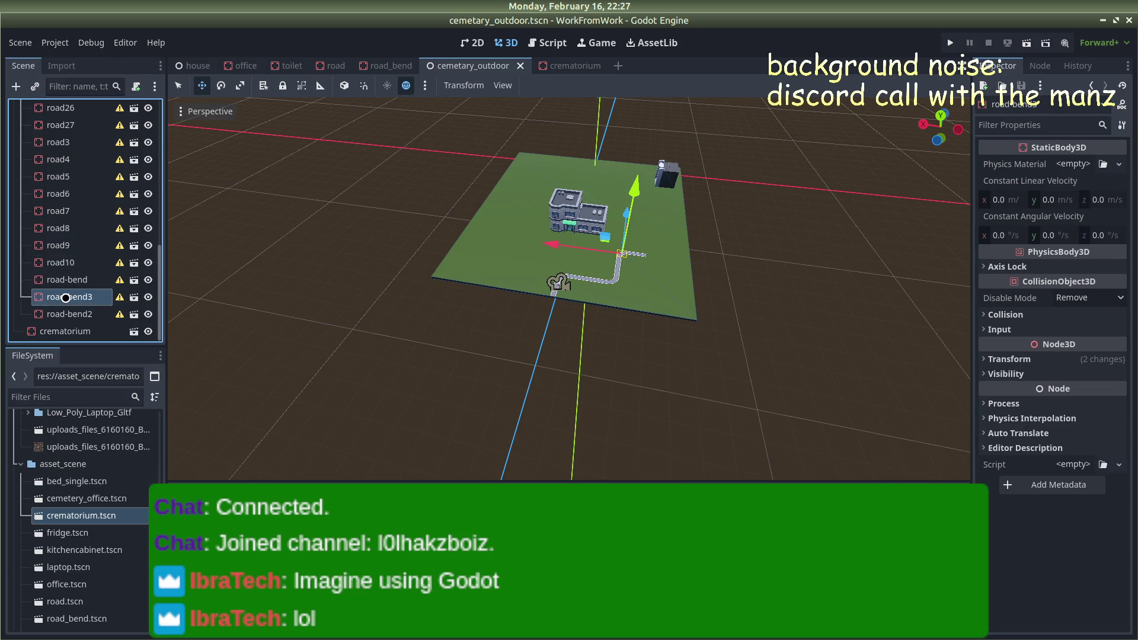
{"action": "left_click", "coordinate": [984, 360]}
{"action": "left_click", "coordinate": [65, 314]}
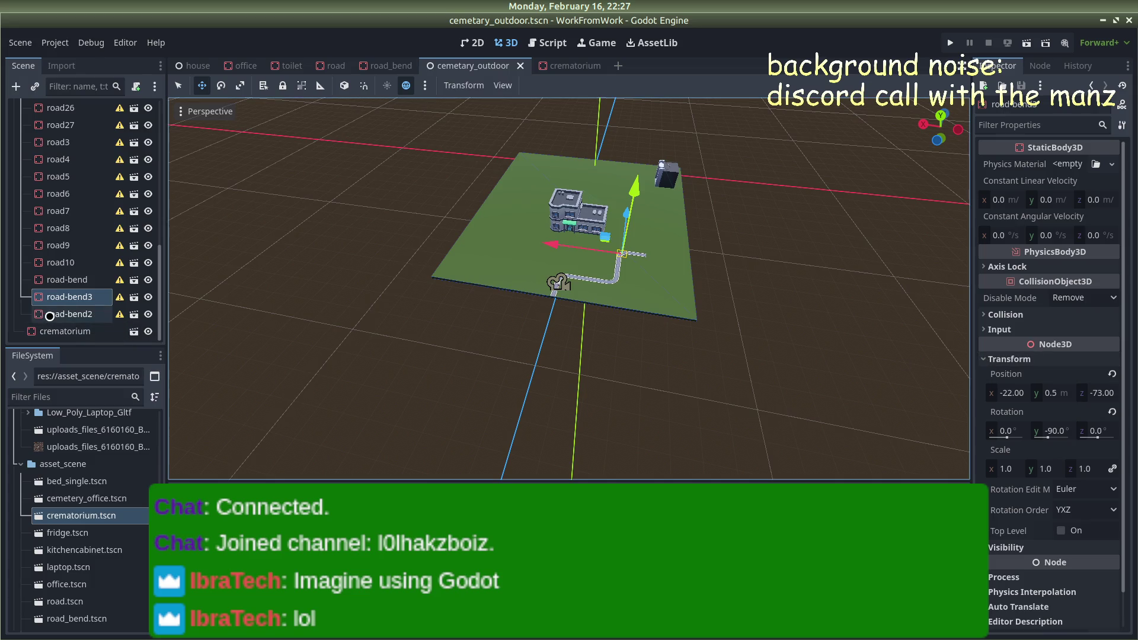
{"action": "scroll", "coordinate": [60, 249], "scroll_direction": "up", "scroll_amount": 10}
{"action": "left_click", "coordinate": [63, 204], "text": "shift"}
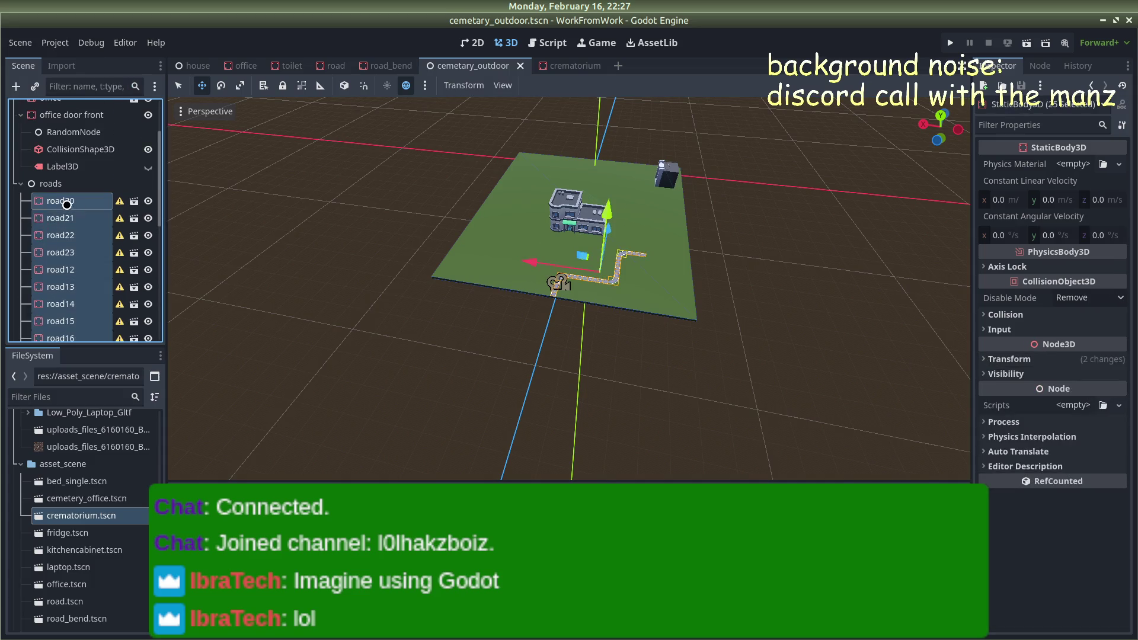
{"action": "left_click", "coordinate": [982, 360]}
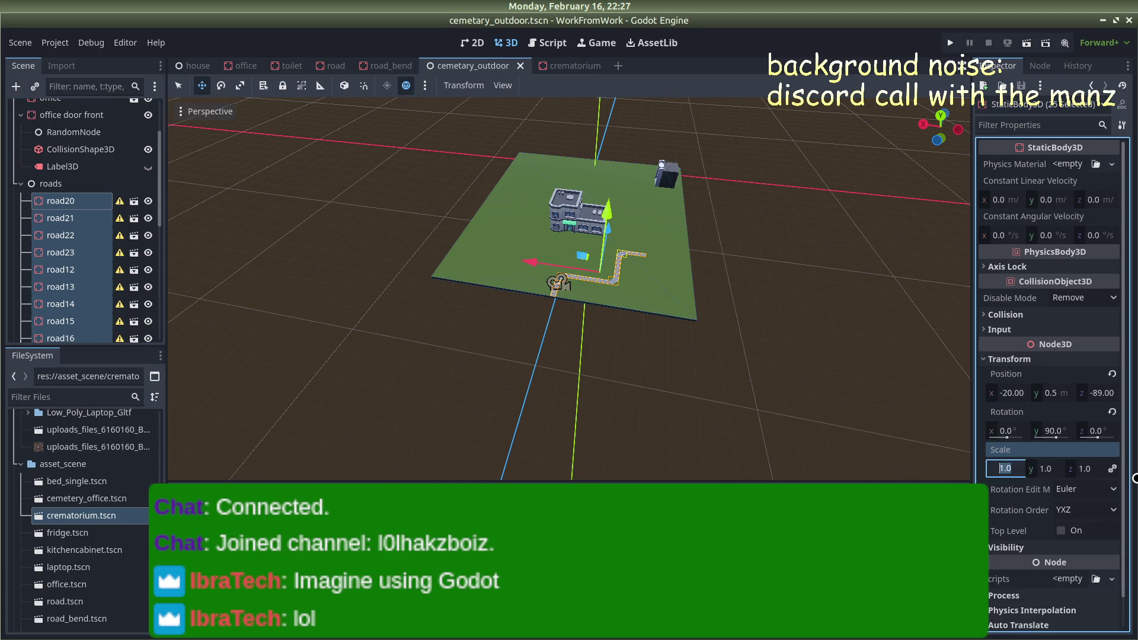
{"action": "scroll", "coordinate": [751, 241], "scroll_direction": "up", "scroll_amount": 10}
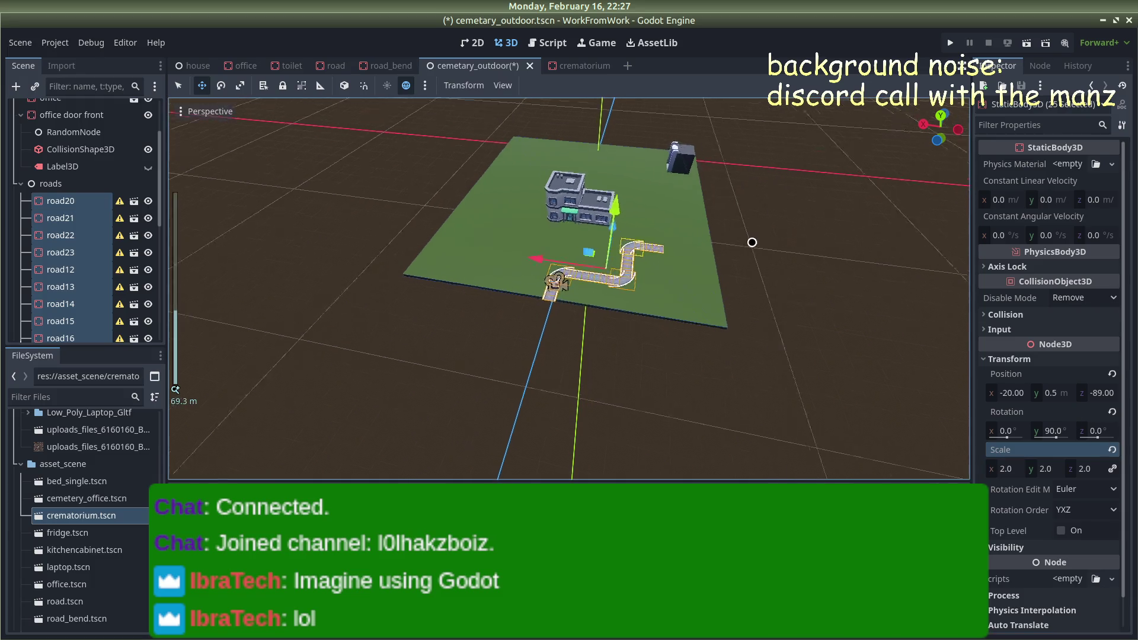
{"action": "left_click", "coordinate": [784, 236]}
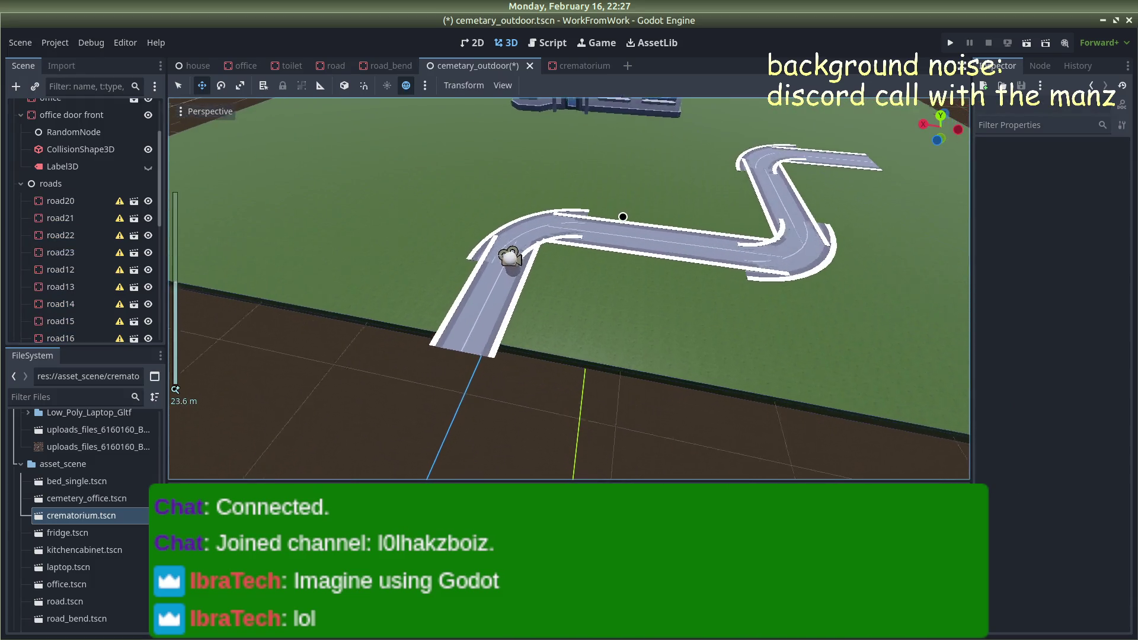
{"action": "scroll", "coordinate": [623, 215], "scroll_direction": "up", "scroll_amount": 8}
{"action": "scroll", "coordinate": [625, 216], "scroll_direction": "down", "scroll_amount": 9}
{"action": "scroll", "coordinate": [626, 216], "scroll_direction": "down", "scroll_amount": 6}
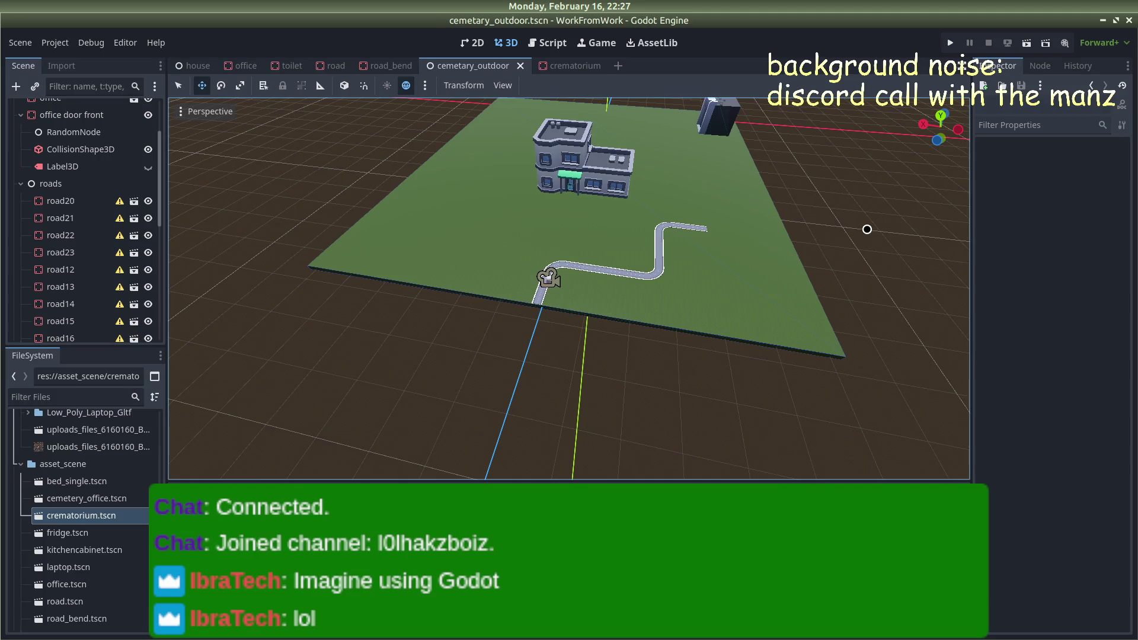
{"action": "scroll", "coordinate": [567, 252], "scroll_direction": "up", "scroll_amount": 10}
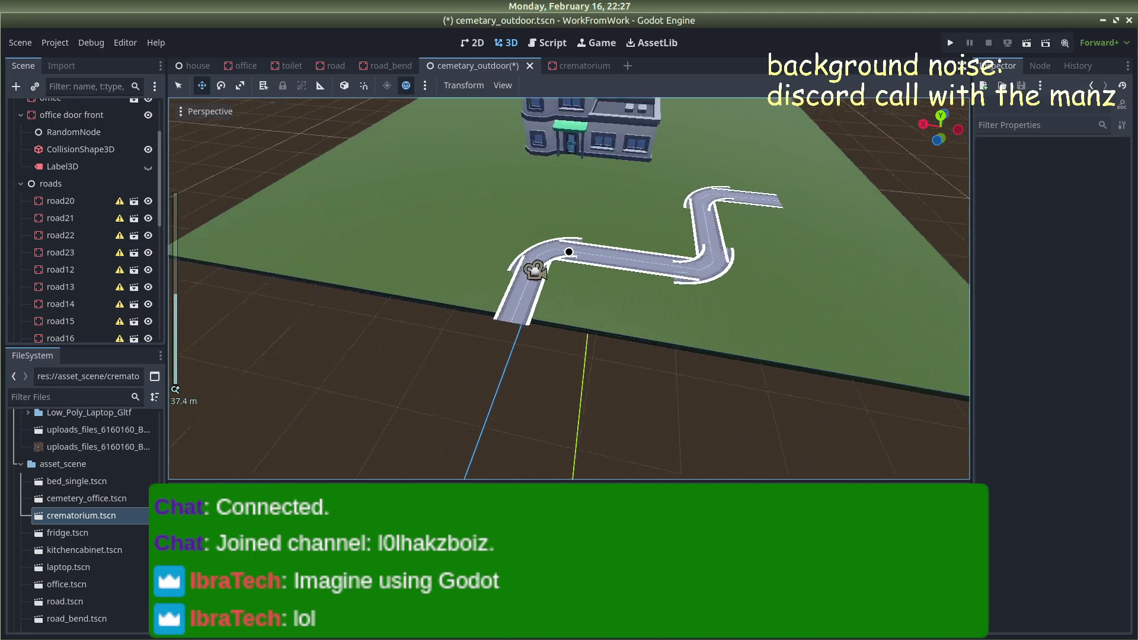
Test-run the scene, then set Scale to 3 on all selected road pieces
{"action": "left_click", "coordinate": [950, 43]}
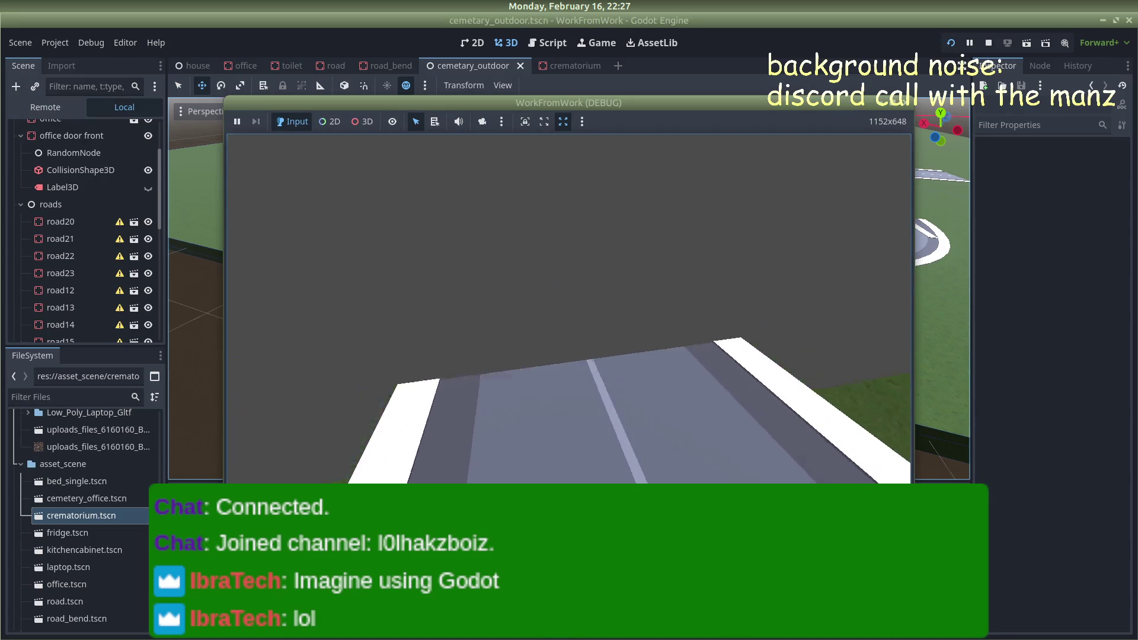
{"action": "key", "text": "F8"}
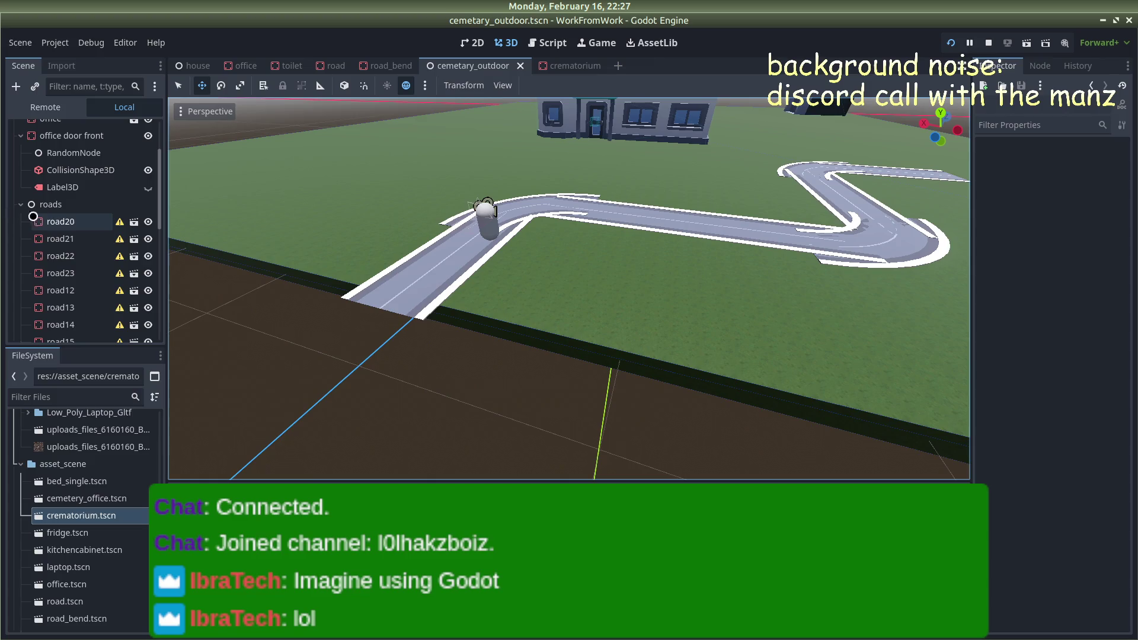
{"action": "left_click", "coordinate": [52, 221]}
{"action": "scroll", "coordinate": [52, 221], "scroll_direction": "down", "scroll_amount": 5}
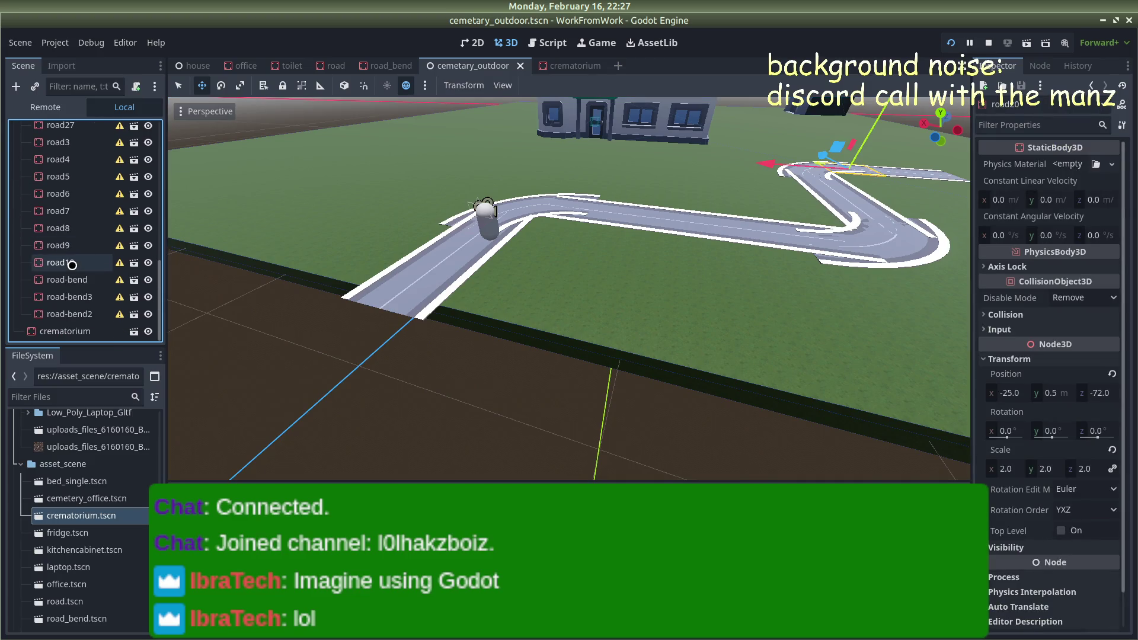
{"action": "left_click", "coordinate": [71, 312], "text": "shift"}
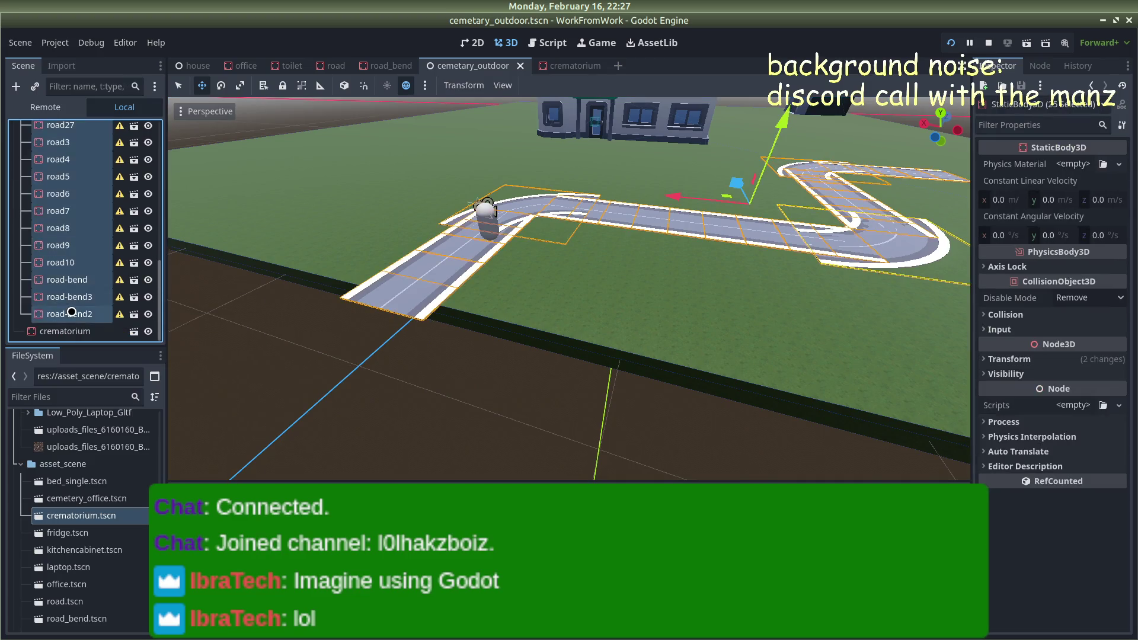
{"action": "left_click", "coordinate": [989, 359]}
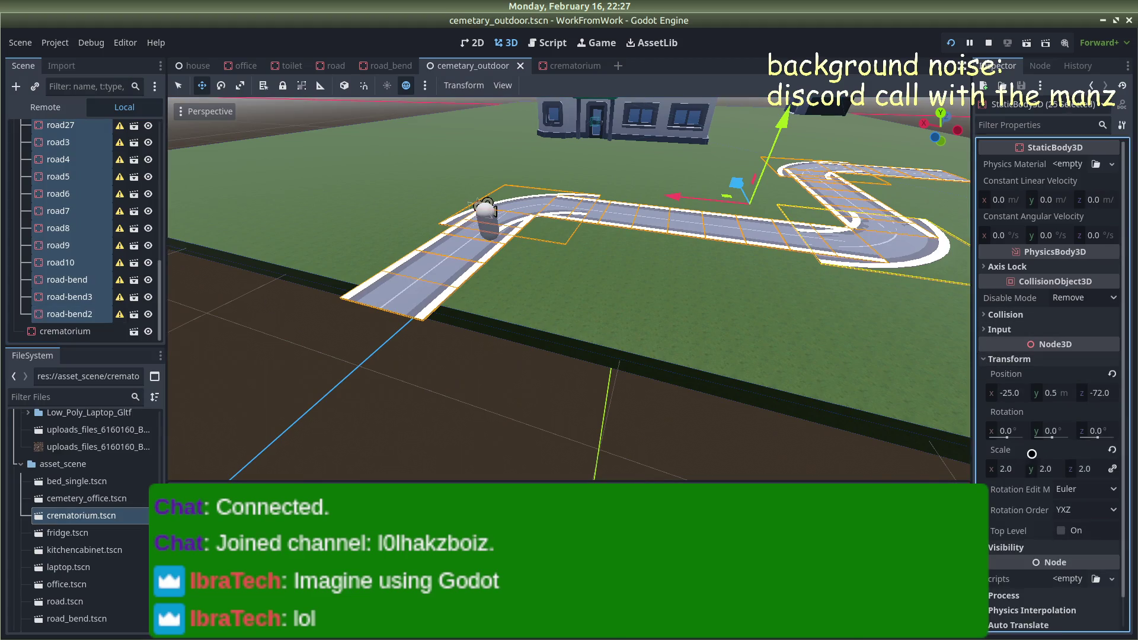
{"action": "key", "text": "Return"}
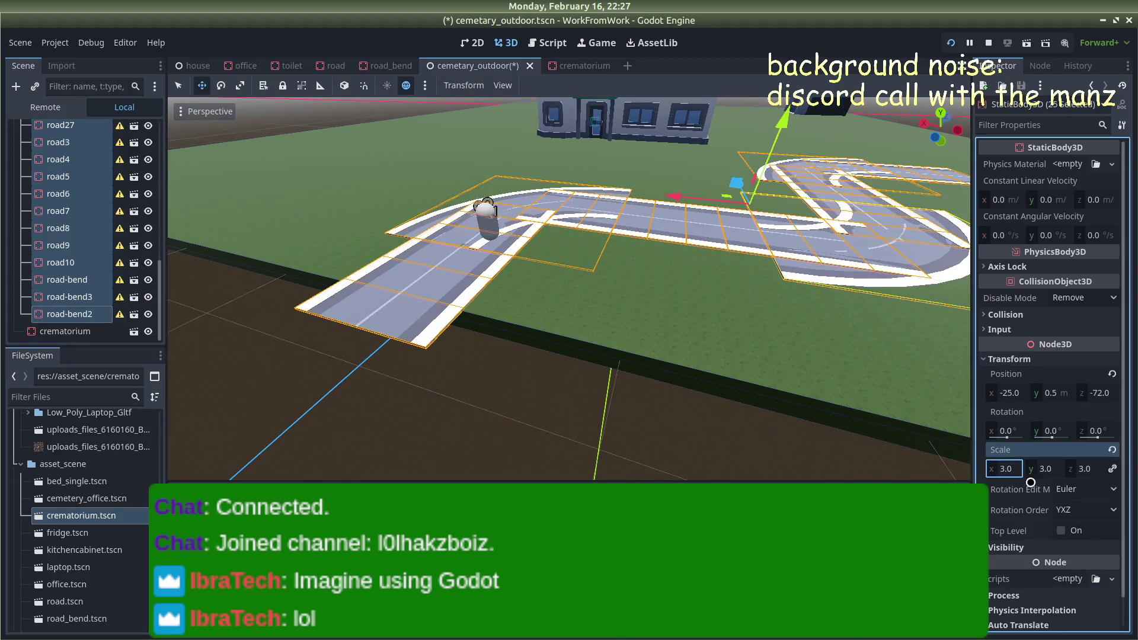
{"action": "scroll", "coordinate": [585, 318], "scroll_direction": "down", "scroll_amount": 6}
{"action": "left_click", "coordinate": [584, 394]}
{"action": "scroll", "coordinate": [585, 272], "scroll_direction": "up", "scroll_amount": 15}
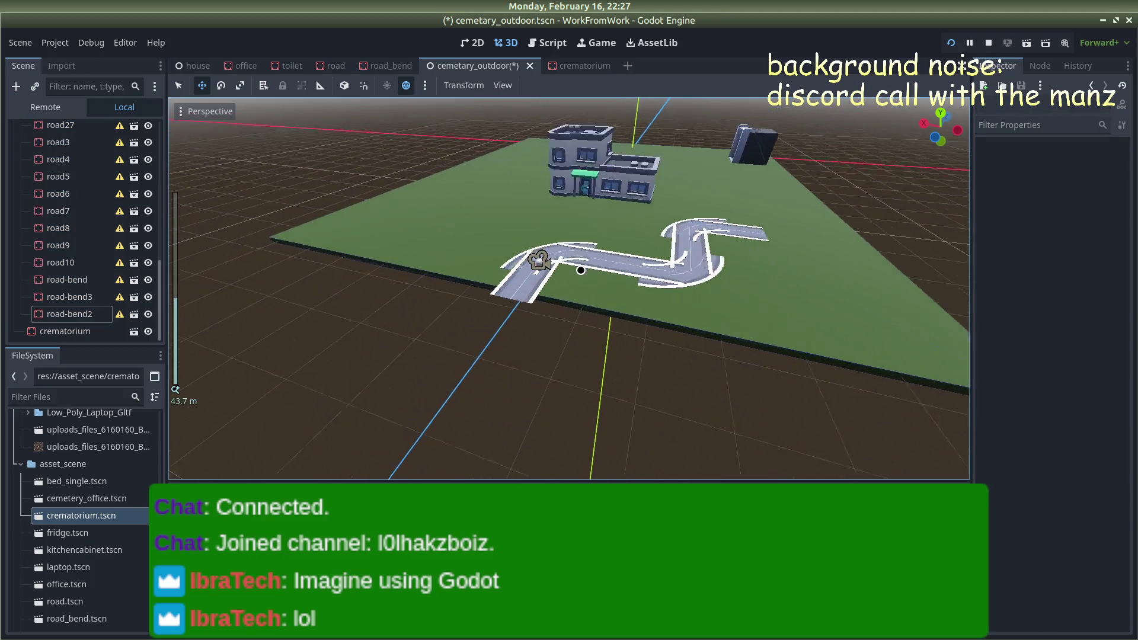
{"action": "left_click", "coordinate": [432, 208]}
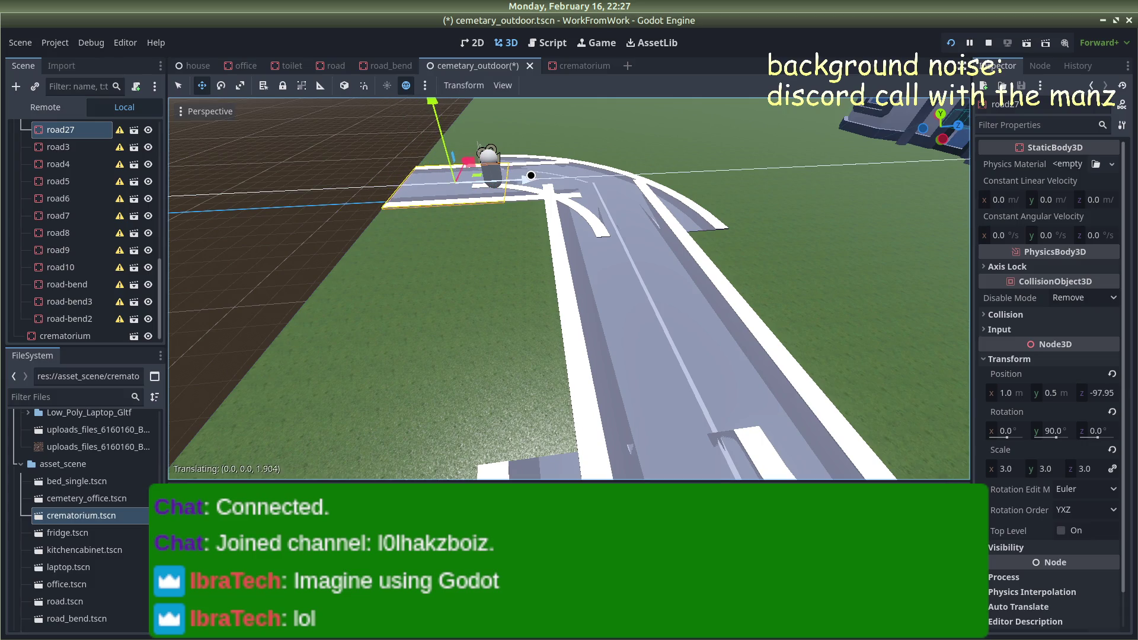
Slide the curved piece road-bend forward and nudge it along X
{"action": "left_click", "coordinate": [680, 198]}
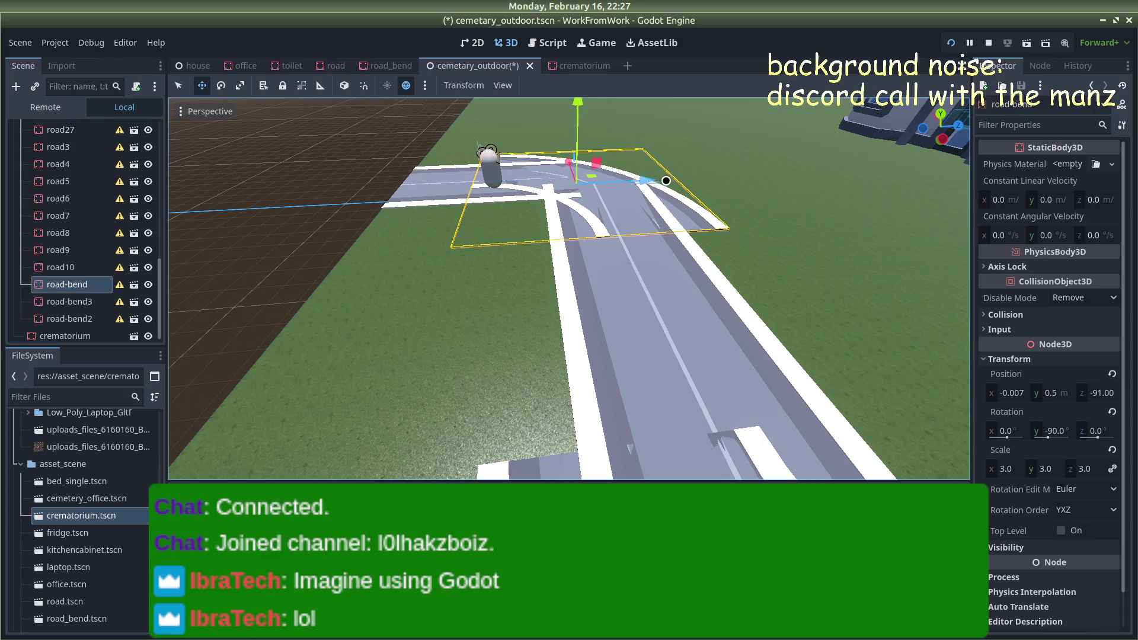
{"action": "left_click", "coordinate": [665, 180]}
{"action": "left_click", "coordinate": [684, 207]}
{"action": "left_click_drag", "start_coordinate": [683, 207], "coordinate": [745, 170]}
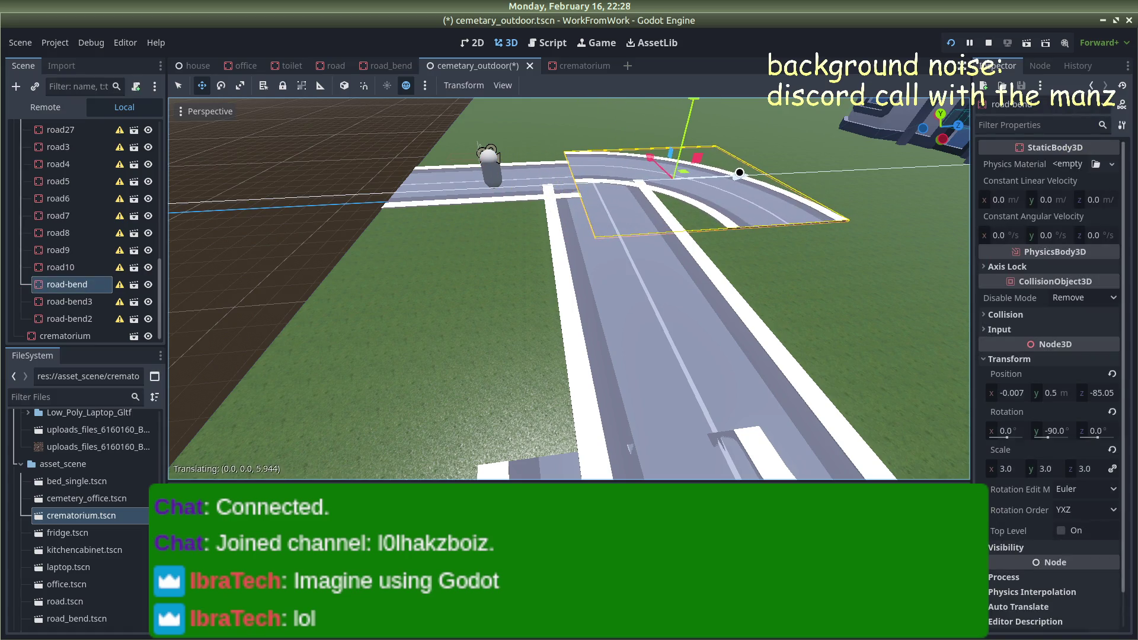
{"action": "left_click_drag", "start_coordinate": [656, 167], "coordinate": [658, 171]}
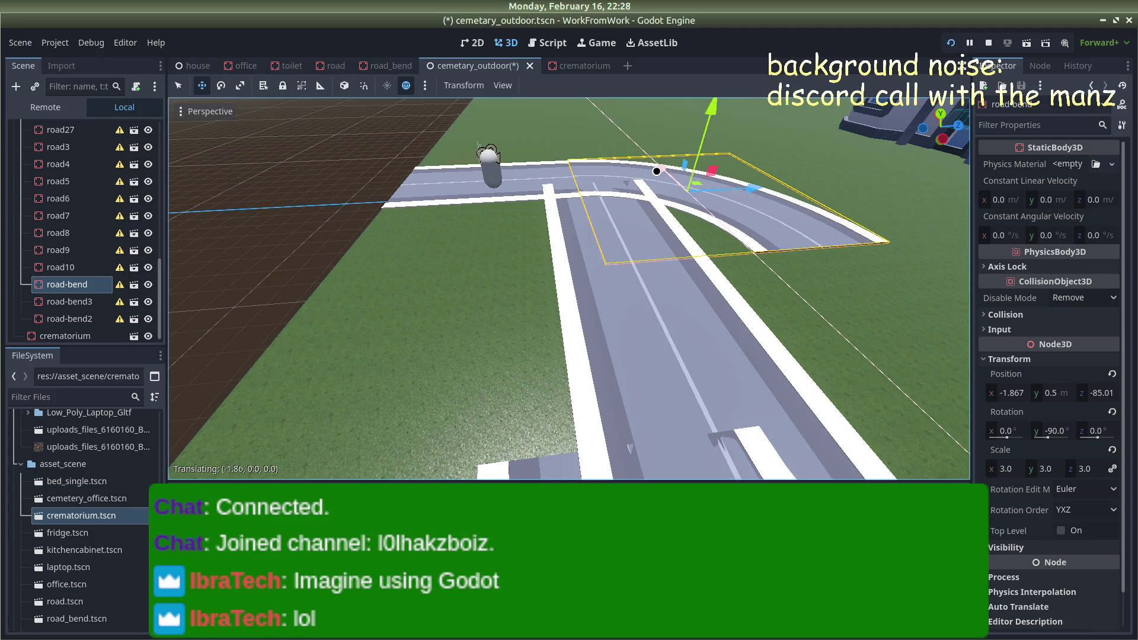
Move road9 forward and sideways until it lines up with the curve
{"action": "left_click", "coordinate": [610, 307]}
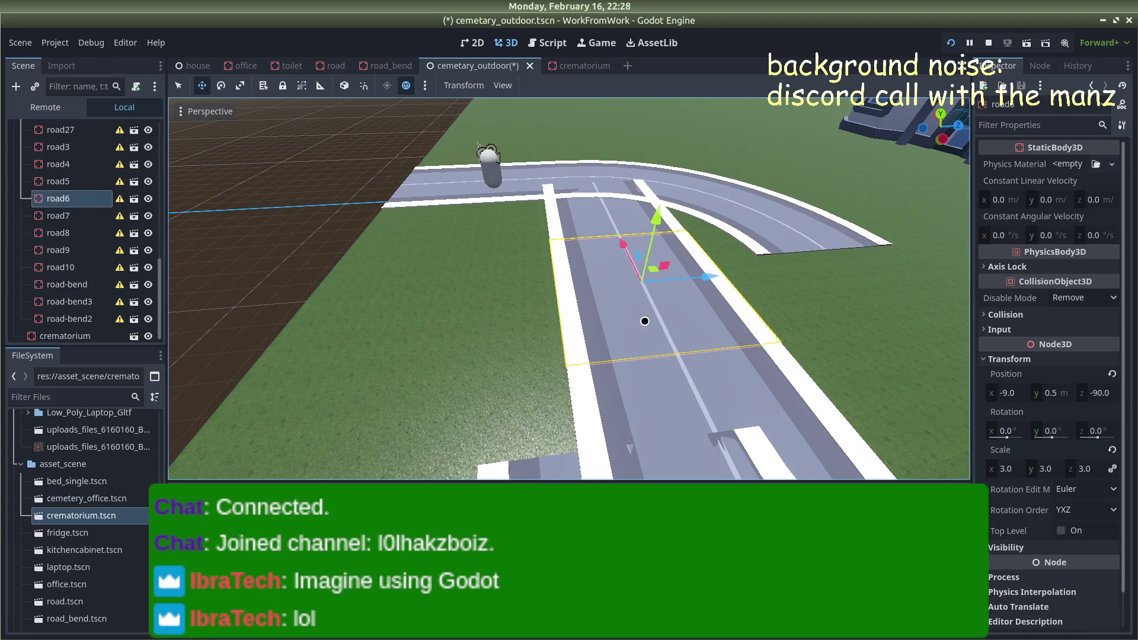
{"action": "scroll", "coordinate": [675, 288], "scroll_direction": "up", "scroll_amount": 3}
{"action": "left_click", "coordinate": [670, 343]}
{"action": "left_click_drag", "start_coordinate": [724, 372], "coordinate": [857, 356]}
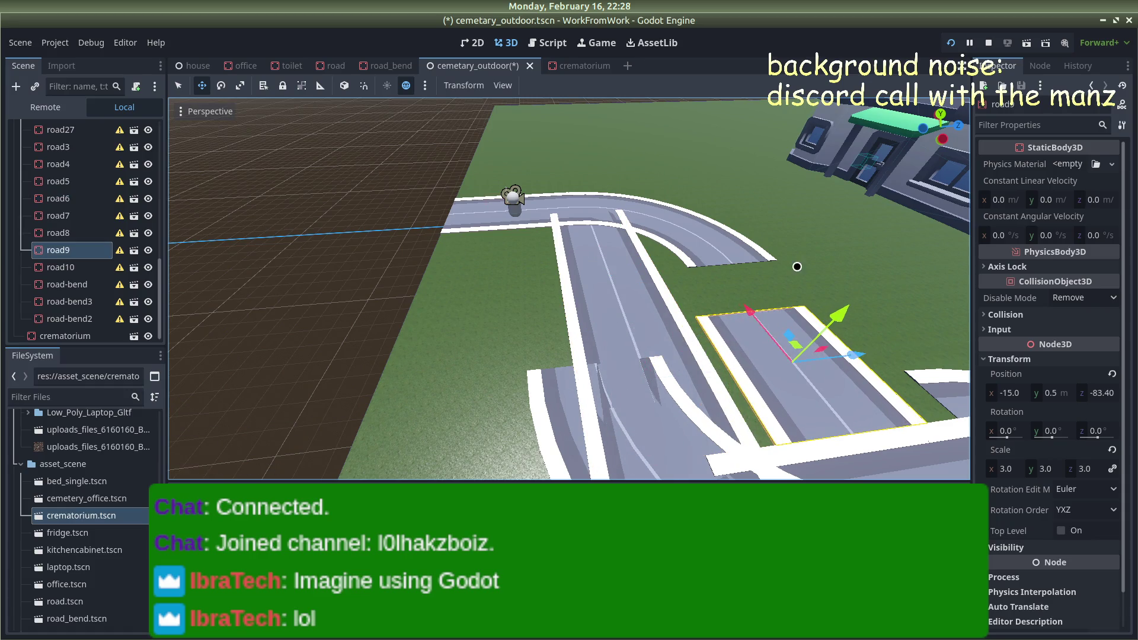
{"action": "left_click_drag", "start_coordinate": [797, 268], "coordinate": [732, 246]}
{"action": "mouse_move", "coordinate": [765, 428]}
{"action": "left_mouse_down"}
{"action": "mouse_move", "coordinate": [754, 437]}
{"action": "mouse_move", "coordinate": [874, 325]}
{"action": "mouse_move", "coordinate": [844, 315]}
{"action": "mouse_move", "coordinate": [836, 234]}
{"action": "mouse_move", "coordinate": [803, 243]}
{"action": "mouse_move", "coordinate": [789, 213]}
{"action": "mouse_move", "coordinate": [740, 342]}
{"action": "left_mouse_up"}
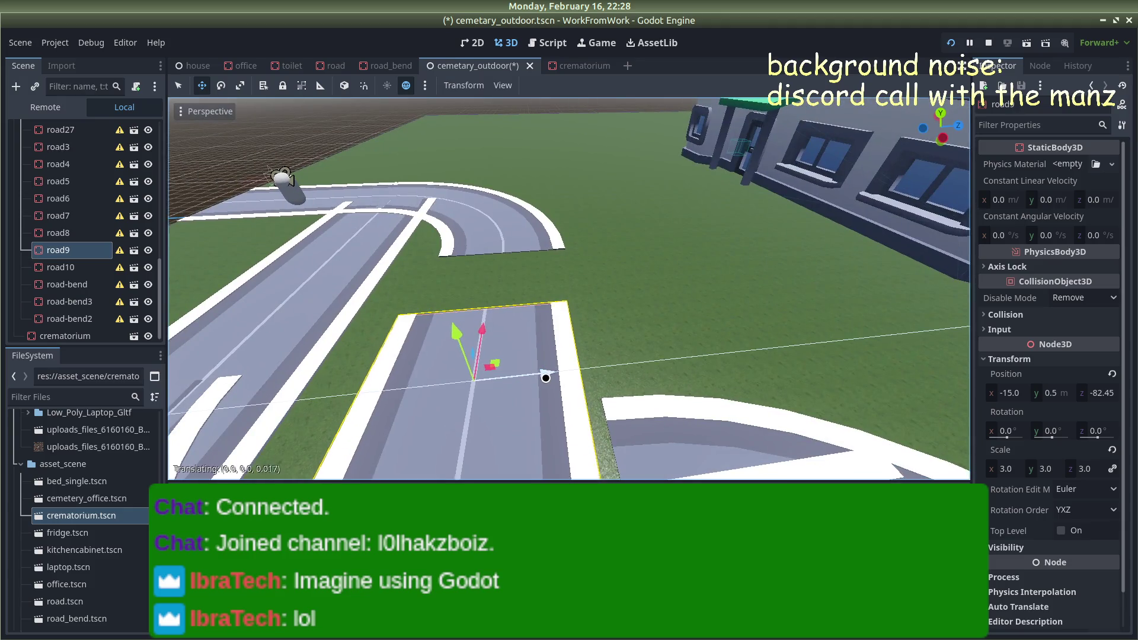
{"action": "left_click_drag", "start_coordinate": [545, 377], "coordinate": [553, 376]}
{"action": "left_click_drag", "start_coordinate": [497, 327], "coordinate": [504, 266]}
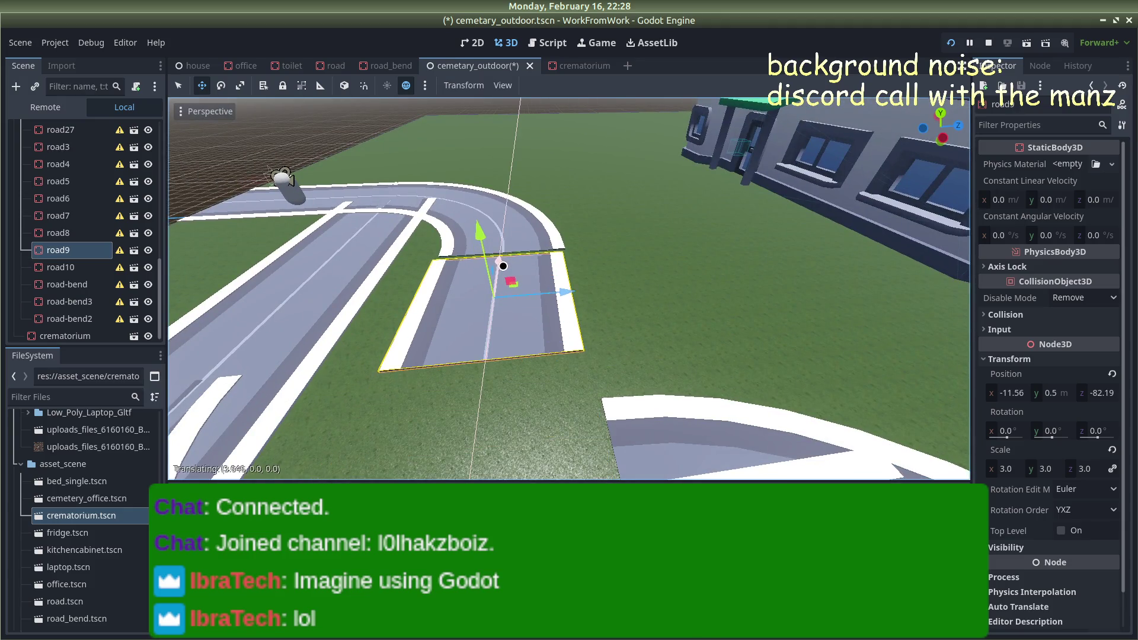
{"action": "left_click_drag", "start_coordinate": [559, 292], "coordinate": [566, 293]}
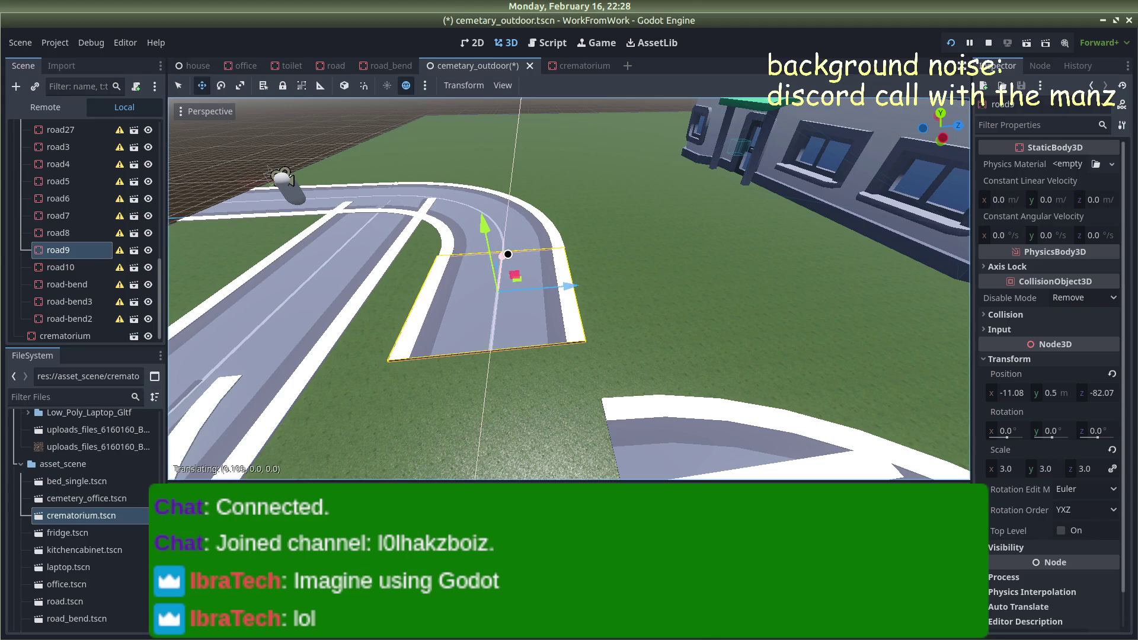
{"action": "scroll", "coordinate": [563, 280], "scroll_direction": "down", "scroll_amount": 5}
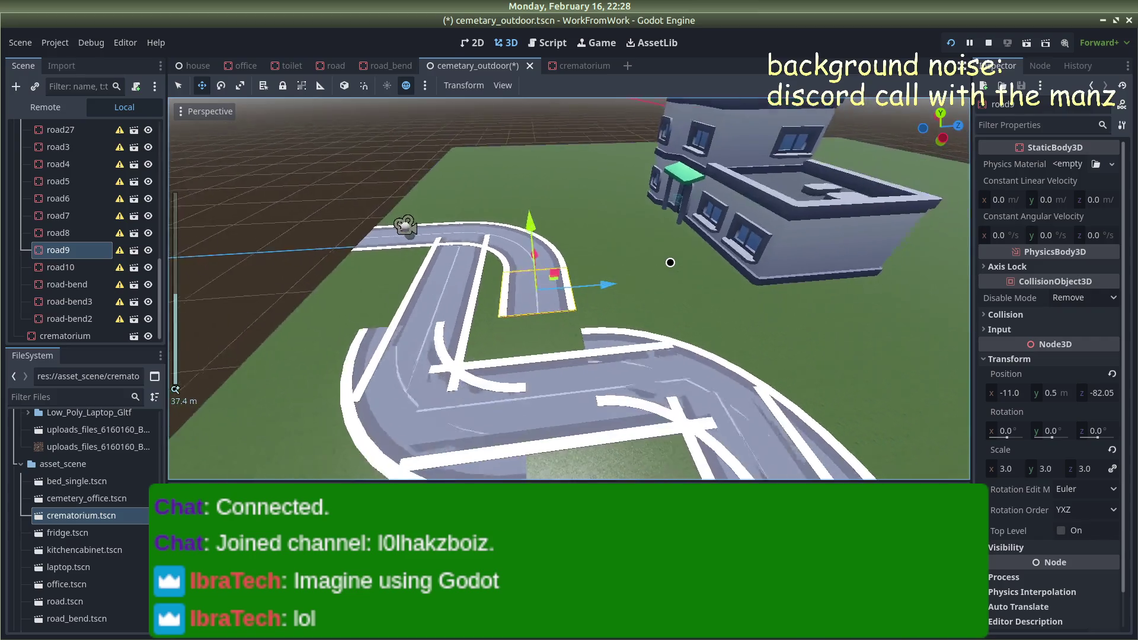
Move road-bend2 to z −79.09 and road-bend3 to x −23.91, z −67.05
{"action": "left_click", "coordinate": [450, 367]}
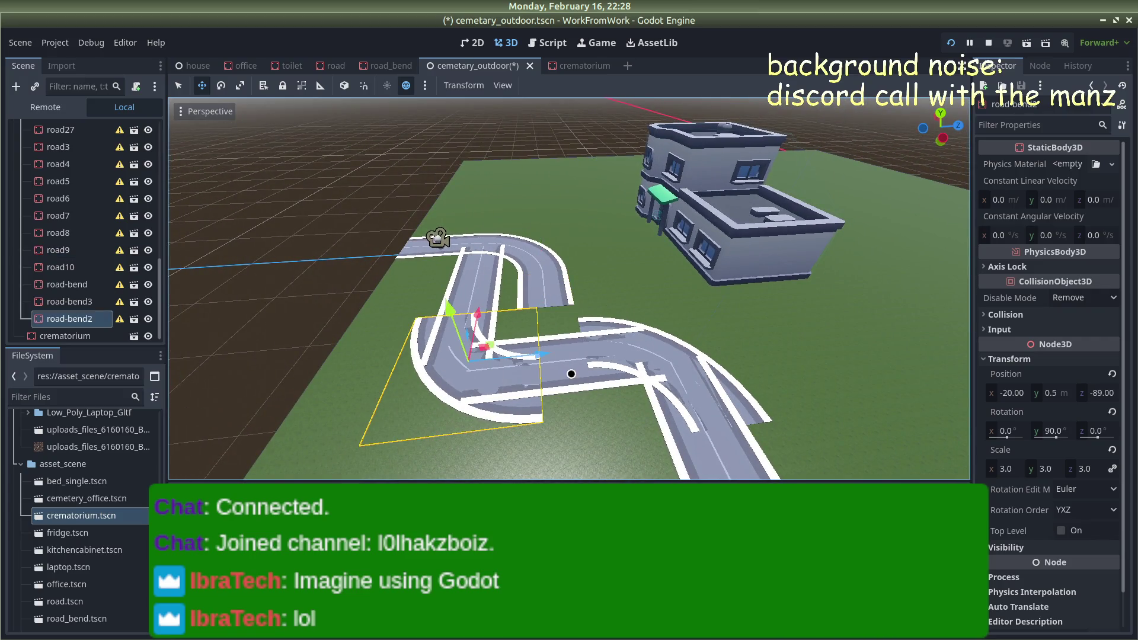
{"action": "left_click_drag", "start_coordinate": [546, 353], "coordinate": [650, 339]}
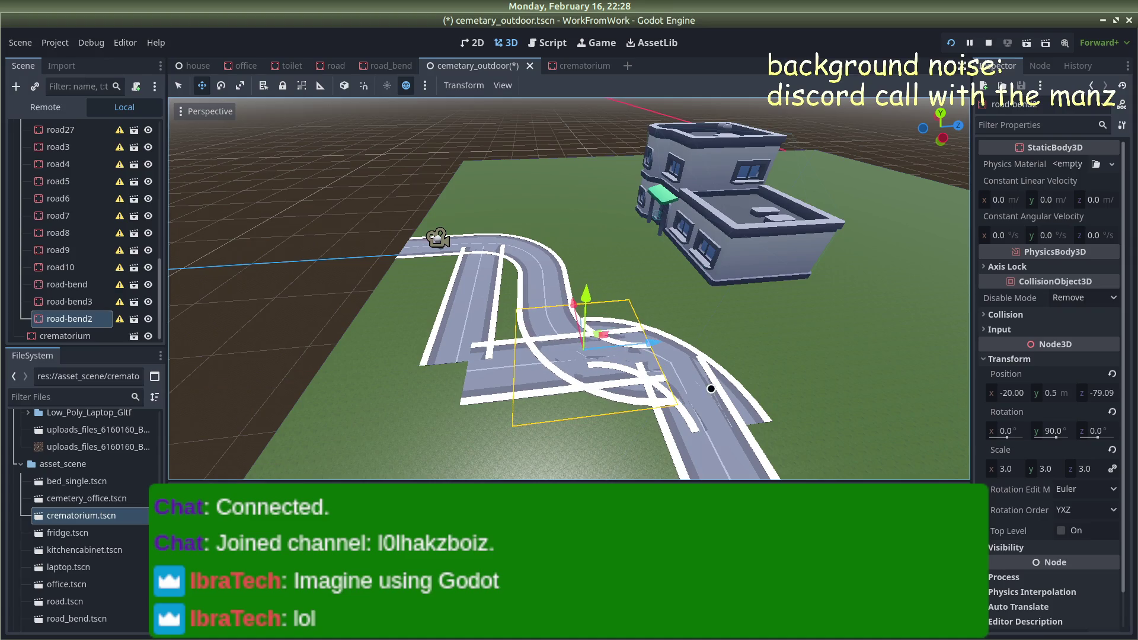
{"action": "left_click", "coordinate": [726, 384]}
{"action": "mouse_move", "coordinate": [724, 361]}
{"action": "left_mouse_down"}
{"action": "mouse_move", "coordinate": [806, 350]}
{"action": "mouse_move", "coordinate": [779, 353]}
{"action": "left_mouse_up"}
{"action": "left_click_drag", "start_coordinate": [695, 304], "coordinate": [697, 314]}
{"action": "mouse_move", "coordinate": [804, 364]}
{"action": "left_mouse_down"}
{"action": "mouse_move", "coordinate": [788, 362]}
{"action": "mouse_move", "coordinate": [802, 359]}
{"action": "left_mouse_up"}
{"action": "left_click", "coordinate": [824, 326]}
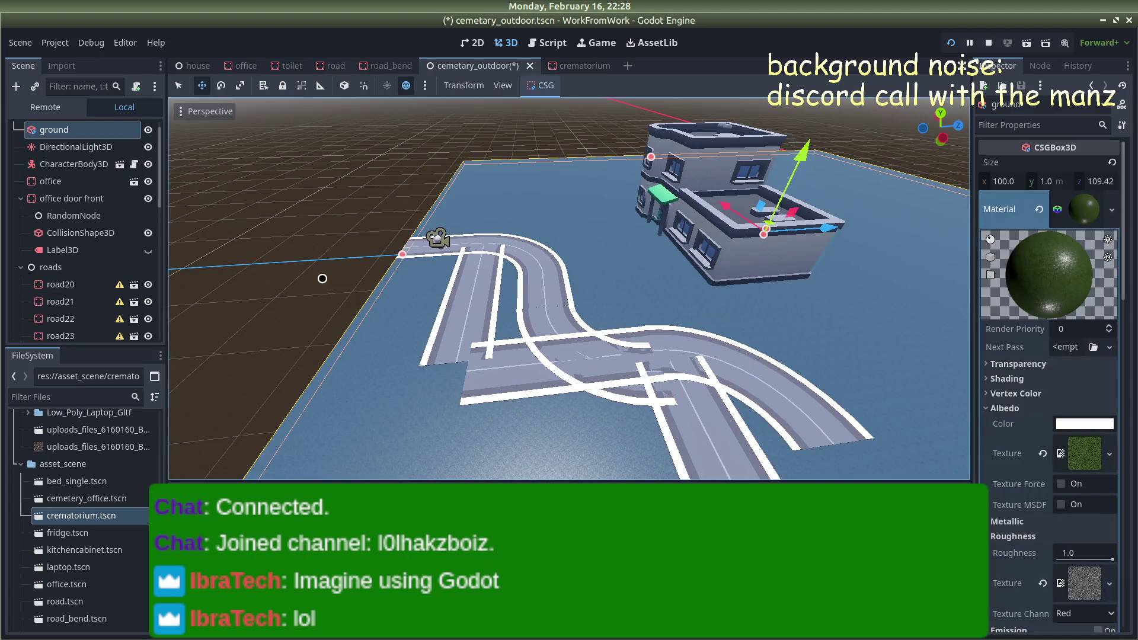
From a top-down view, delete road pieces road23, road13, road10, road12, road5, road7, road4, road6 and road3
{"action": "left_click", "coordinate": [340, 289]}
{"action": "left_click_drag", "start_coordinate": [397, 226], "coordinate": [859, 234]}
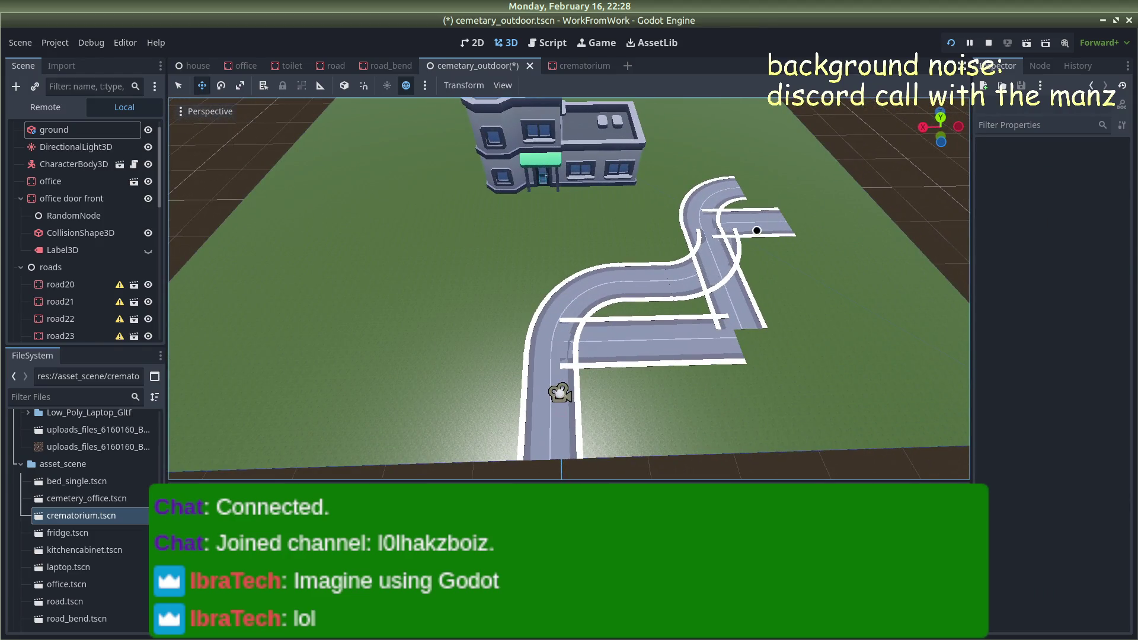
{"action": "left_click", "coordinate": [768, 225]}
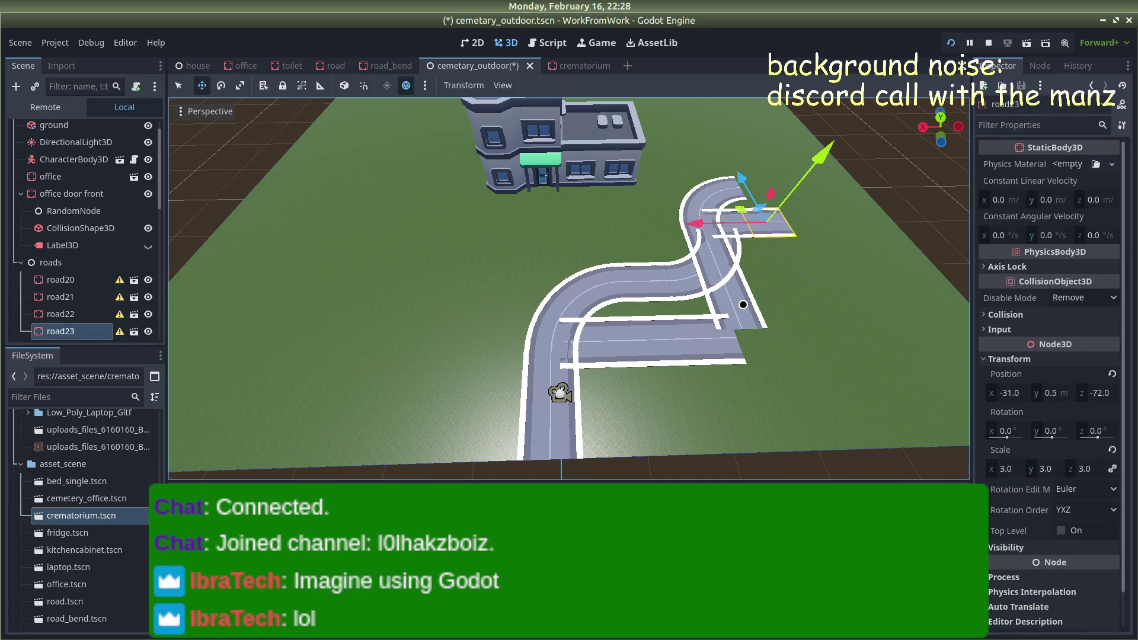
{"action": "key", "text": "Delete"}
{"action": "key", "text": "Return"}
{"action": "left_click", "coordinate": [745, 302]}
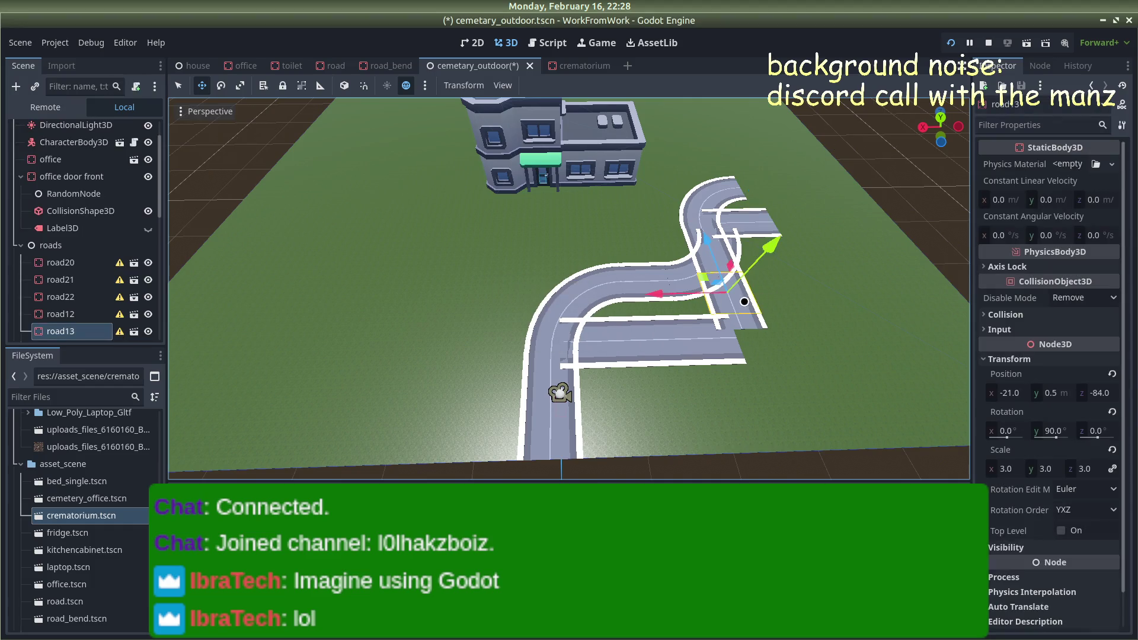
{"action": "key", "text": "Delete"}
{"action": "key", "text": "Return"}
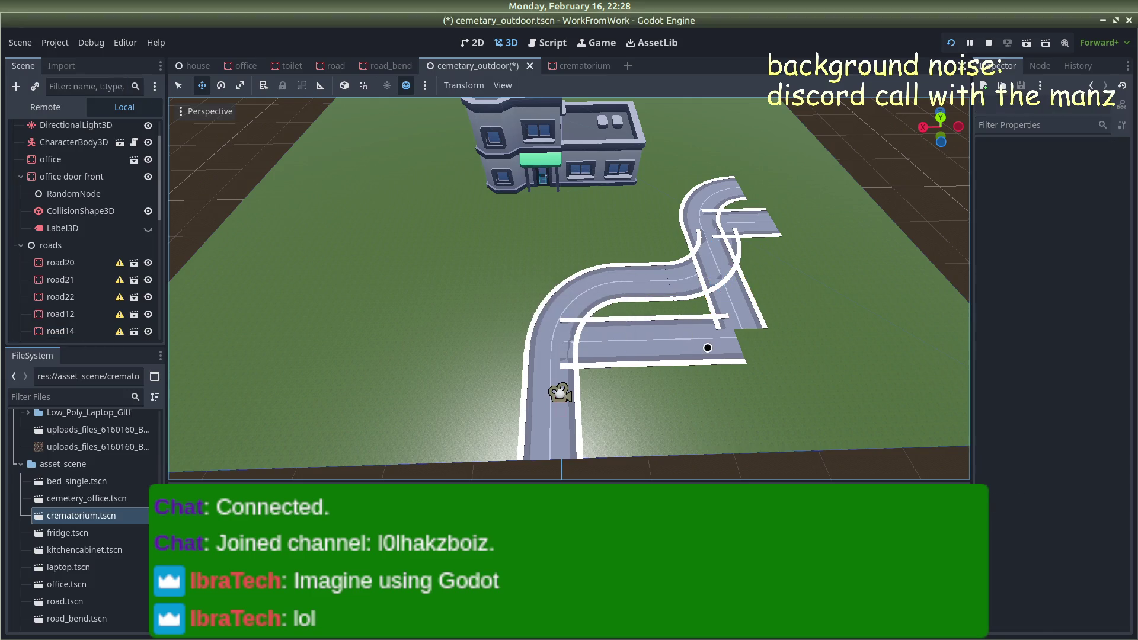
{"action": "left_click", "coordinate": [701, 346]}
{"action": "key", "text": "Delete"}
{"action": "key", "text": "Return"}
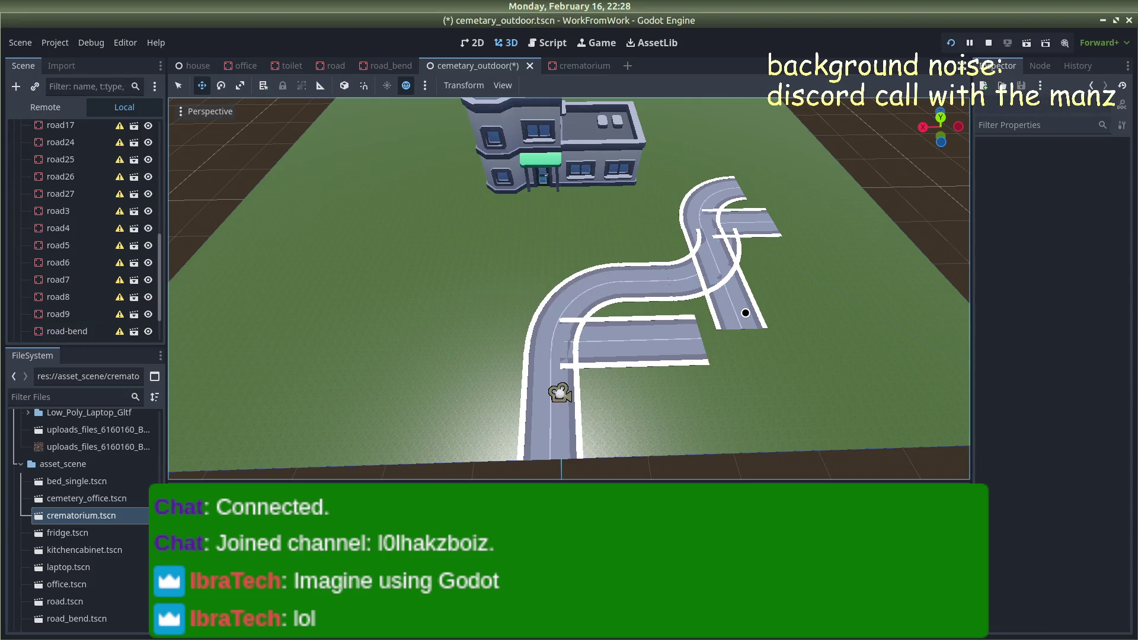
{"action": "left_click", "coordinate": [736, 315]}
{"action": "key", "text": "Delete"}
{"action": "key", "text": "Return"}
{"action": "left_click", "coordinate": [648, 342]}
{"action": "key", "text": "Delete"}
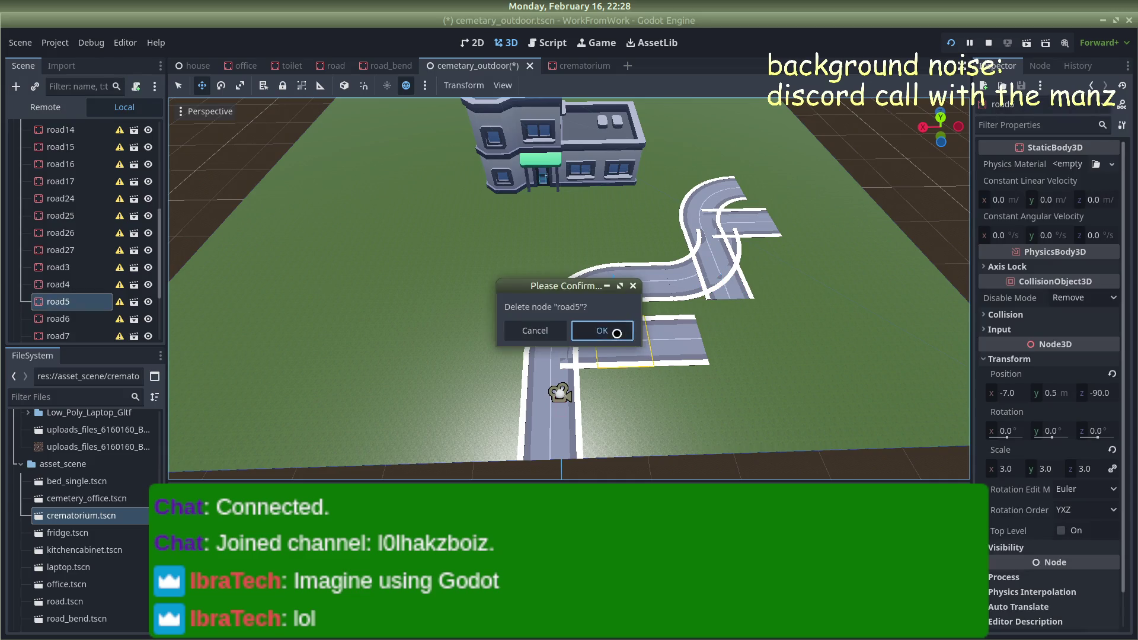
{"action": "key", "text": "Return"}
{"action": "left_click", "coordinate": [678, 334]}
{"action": "key", "text": "Delete"}
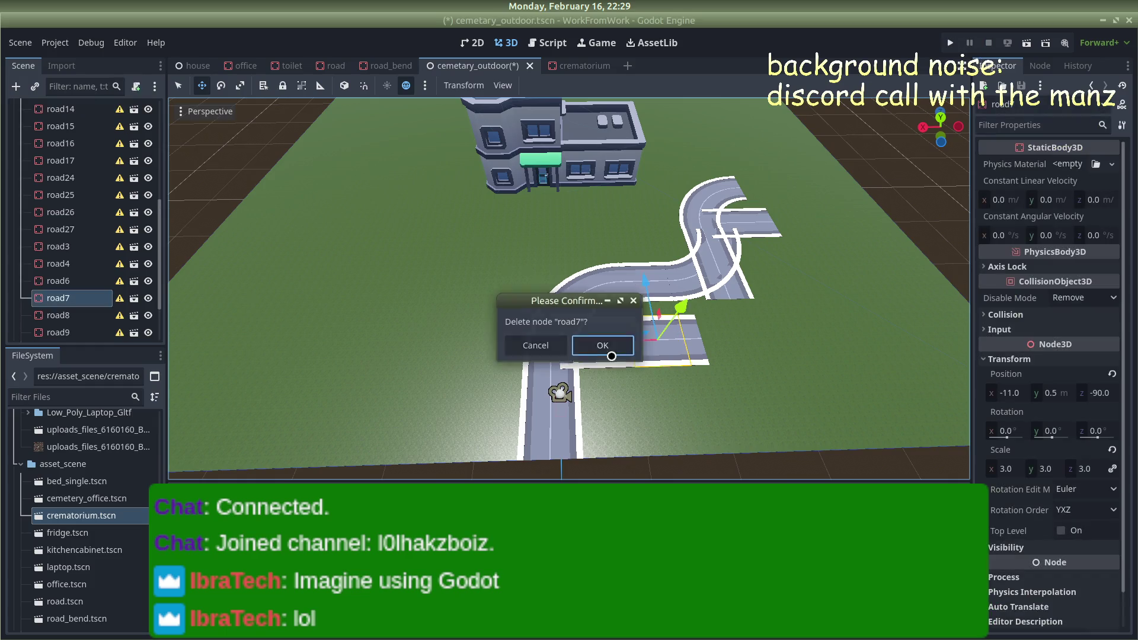
{"action": "left_click", "coordinate": [597, 327]}
{"action": "left_click", "coordinate": [610, 344]}
{"action": "key", "text": "Delete"}
{"action": "left_click", "coordinate": [597, 332]}
{"action": "left_click", "coordinate": [628, 352]}
{"action": "key", "text": "Delete"}
{"action": "left_click", "coordinate": [593, 330]}
{"action": "left_click", "coordinate": [610, 338]}
{"action": "key", "text": "Delete"}
{"action": "left_click", "coordinate": [597, 337]}
Delete the remaining straight pieces road8, road14, road17, road15, road22, road16, road21 and road20
{"action": "left_click", "coordinate": [673, 345]}
{"action": "key", "text": "Delete"}
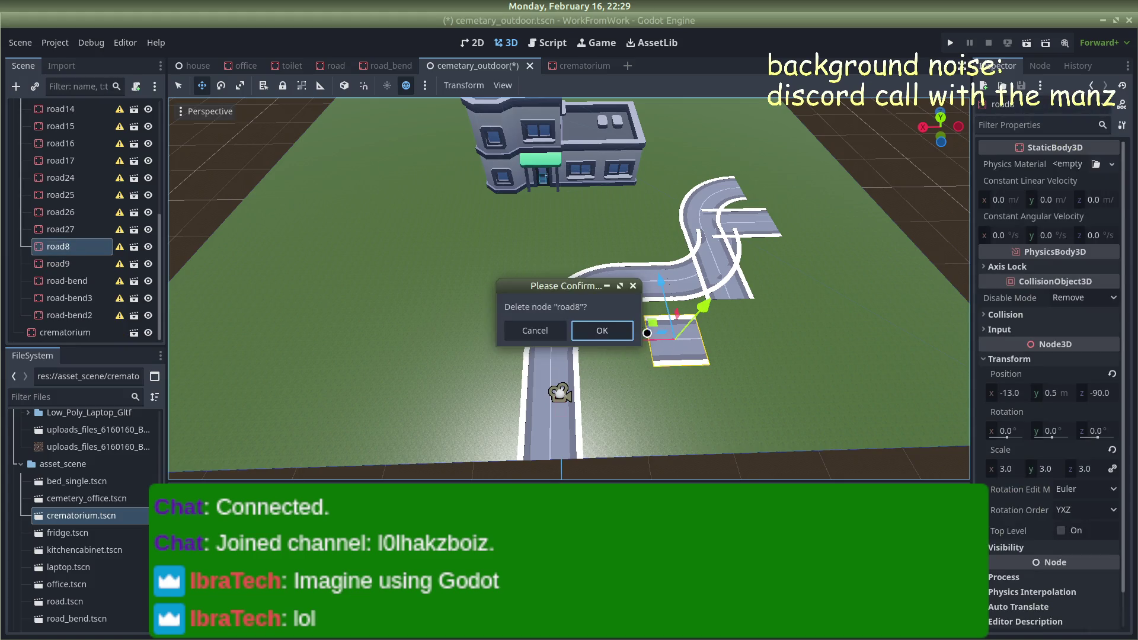
{"action": "key", "text": "Return"}
{"action": "left_click", "coordinate": [742, 288]}
{"action": "key", "text": "Delete"}
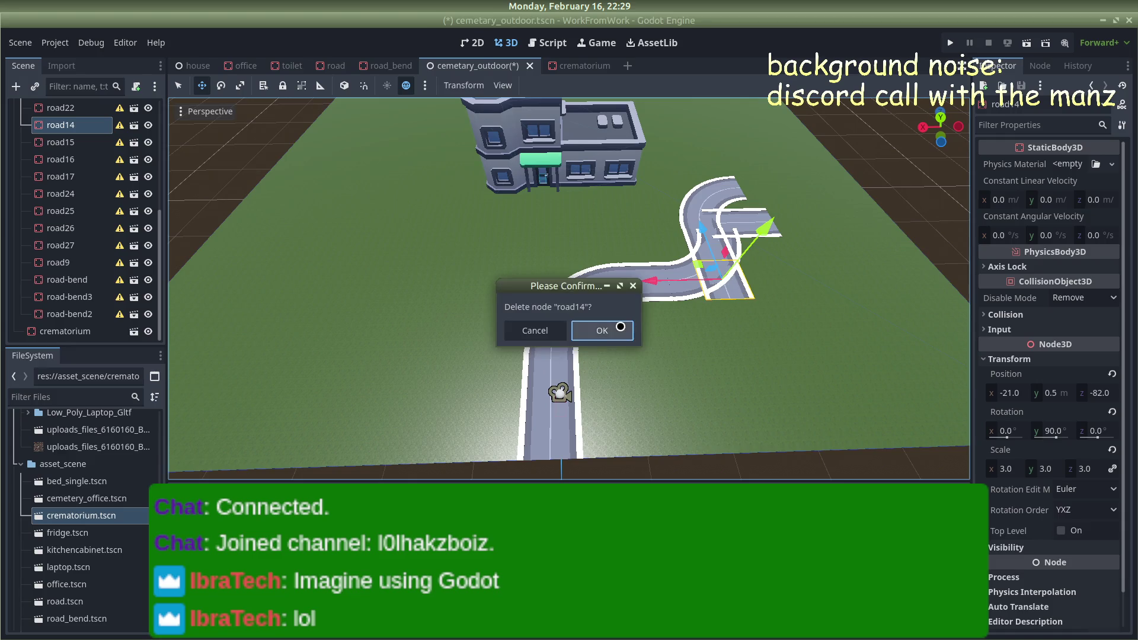
{"action": "key", "text": "Return"}
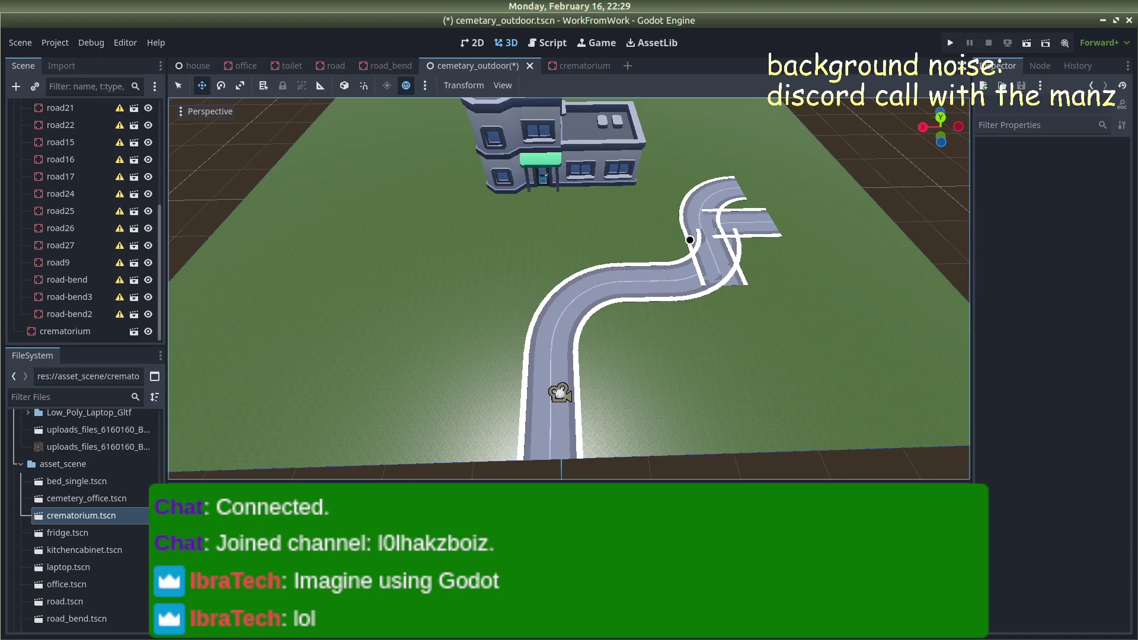
{"action": "left_click", "coordinate": [689, 239]}
{"action": "key", "text": "Delete"}
{"action": "key", "text": "Return"}
{"action": "left_click", "coordinate": [743, 282]}
{"action": "key", "text": "Delete"}
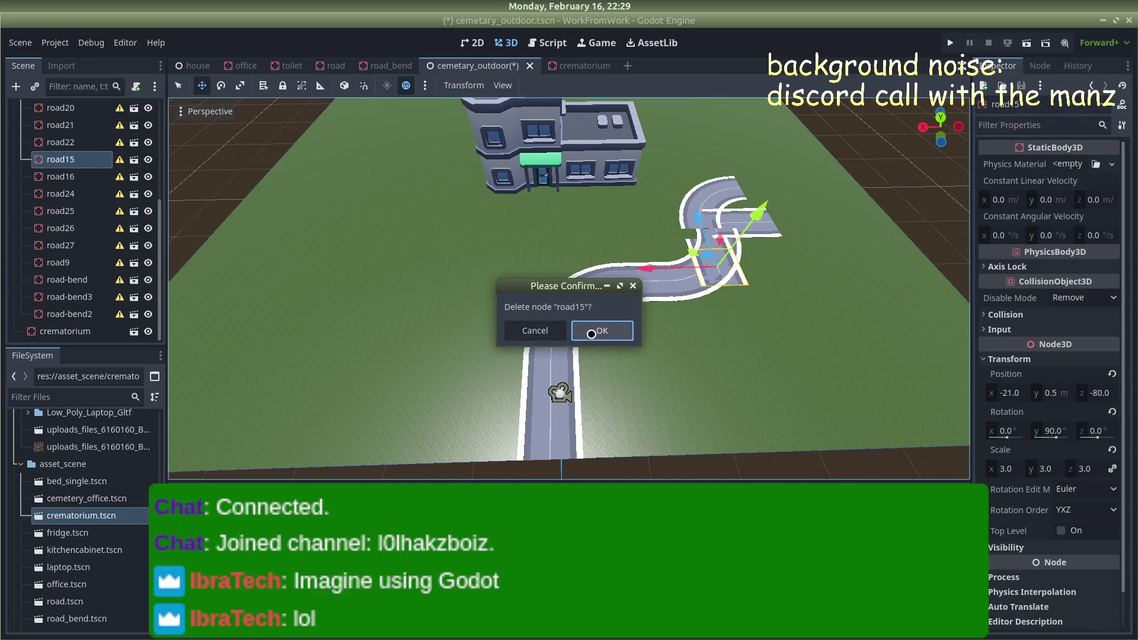
{"action": "left_click", "coordinate": [592, 332]}
{"action": "left_click", "coordinate": [770, 236]}
{"action": "key", "text": "Delete"}
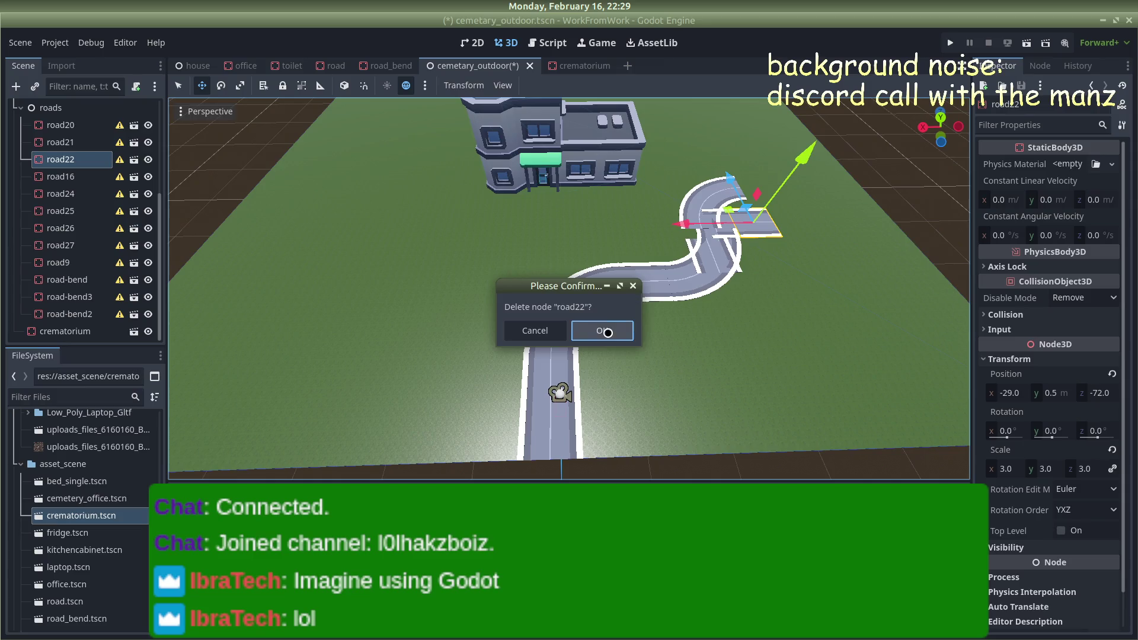
{"action": "left_click", "coordinate": [603, 331]}
{"action": "left_click", "coordinate": [742, 272]}
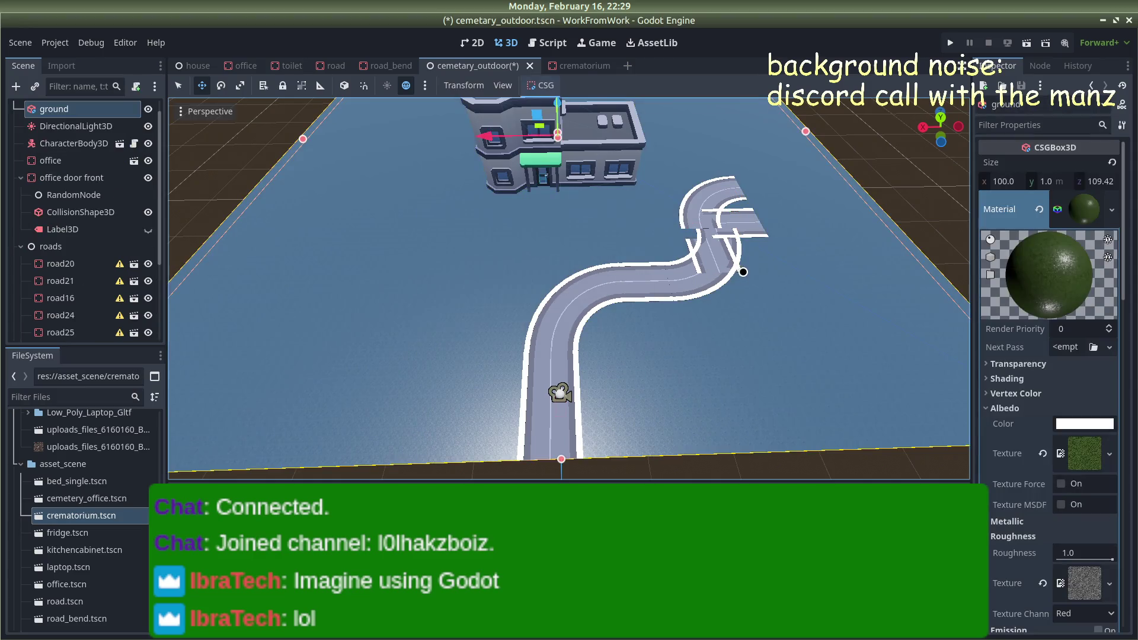
{"action": "left_click", "coordinate": [719, 253]}
{"action": "key", "text": "Delete"}
{"action": "left_click", "coordinate": [599, 329]}
{"action": "left_click", "coordinate": [749, 261]}
{"action": "key", "text": "Delete"}
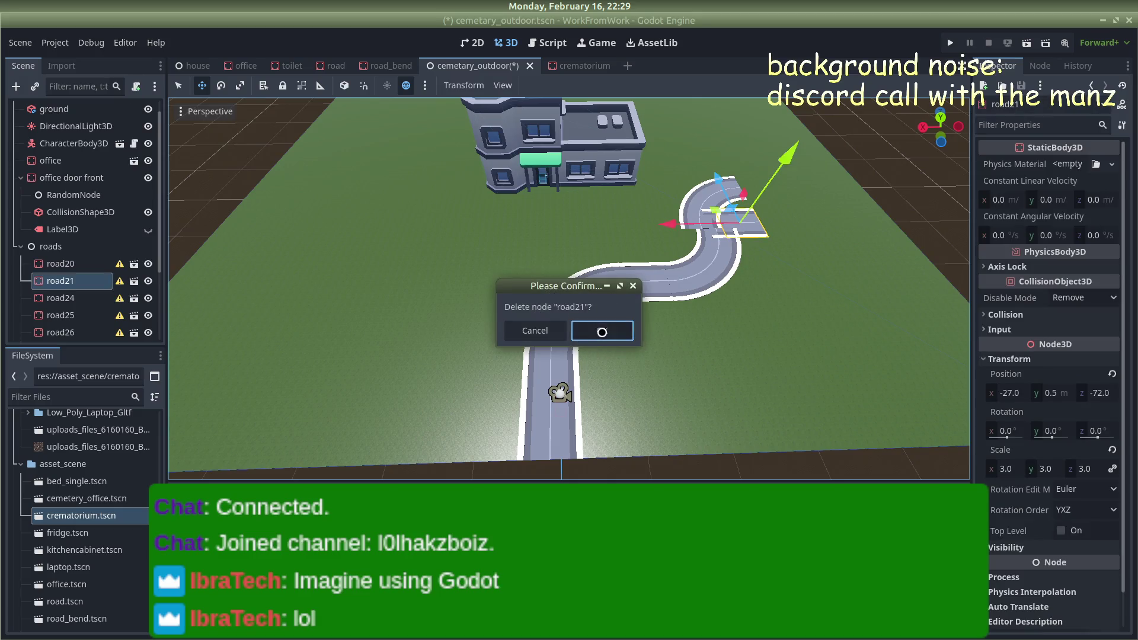
{"action": "left_click", "coordinate": [603, 330]}
{"action": "left_click", "coordinate": [735, 237]}
{"action": "key", "text": "Delete"}
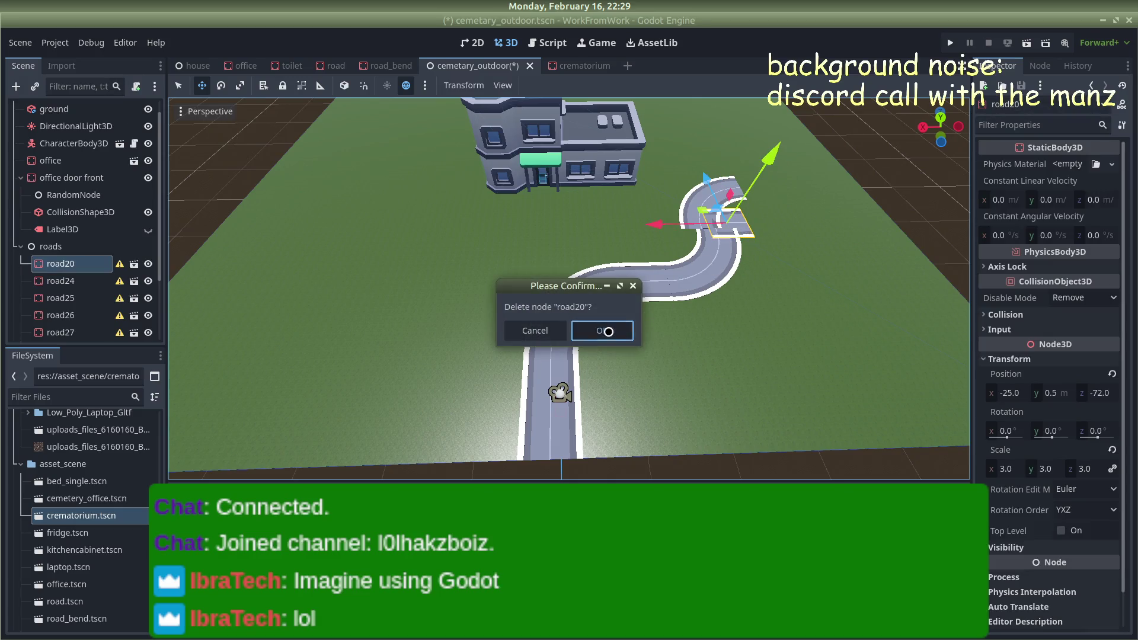
{"action": "left_click", "coordinate": [609, 331]}
Slide road-bend3 along the X axis so it meets the winding road
{"action": "left_click", "coordinate": [719, 211]}
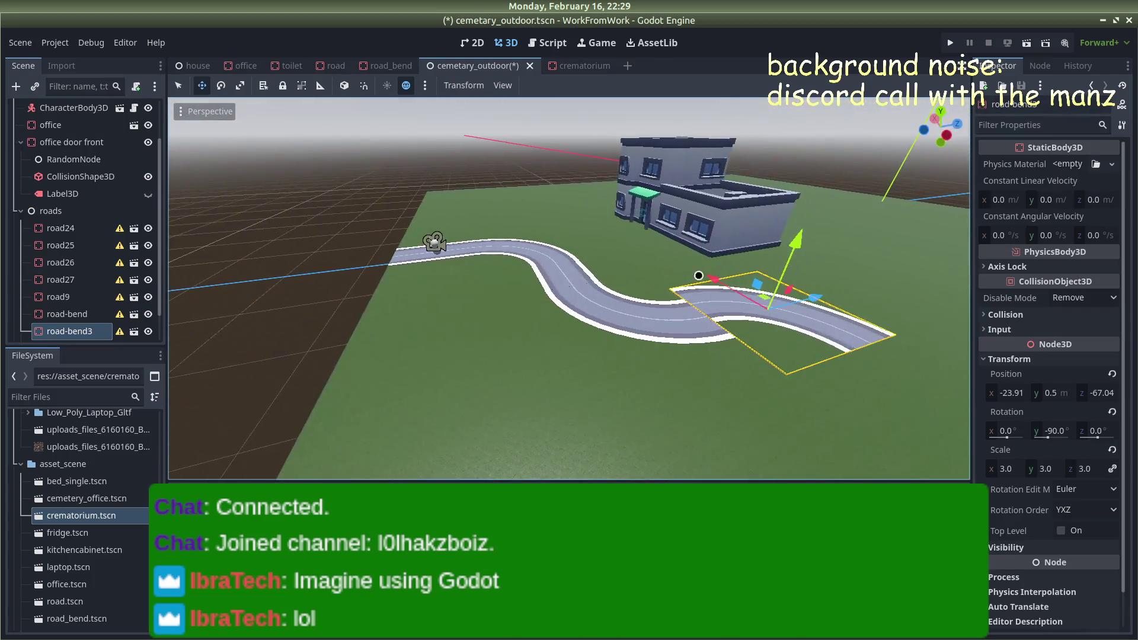
{"action": "left_click_drag", "start_coordinate": [717, 279], "coordinate": [736, 297]}
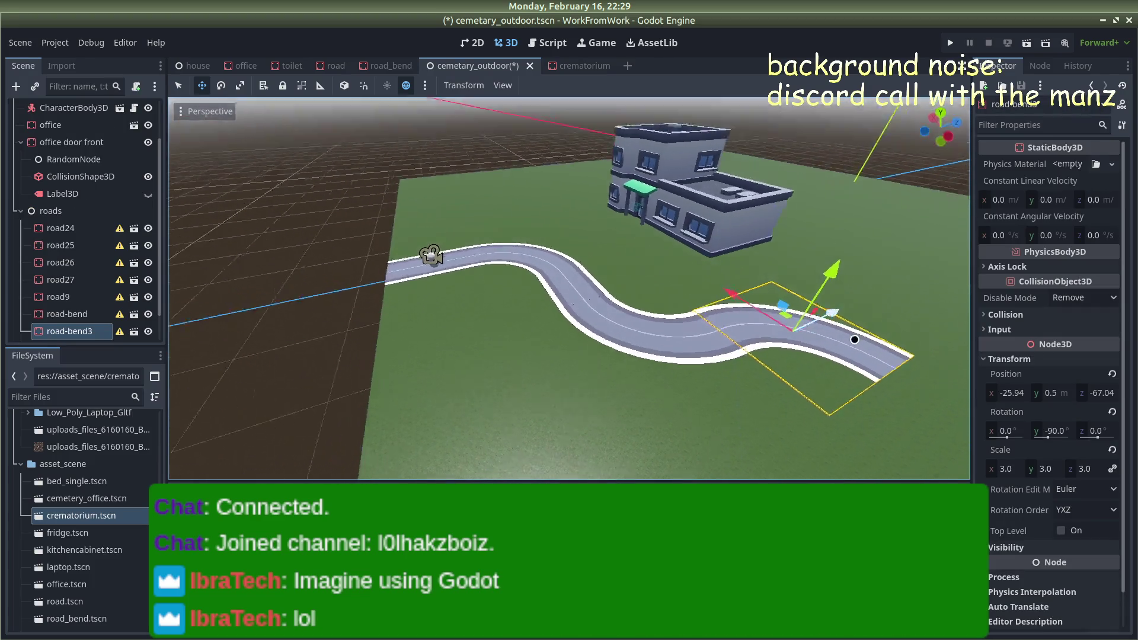
{"action": "left_click", "coordinate": [803, 224]}
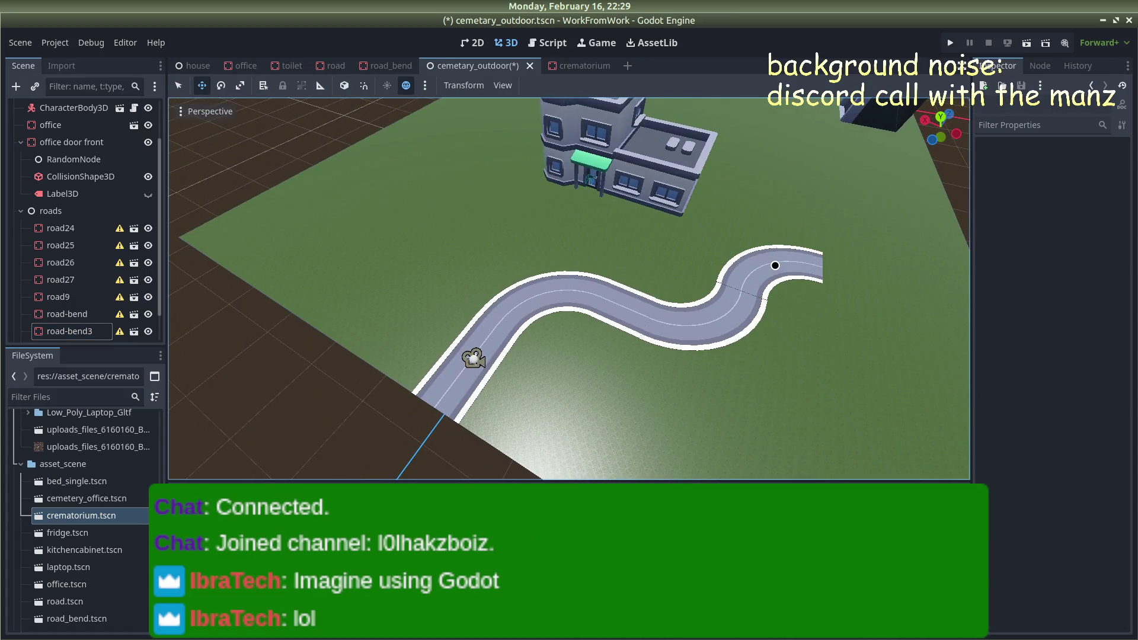
{"action": "left_click", "coordinate": [775, 265]}
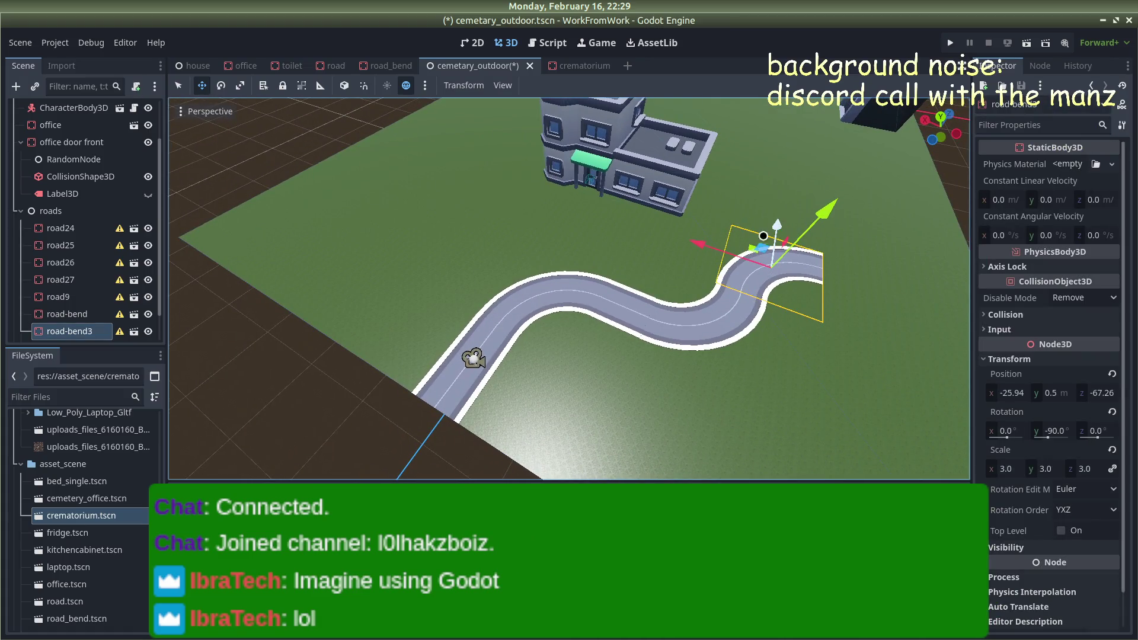
{"action": "left_click", "coordinate": [317, 116]}
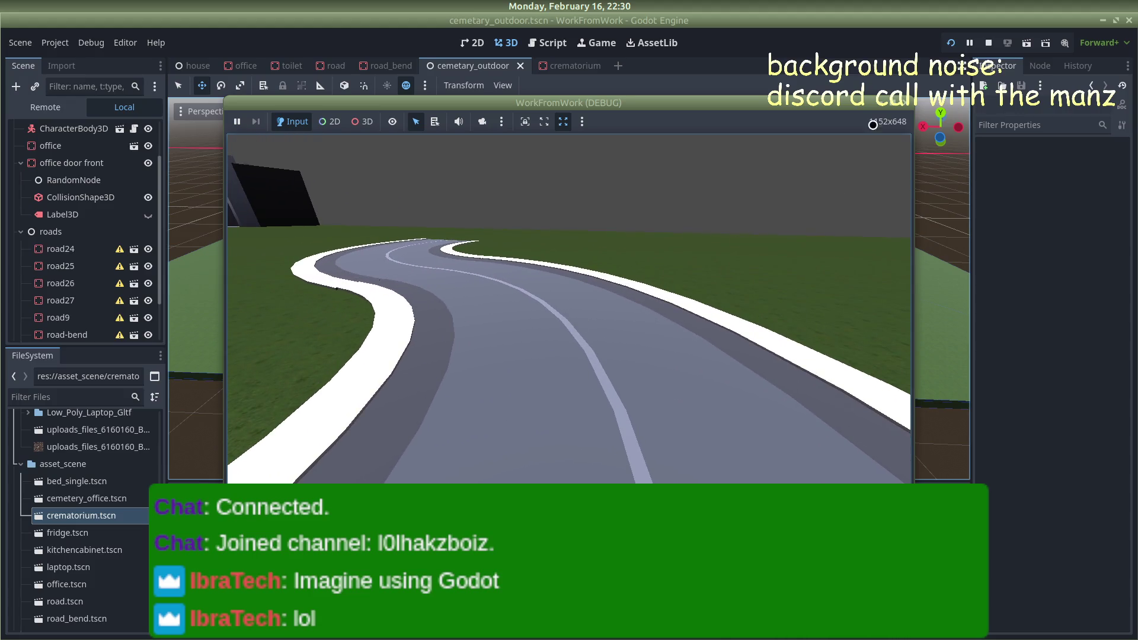
Stop the play-test with F8 and check the first road-bend piece's alignment with the road
{"action": "key", "text": "F8"}
{"action": "scroll", "coordinate": [576, 317], "scroll_direction": "up", "scroll_amount": 5}
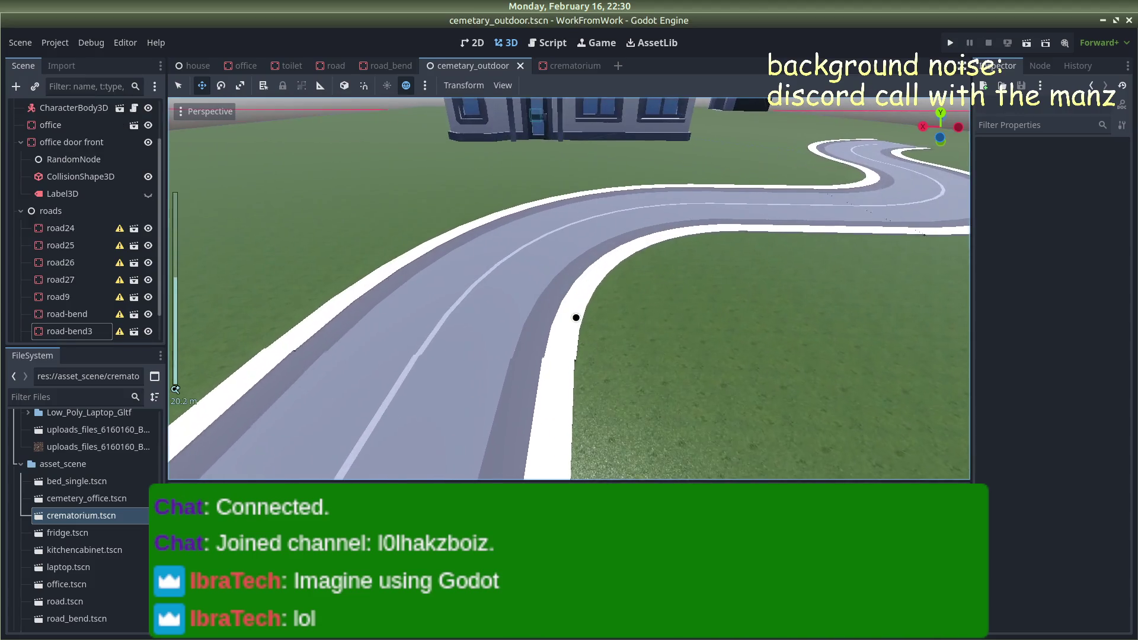
{"action": "left_click", "coordinate": [605, 261]}
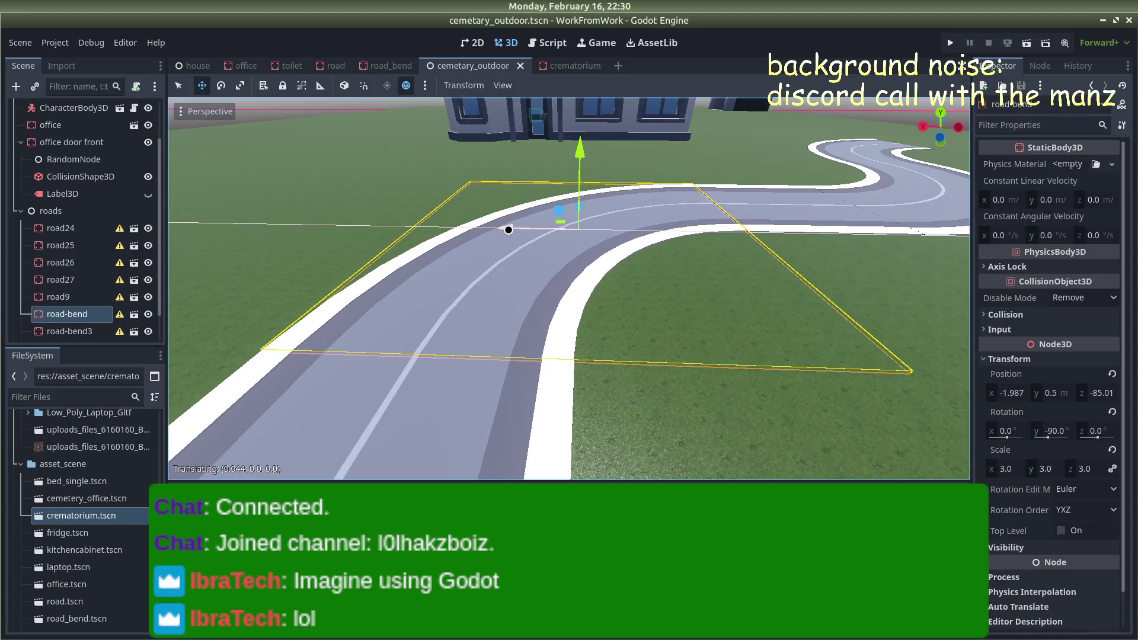
{"action": "scroll", "coordinate": [557, 321], "scroll_direction": "down", "scroll_amount": 5}
{"action": "left_click", "coordinate": [607, 430]}
{"action": "scroll", "coordinate": [593, 391], "scroll_direction": "up", "scroll_amount": 5}
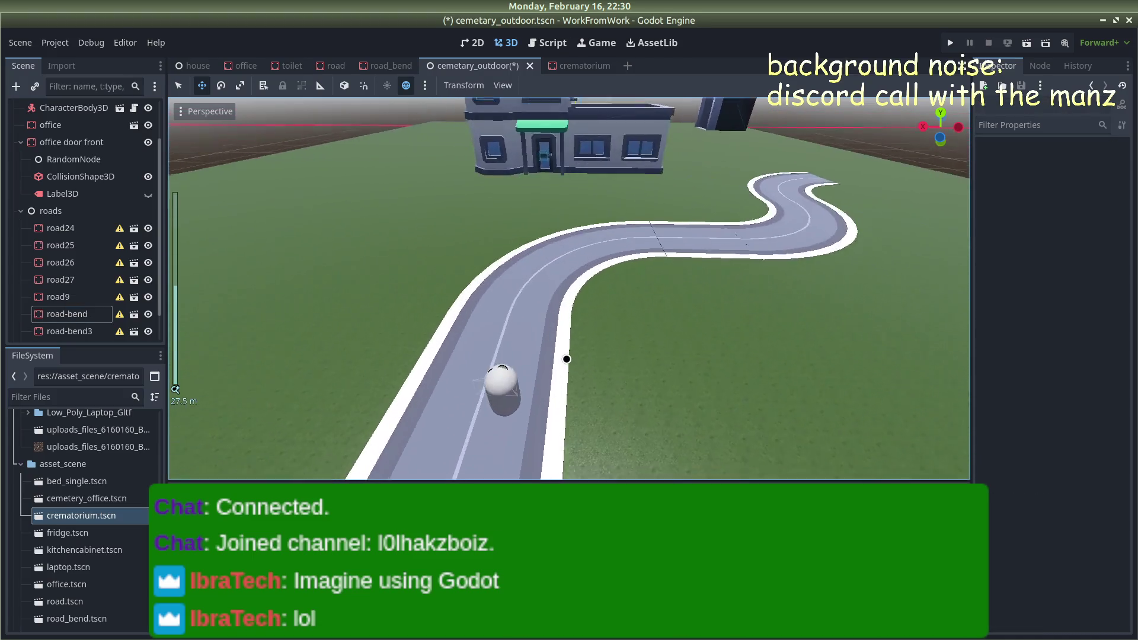
Select road9 and inspect how it joins the neighbouring road pieces
{"action": "left_click", "coordinate": [774, 208]}
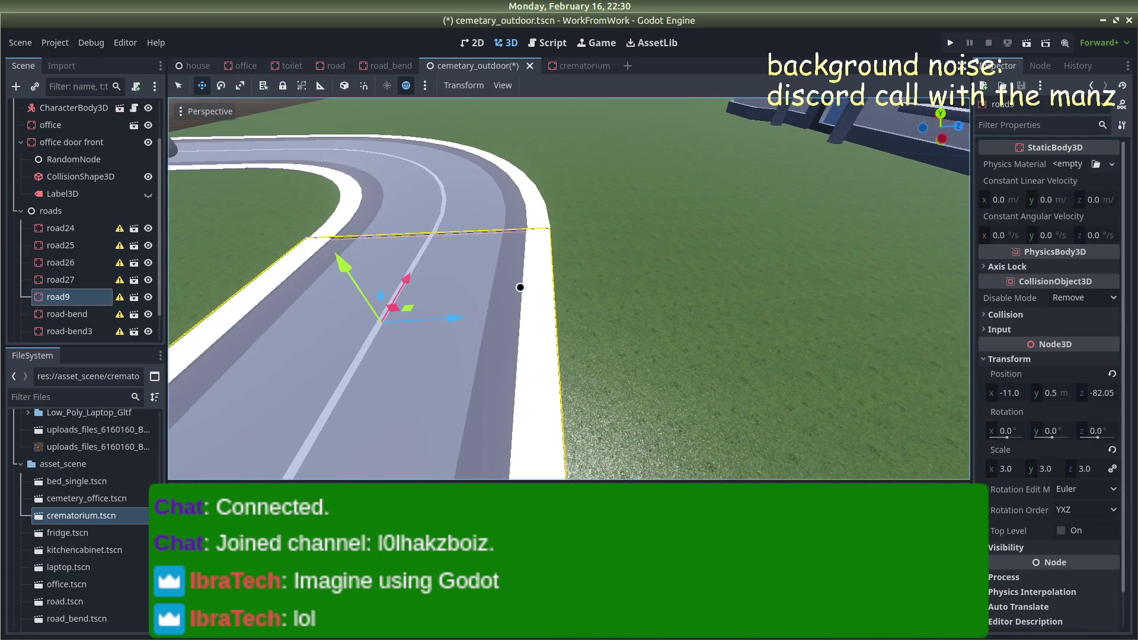
{"action": "scroll", "coordinate": [522, 288], "scroll_direction": "down", "scroll_amount": 3}
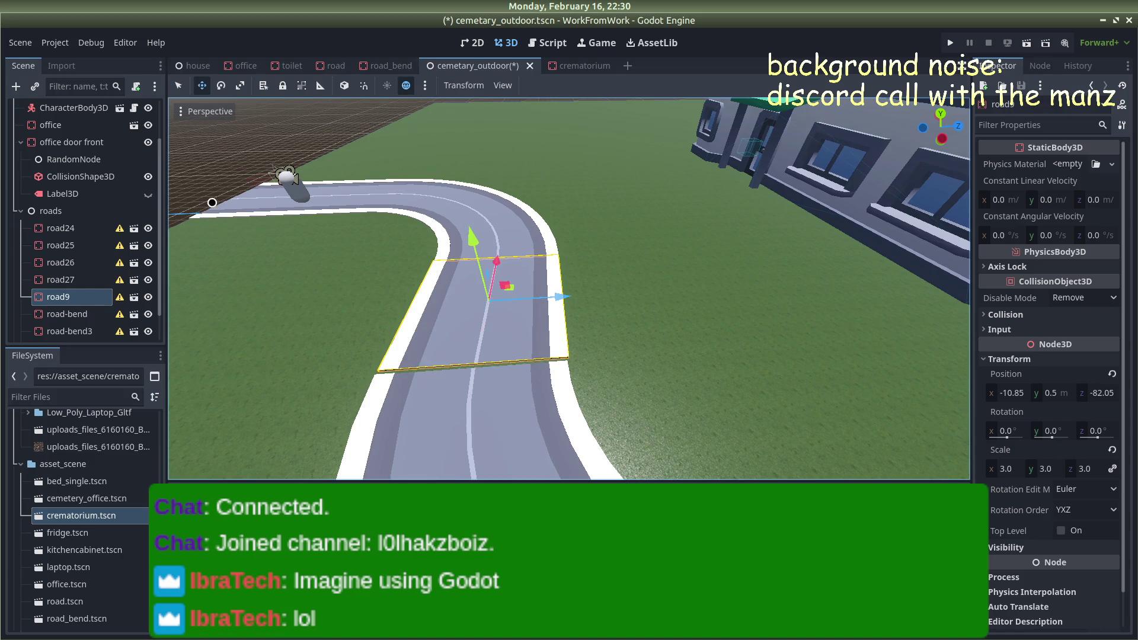
{"action": "left_click", "coordinate": [201, 176]}
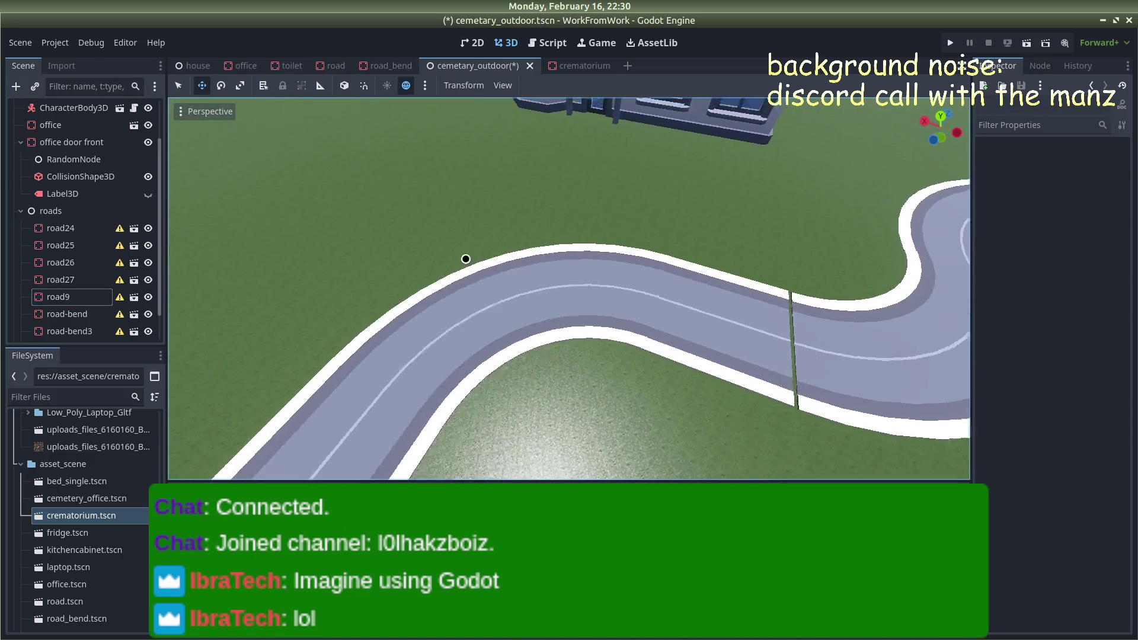
{"action": "scroll", "coordinate": [480, 266], "scroll_direction": "down", "scroll_amount": 3}
Nudge road-bend2 along X and Z to about x −19.78, z −79.02, then check road-bend3
{"action": "left_click", "coordinate": [492, 397]}
{"action": "mouse_move", "coordinate": [539, 325]}
{"action": "left_mouse_down"}
{"action": "mouse_move", "coordinate": [591, 345]}
{"action": "mouse_move", "coordinate": [541, 363]}
{"action": "mouse_move", "coordinate": [582, 380]}
{"action": "mouse_move", "coordinate": [534, 336]}
{"action": "left_mouse_up"}
{"action": "scroll", "coordinate": [567, 353], "scroll_direction": "up", "scroll_amount": 2}
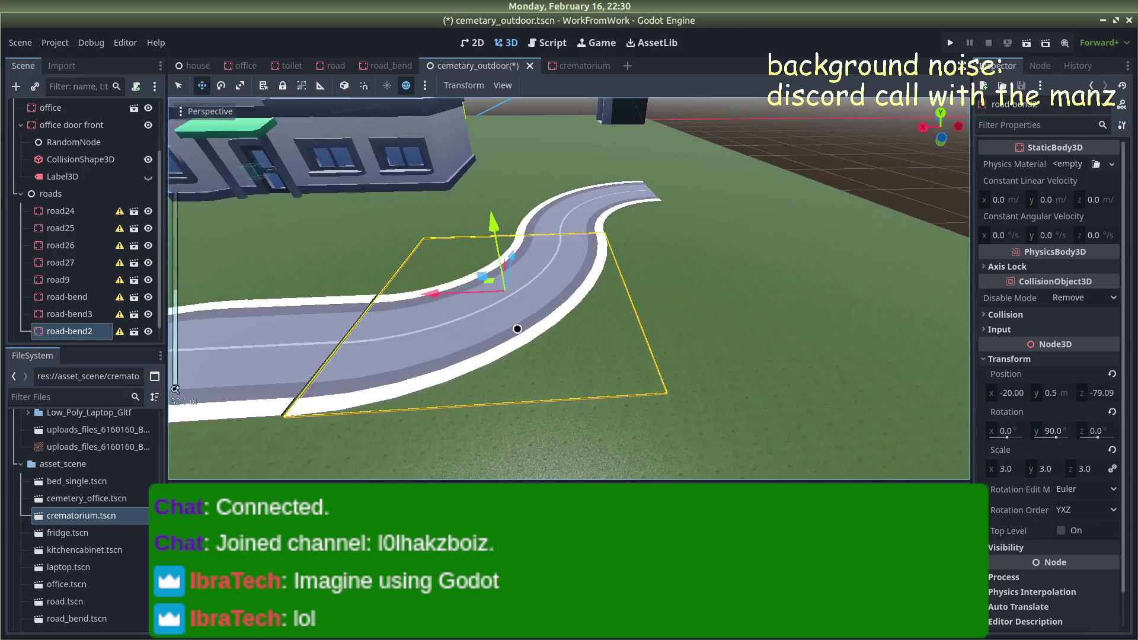
{"action": "mouse_move", "coordinate": [428, 289]}
{"action": "left_mouse_down"}
{"action": "mouse_move", "coordinate": [409, 214]}
{"action": "mouse_move", "coordinate": [491, 231]}
{"action": "mouse_move", "coordinate": [481, 237]}
{"action": "mouse_move", "coordinate": [500, 217]}
{"action": "left_mouse_up"}
{"action": "left_click", "coordinate": [683, 122]}
{"action": "left_click", "coordinate": [796, 313]}
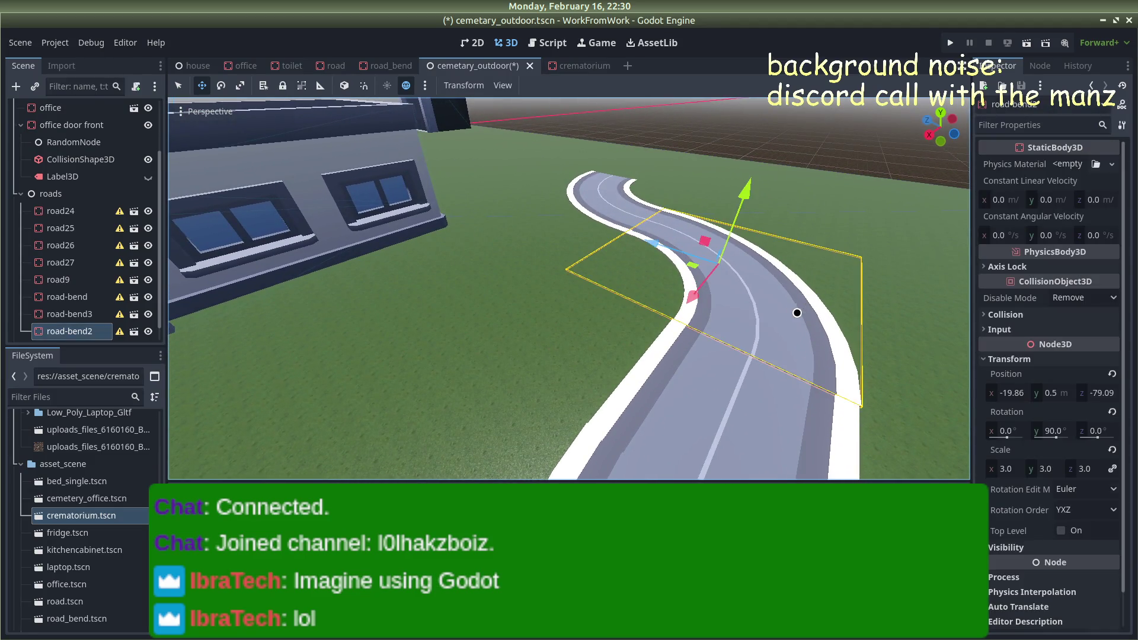
{"action": "left_click_drag", "start_coordinate": [685, 290], "coordinate": [686, 290]}
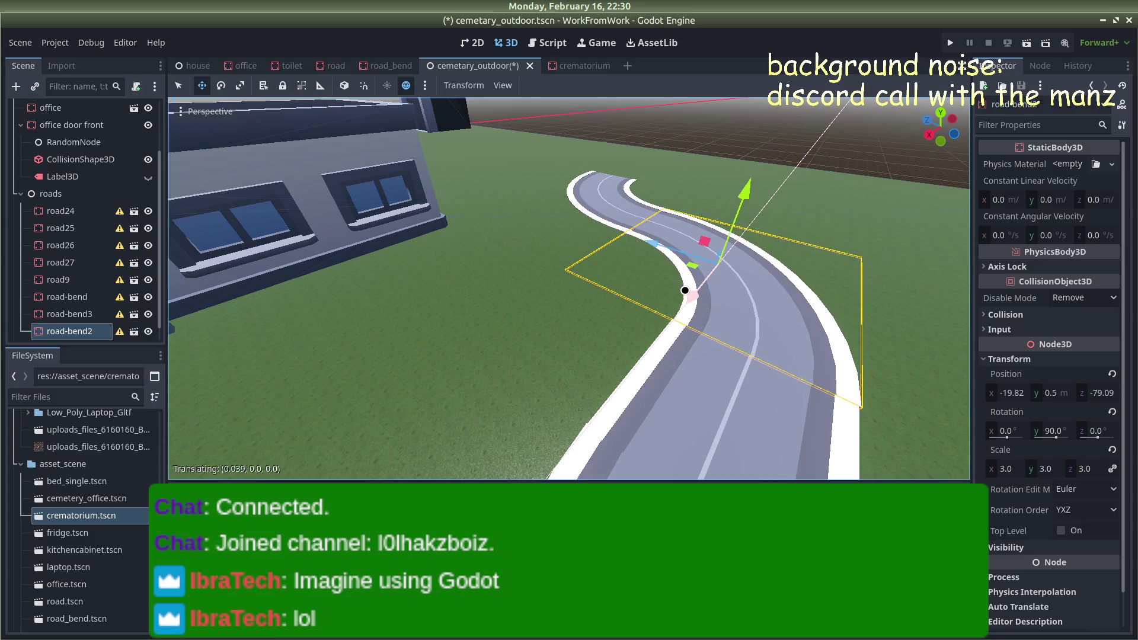
{"action": "left_click_drag", "start_coordinate": [657, 250], "coordinate": [657, 250]}
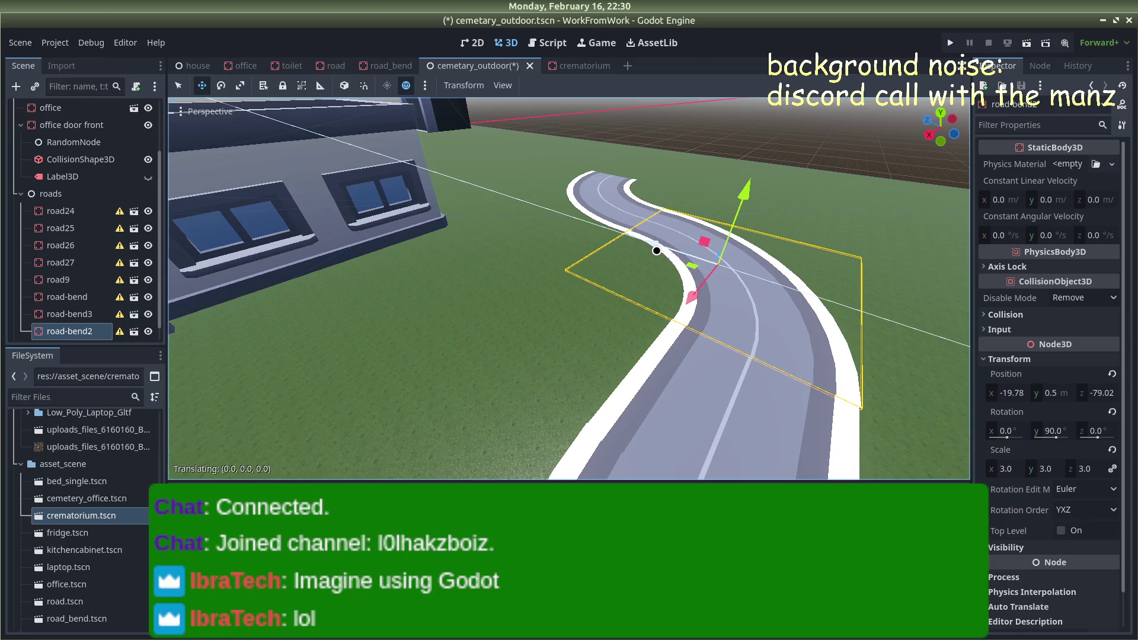
{"action": "left_click", "coordinate": [757, 169]}
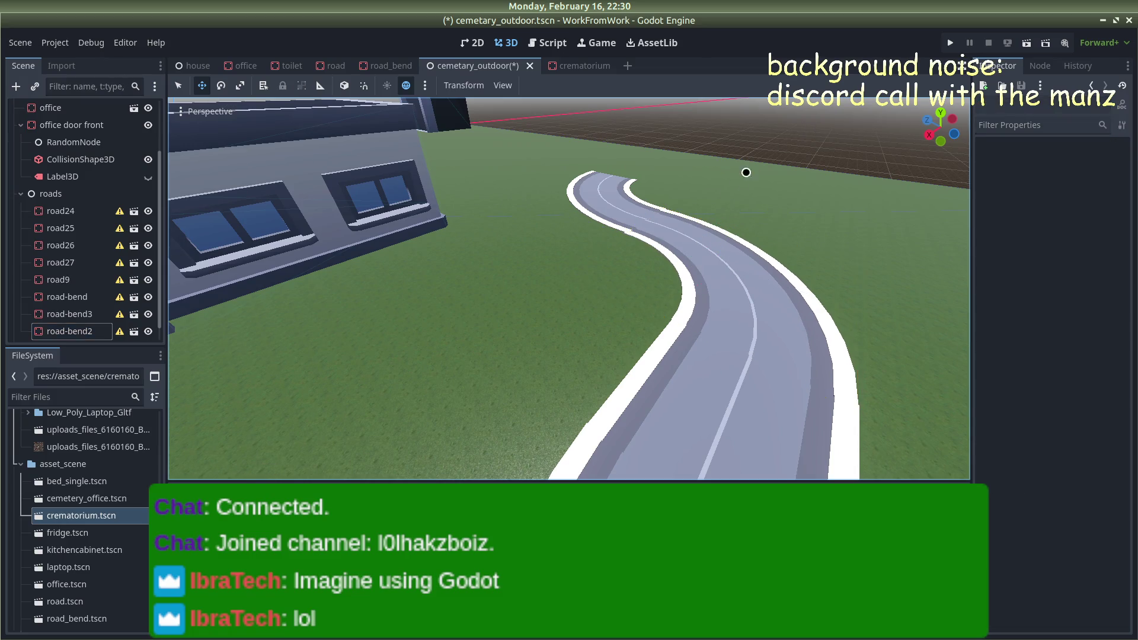
{"action": "scroll", "coordinate": [635, 183], "scroll_direction": "up", "scroll_amount": 4}
{"action": "left_click", "coordinate": [625, 153]}
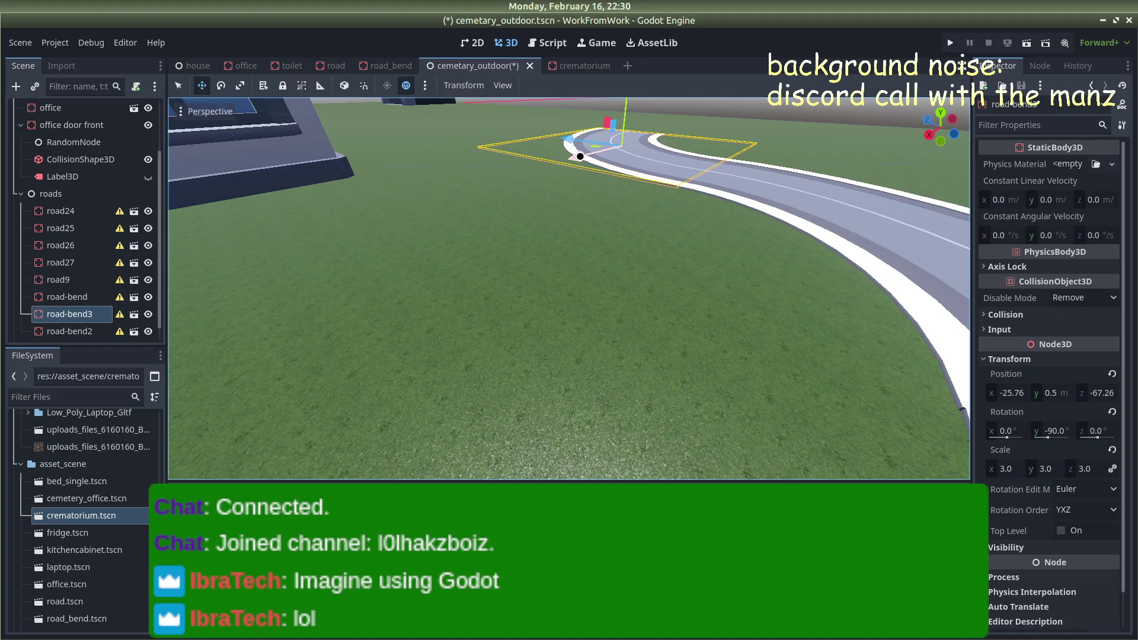
{"action": "left_click", "coordinate": [753, 113]}
{"action": "scroll", "coordinate": [753, 112], "scroll_direction": "down", "scroll_amount": 8}
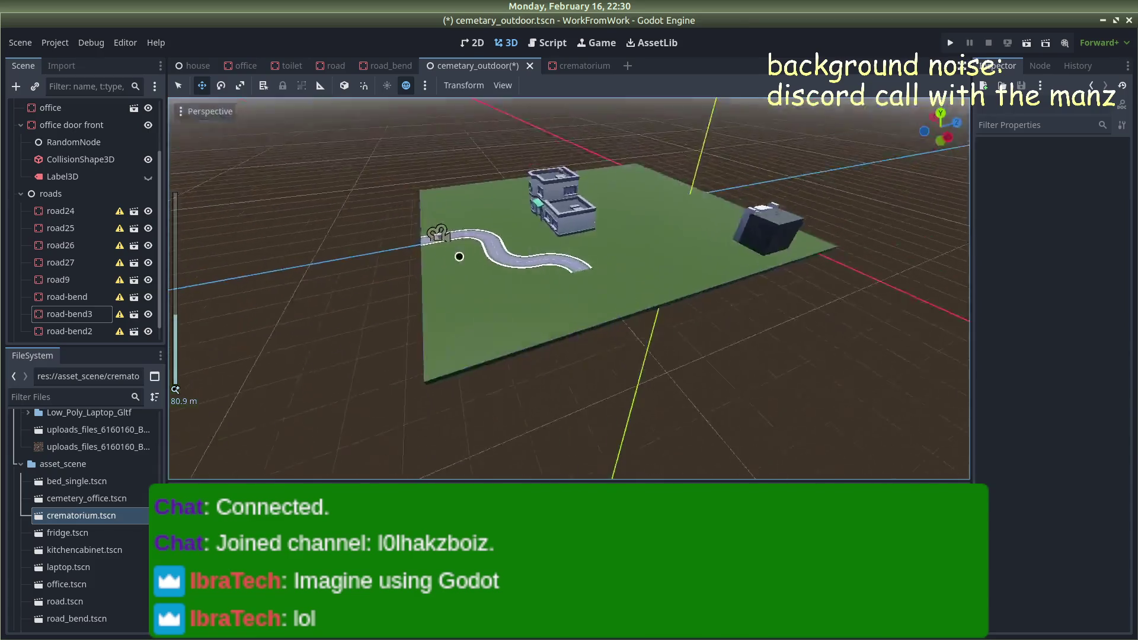
{"action": "mouse_move", "coordinate": [462, 308]}
{"action": "left_mouse_down"}
{"action": "mouse_move", "coordinate": [523, 379]}
{"action": "mouse_move", "coordinate": [666, 359]}
{"action": "left_mouse_up"}
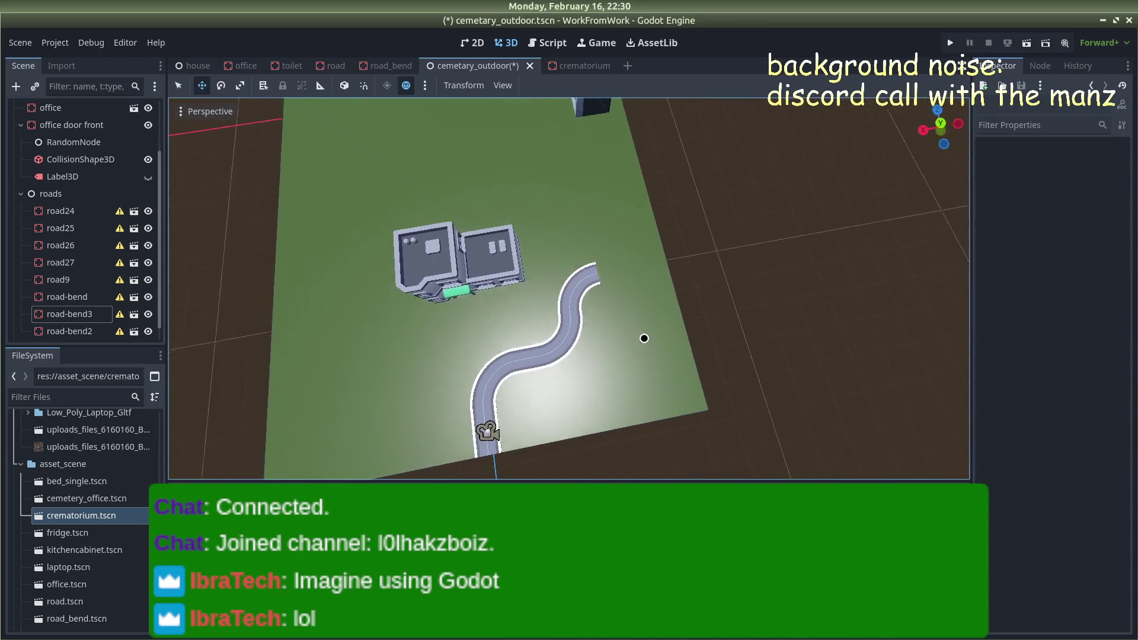
{"action": "scroll", "coordinate": [646, 340], "scroll_direction": "up", "scroll_amount": 3}
{"action": "scroll", "coordinate": [640, 330], "scroll_direction": "up", "scroll_amount": 2}
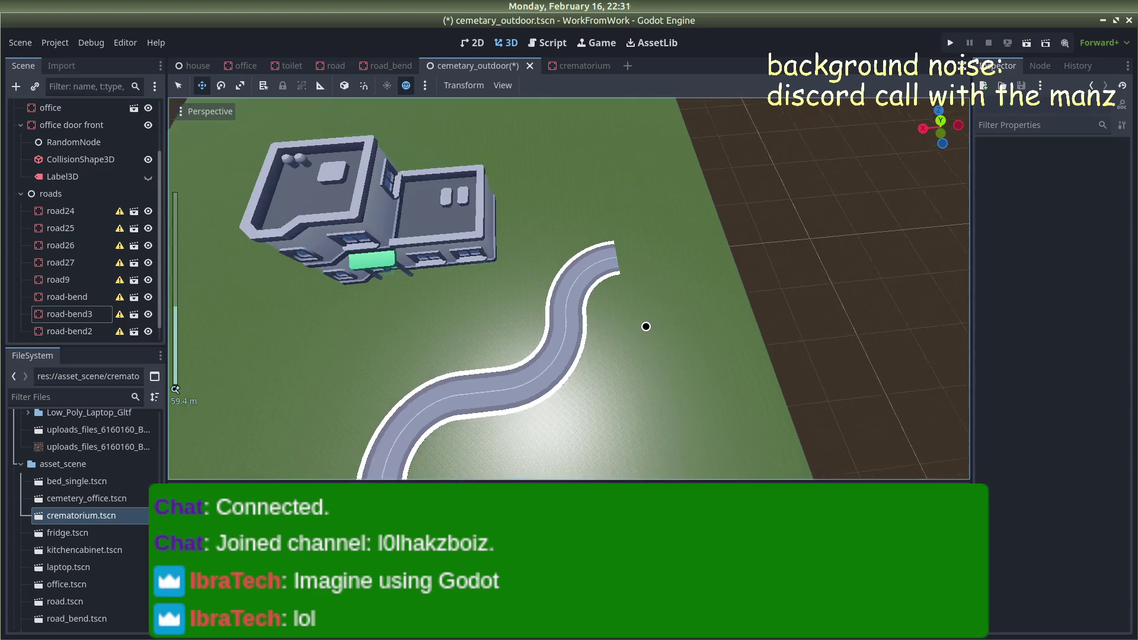
{"action": "scroll", "coordinate": [664, 249], "scroll_direction": "down", "scroll_amount": 5}
{"action": "mouse_move", "coordinate": [680, 173]}
{"action": "left_mouse_down"}
{"action": "mouse_move", "coordinate": [460, 165]}
{"action": "mouse_move", "coordinate": [775, 196]}
{"action": "mouse_move", "coordinate": [445, 209]}
{"action": "mouse_move", "coordinate": [526, 126]}
{"action": "mouse_move", "coordinate": [300, 142]}
{"action": "mouse_move", "coordinate": [476, 159]}
{"action": "left_mouse_up"}
{"action": "scroll", "coordinate": [445, 208], "scroll_direction": "up", "scroll_amount": 8}
{"action": "scroll", "coordinate": [444, 208], "scroll_direction": "down", "scroll_amount": 1}
{"action": "scroll", "coordinate": [686, 195], "scroll_direction": "down", "scroll_amount": 3}
{"action": "mouse_move", "coordinate": [686, 196]}
{"action": "left_mouse_down"}
{"action": "mouse_move", "coordinate": [482, 237]}
{"action": "mouse_move", "coordinate": [521, 290]}
{"action": "mouse_move", "coordinate": [697, 233]}
{"action": "mouse_move", "coordinate": [776, 221]}
{"action": "left_mouse_up"}
{"action": "scroll", "coordinate": [535, 287], "scroll_direction": "up", "scroll_amount": 3}
{"action": "scroll", "coordinate": [589, 269], "scroll_direction": "up", "scroll_amount": 3}
{"action": "scroll", "coordinate": [750, 215], "scroll_direction": "up", "scroll_amount": 4}
{"action": "left_click_drag", "start_coordinate": [624, 187], "coordinate": [567, 220]}
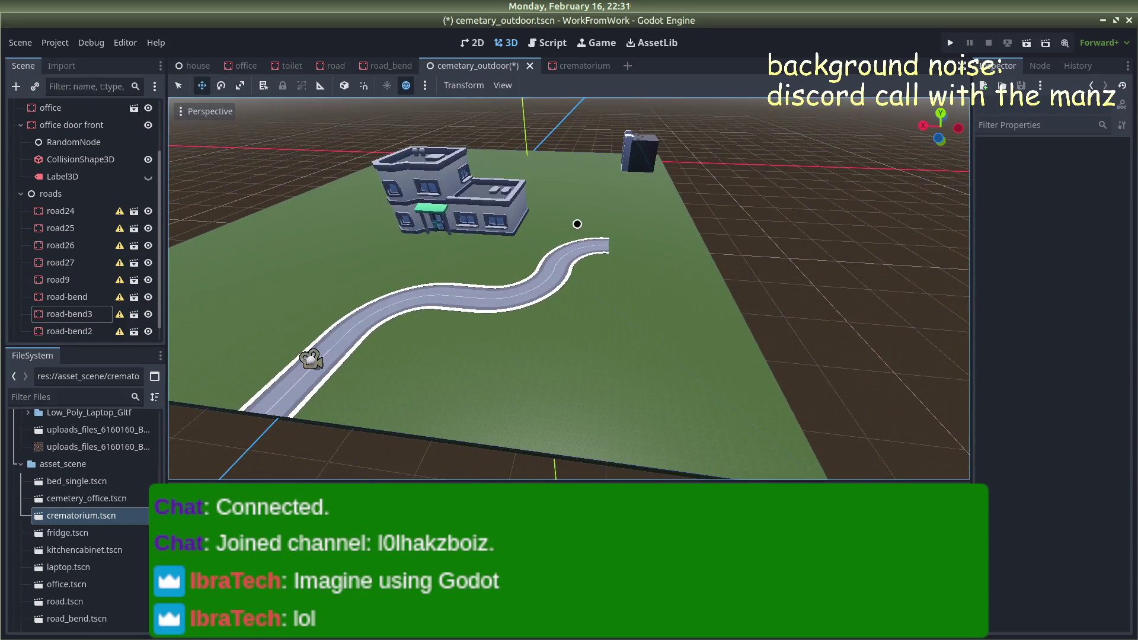
{"action": "left_click", "coordinate": [594, 242]}
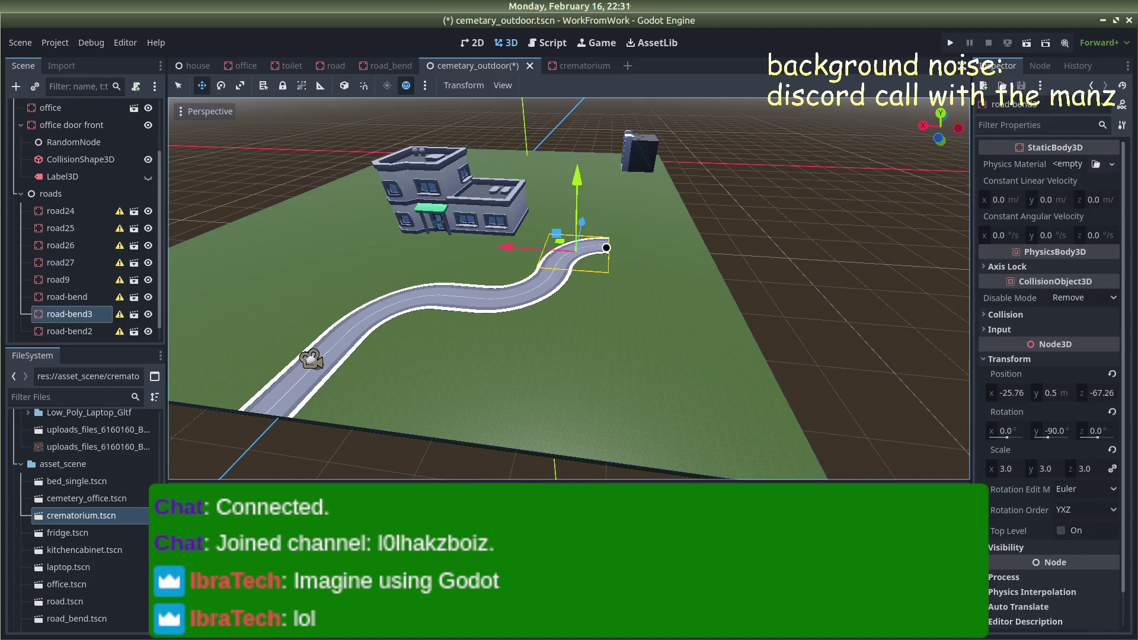
{"action": "left_click", "coordinate": [396, 469]}
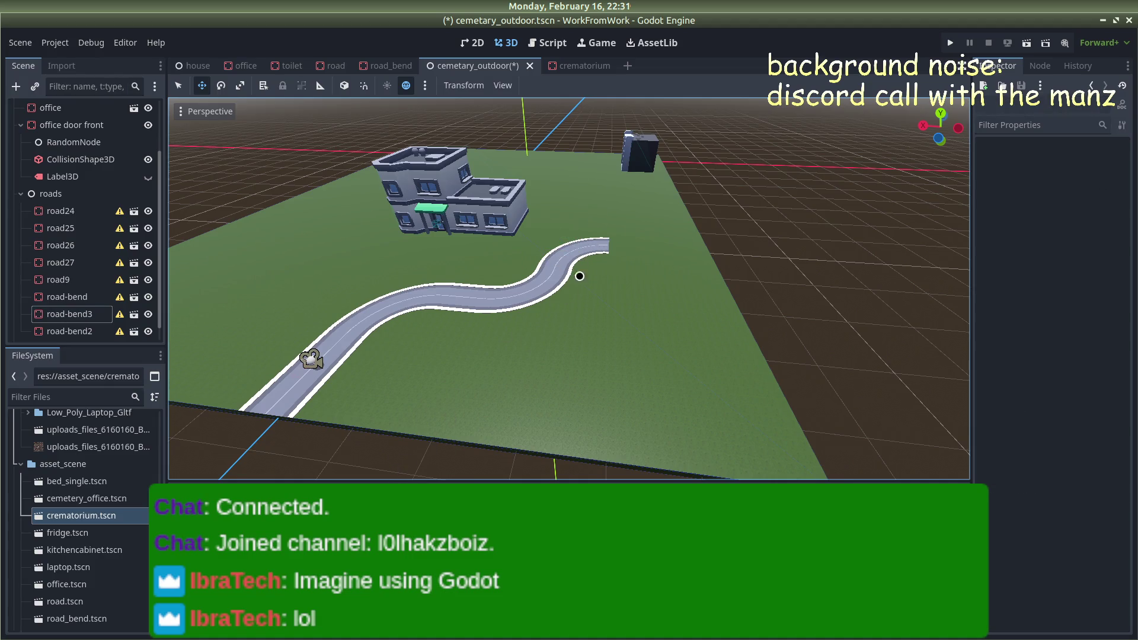
{"action": "scroll", "coordinate": [584, 254], "scroll_direction": "up", "scroll_amount": 5}
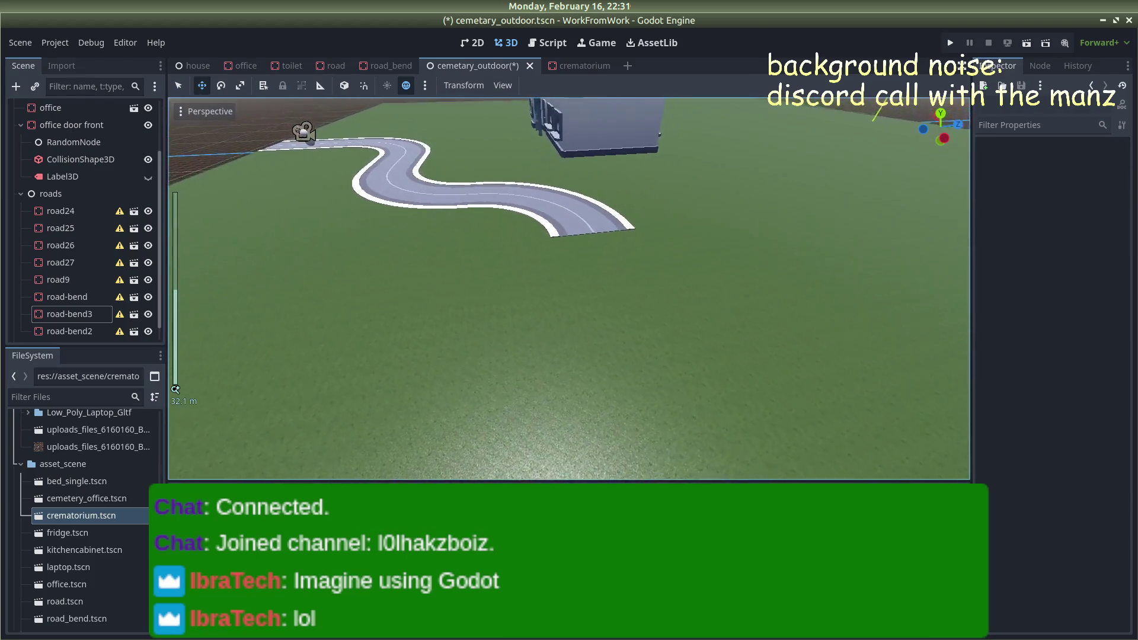
{"action": "mouse_move", "coordinate": [584, 255]}
{"action": "left_mouse_down"}
{"action": "mouse_move", "coordinate": [635, 172]}
{"action": "mouse_move", "coordinate": [668, 168]}
{"action": "mouse_move", "coordinate": [498, 190]}
{"action": "mouse_move", "coordinate": [563, 166]}
{"action": "mouse_move", "coordinate": [534, 178]}
{"action": "mouse_move", "coordinate": [554, 178]}
{"action": "mouse_move", "coordinate": [302, 201]}
{"action": "mouse_move", "coordinate": [581, 166]}
{"action": "left_mouse_up"}
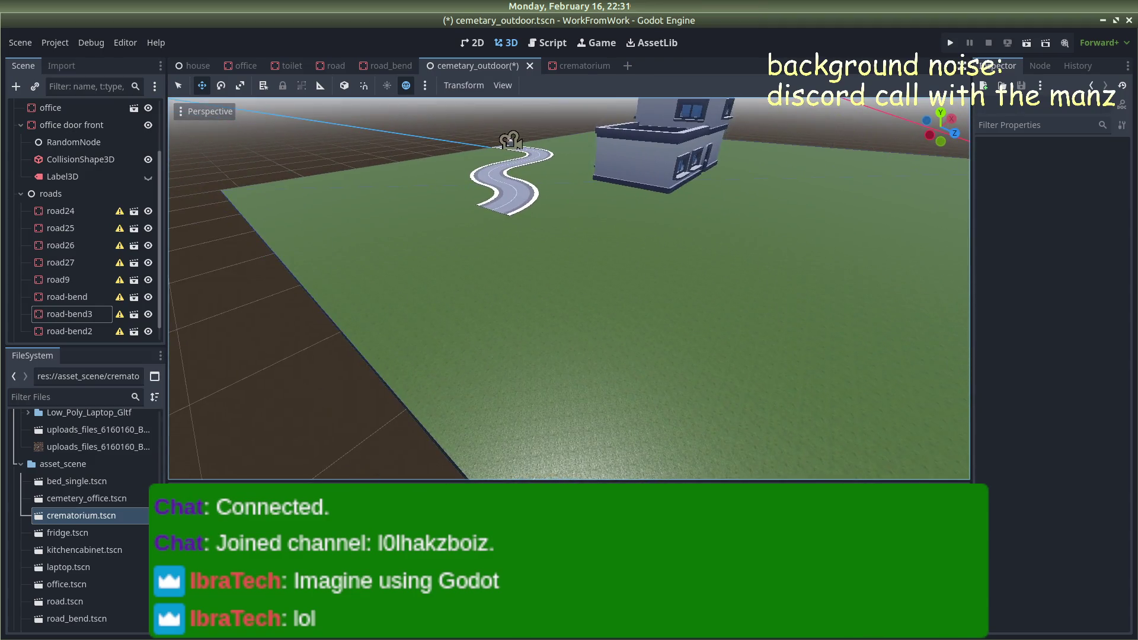
{"action": "scroll", "coordinate": [630, 236], "scroll_direction": "down", "scroll_amount": 4}
{"action": "mouse_move", "coordinate": [696, 256]}
{"action": "left_mouse_down"}
{"action": "mouse_move", "coordinate": [591, 241]}
{"action": "mouse_move", "coordinate": [549, 283]}
{"action": "mouse_move", "coordinate": [798, 292]}
{"action": "left_mouse_up"}
{"action": "mouse_move", "coordinate": [935, 256]}
{"action": "left_mouse_down"}
{"action": "mouse_move", "coordinate": [696, 277]}
{"action": "mouse_move", "coordinate": [808, 315]}
{"action": "mouse_move", "coordinate": [744, 304]}
{"action": "left_mouse_up"}
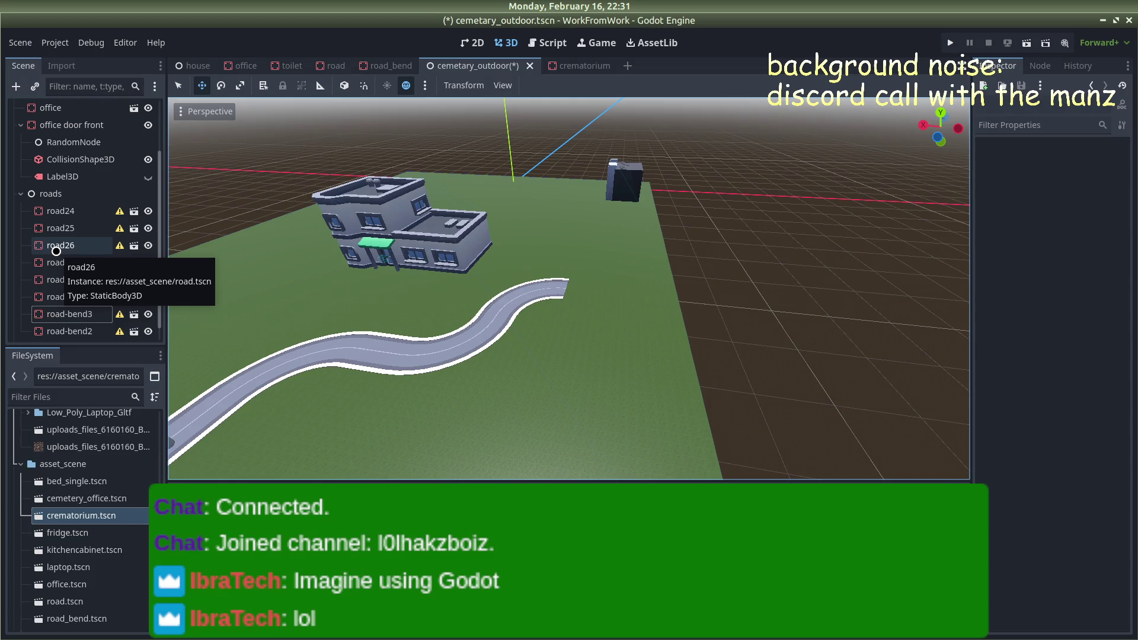
Collapse kenney_mini-dungeon and expand kenney_city-kit-roads > Models > GLB format to show road-crossroad.glb and road-curve.glb
{"action": "scroll", "coordinate": [61, 540], "scroll_direction": "down", "scroll_amount": 5}
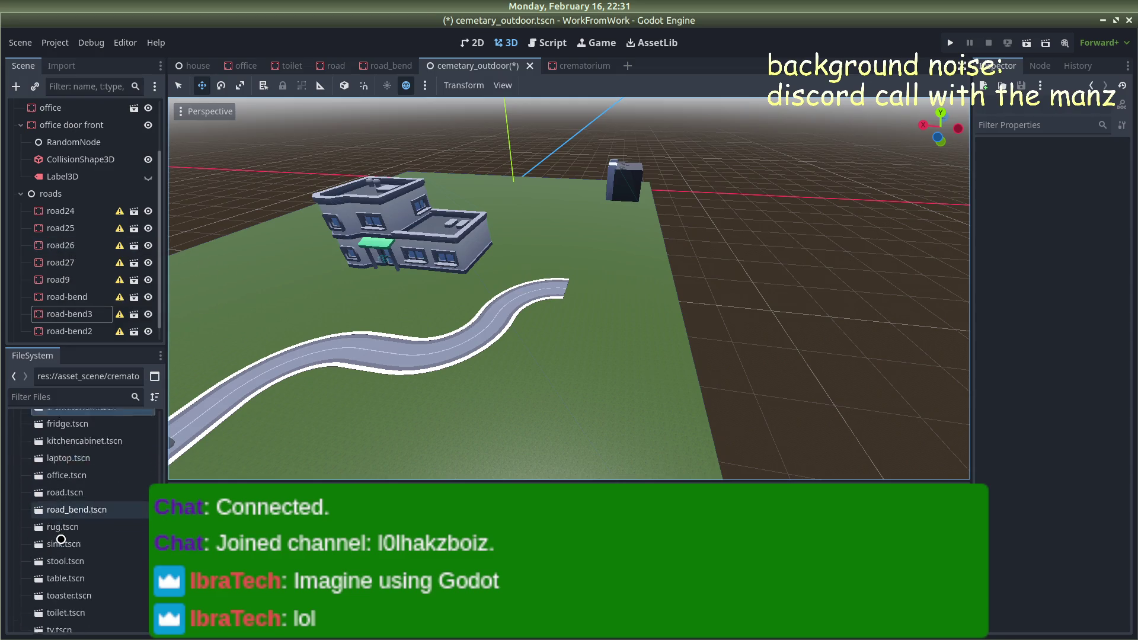
{"action": "scroll", "coordinate": [63, 536], "scroll_direction": "up", "scroll_amount": 2}
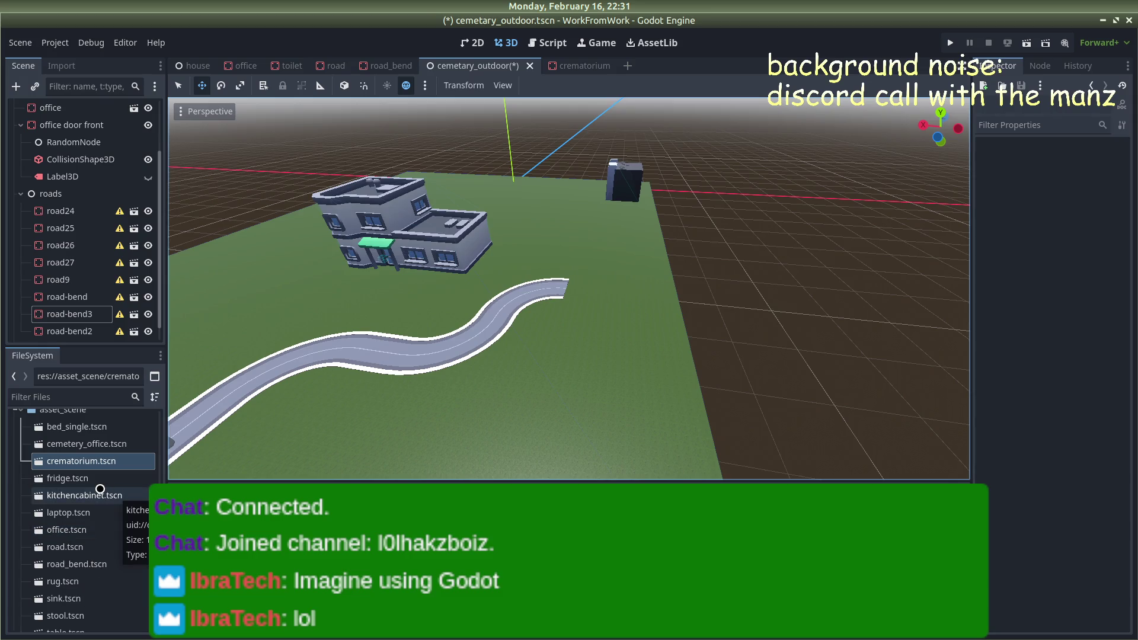
{"action": "scroll", "coordinate": [95, 475], "scroll_direction": "up", "scroll_amount": 11}
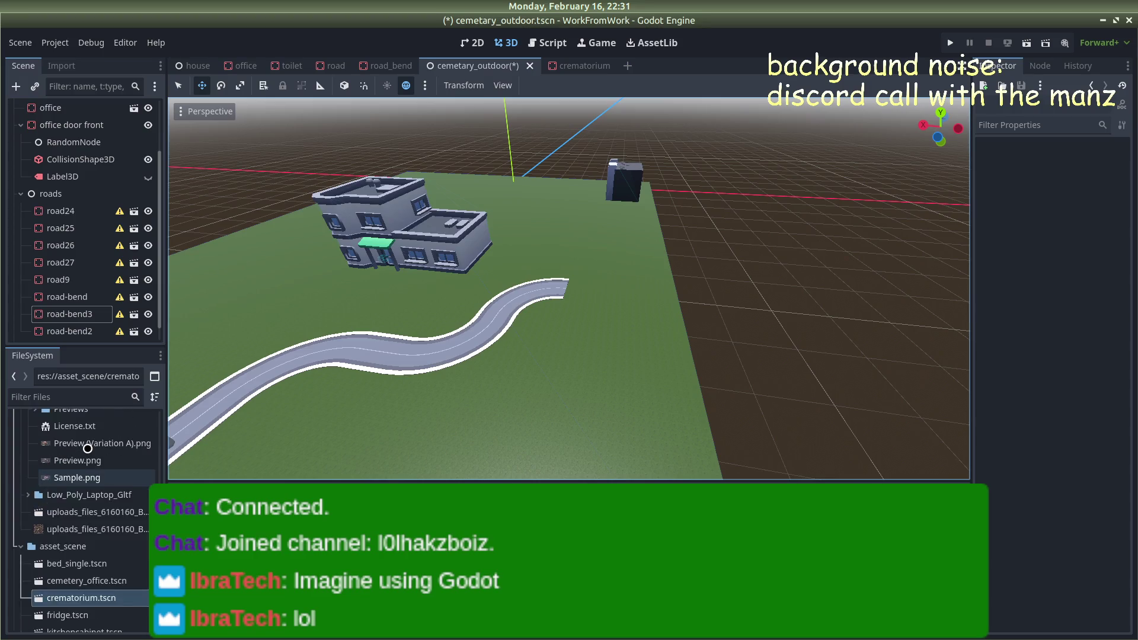
{"action": "scroll", "coordinate": [88, 450], "scroll_direction": "up", "scroll_amount": 20}
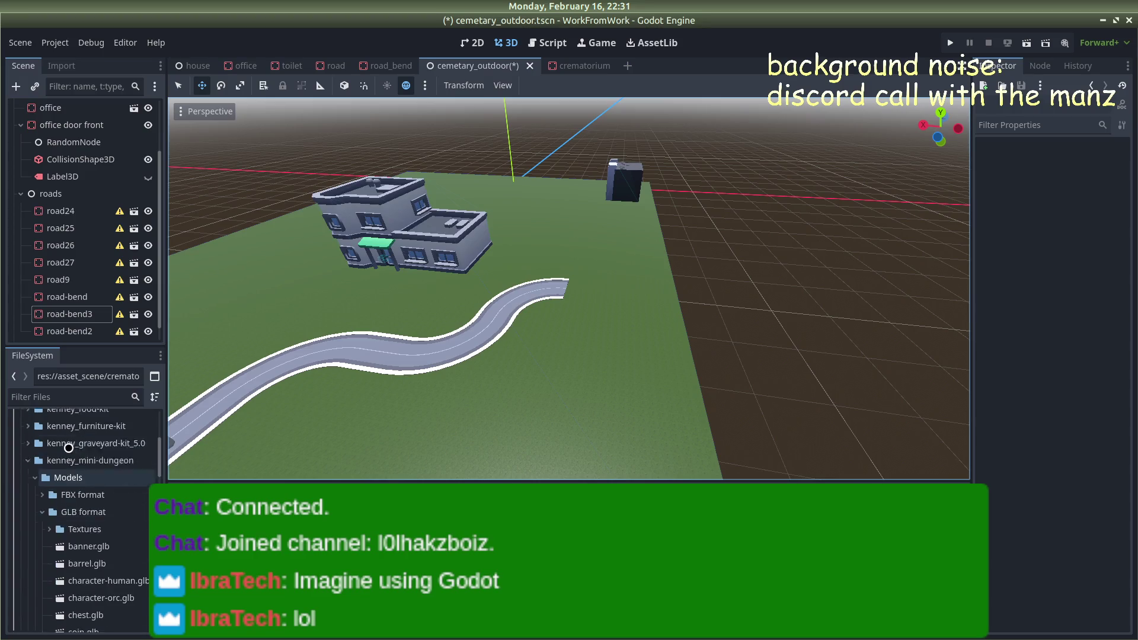
{"action": "left_click", "coordinate": [35, 533]}
{"action": "left_click", "coordinate": [28, 516]}
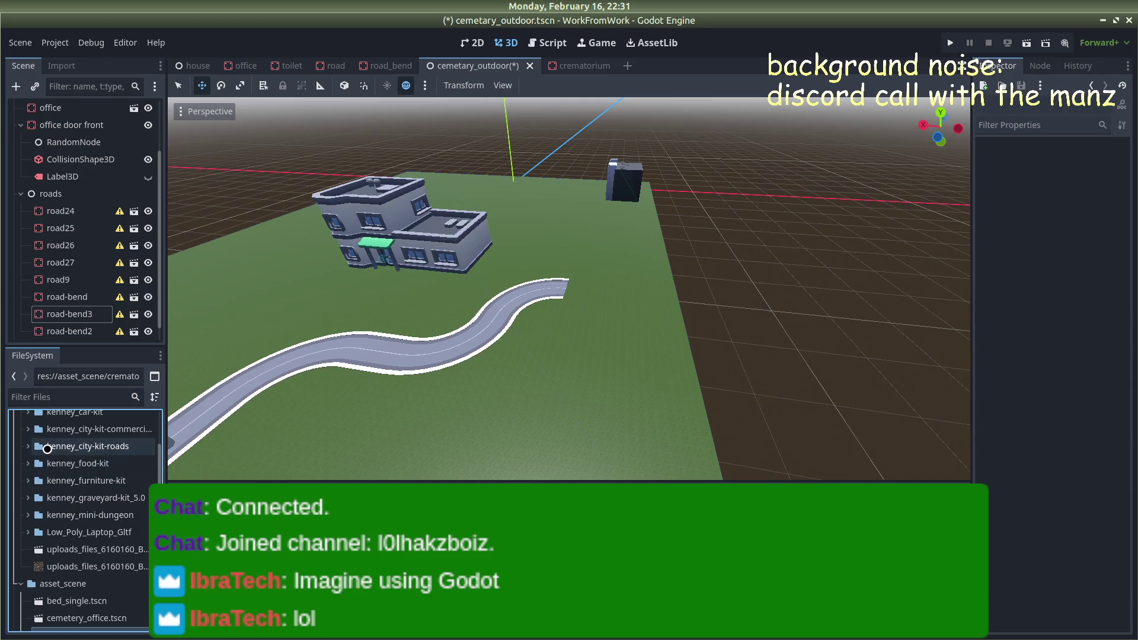
{"action": "left_click", "coordinate": [28, 446]}
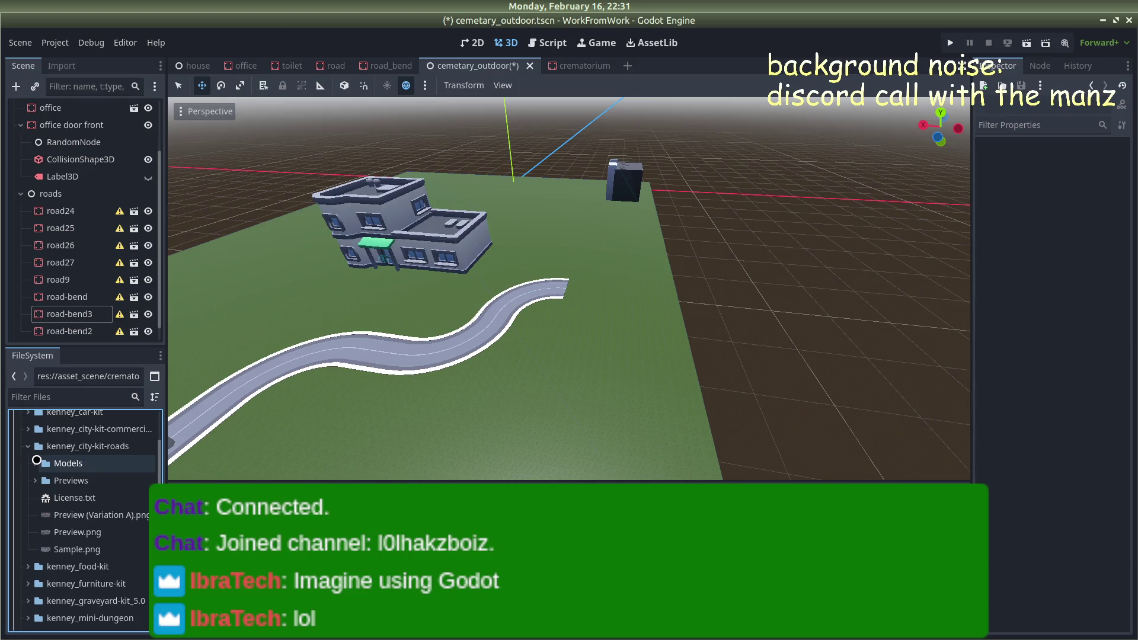
{"action": "left_click", "coordinate": [35, 464]}
{"action": "left_click", "coordinate": [42, 498]}
{"action": "scroll", "coordinate": [83, 503], "scroll_direction": "down", "scroll_amount": 3}
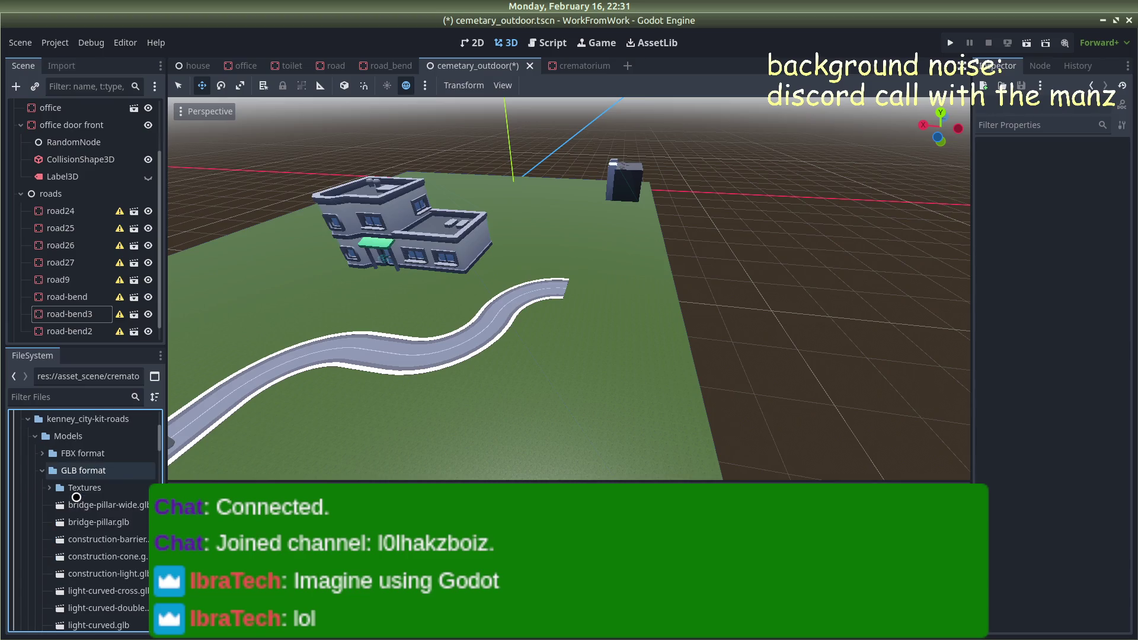
{"action": "scroll", "coordinate": [85, 508], "scroll_direction": "down", "scroll_amount": 8}
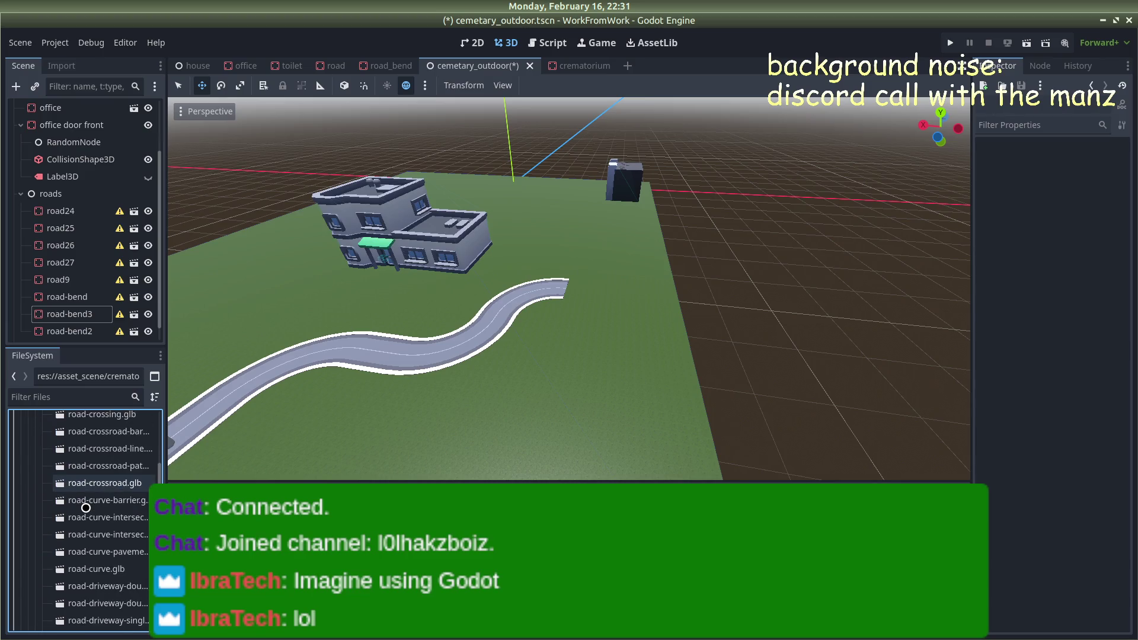
{"action": "double_click", "coordinate": [89, 494]}
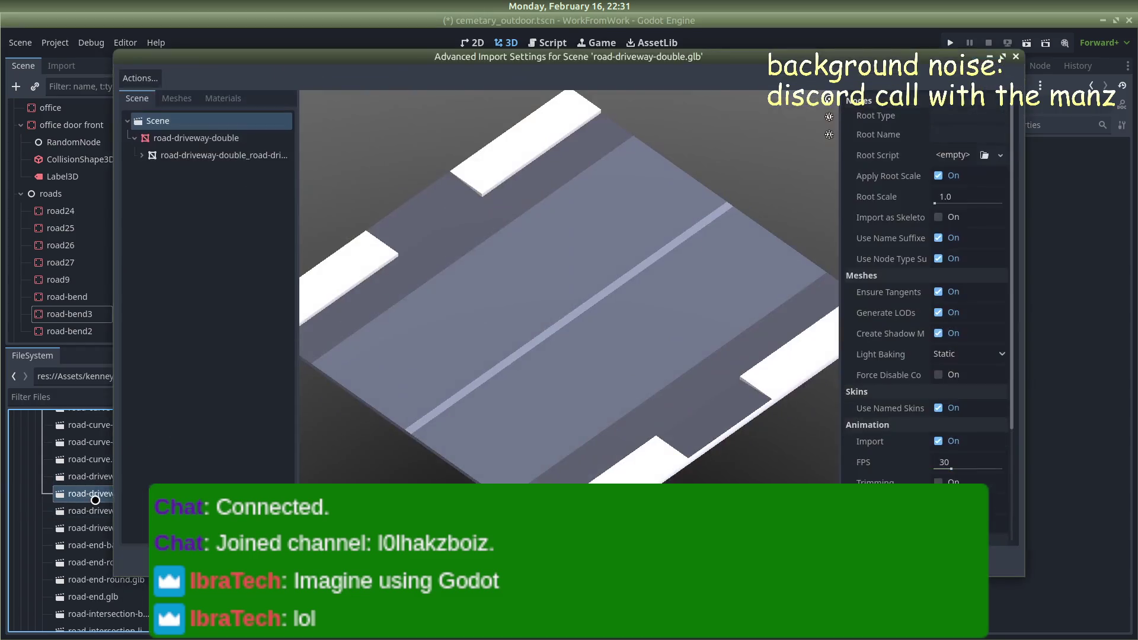
{"action": "left_click", "coordinate": [1014, 57]}
{"action": "double_click", "coordinate": [89, 477]}
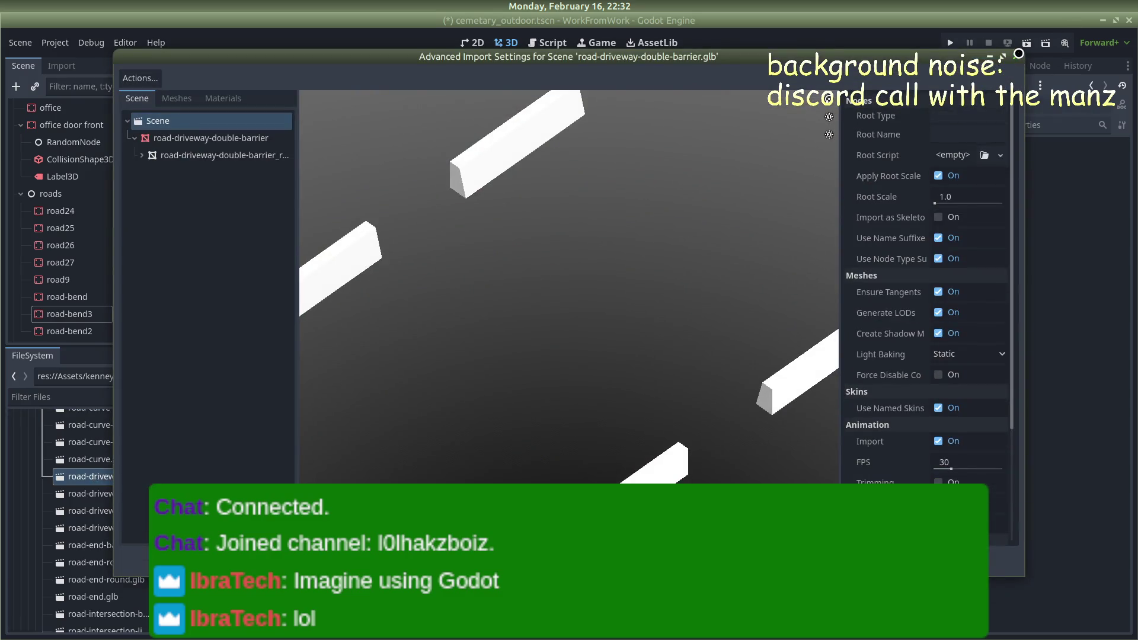
{"action": "left_click", "coordinate": [1016, 56]}
{"action": "double_click", "coordinate": [125, 492]}
{"action": "scroll", "coordinate": [557, 323], "scroll_direction": "down", "scroll_amount": 3}
{"action": "scroll", "coordinate": [565, 326], "scroll_direction": "up", "scroll_amount": 5}
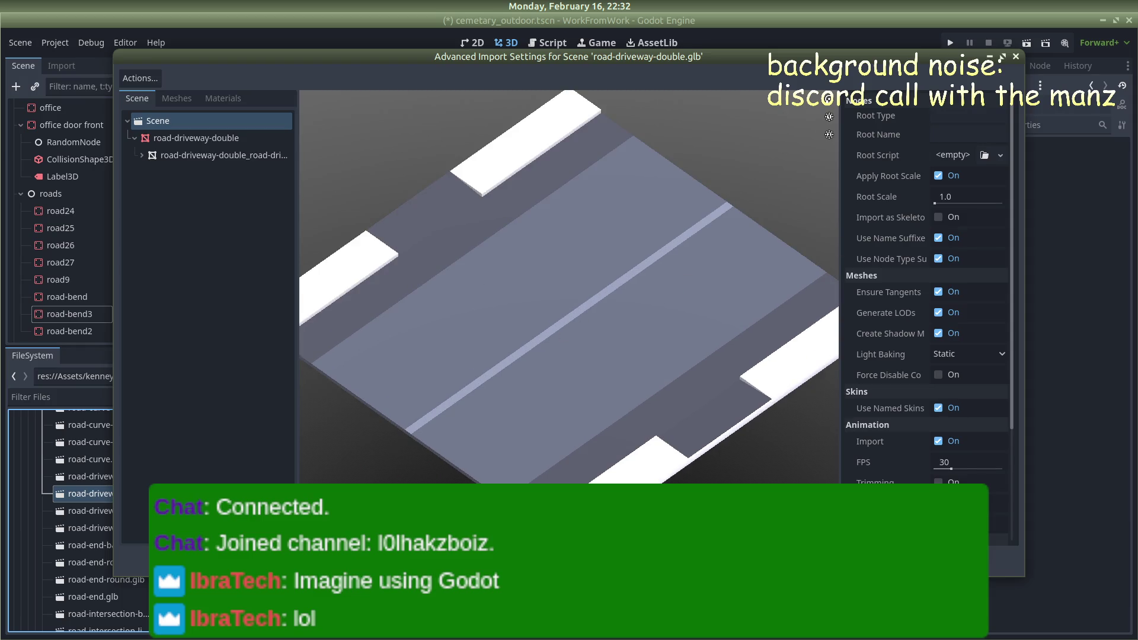
{"action": "left_click", "coordinate": [1015, 57]}
{"action": "scroll", "coordinate": [89, 534], "scroll_direction": "down", "scroll_amount": 1}
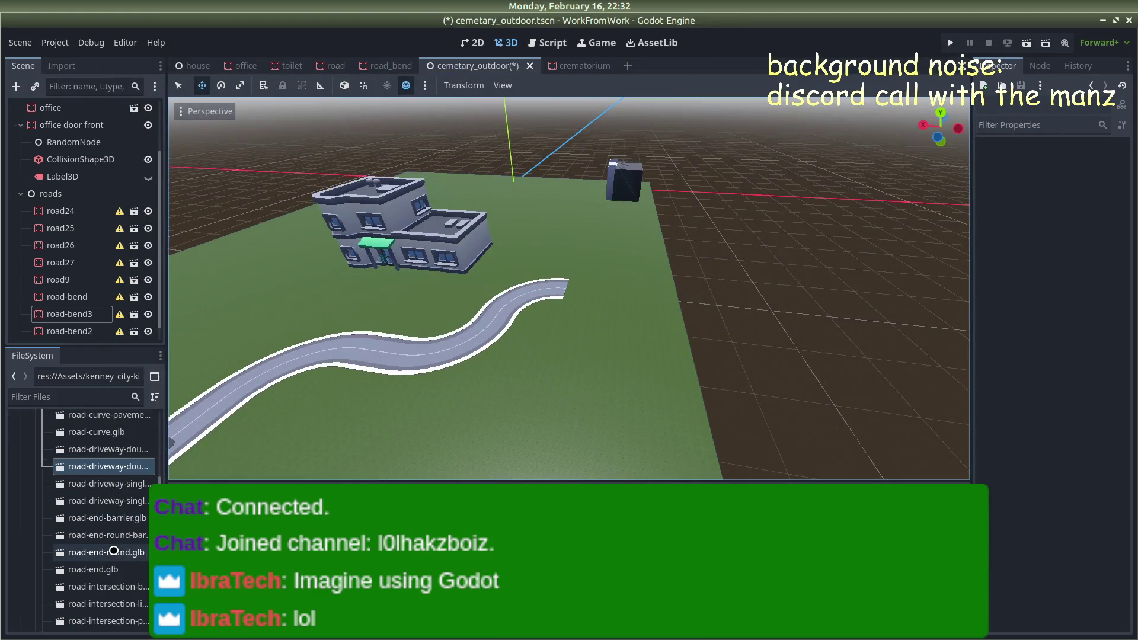
{"action": "double_click", "coordinate": [89, 552]}
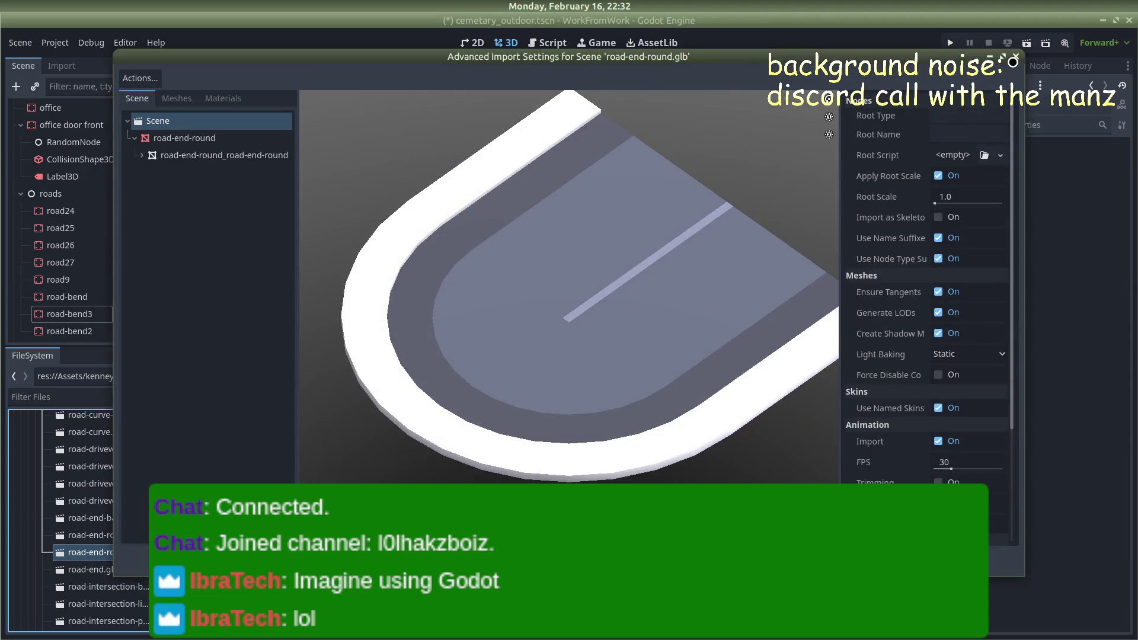
{"action": "left_click", "coordinate": [1018, 57]}
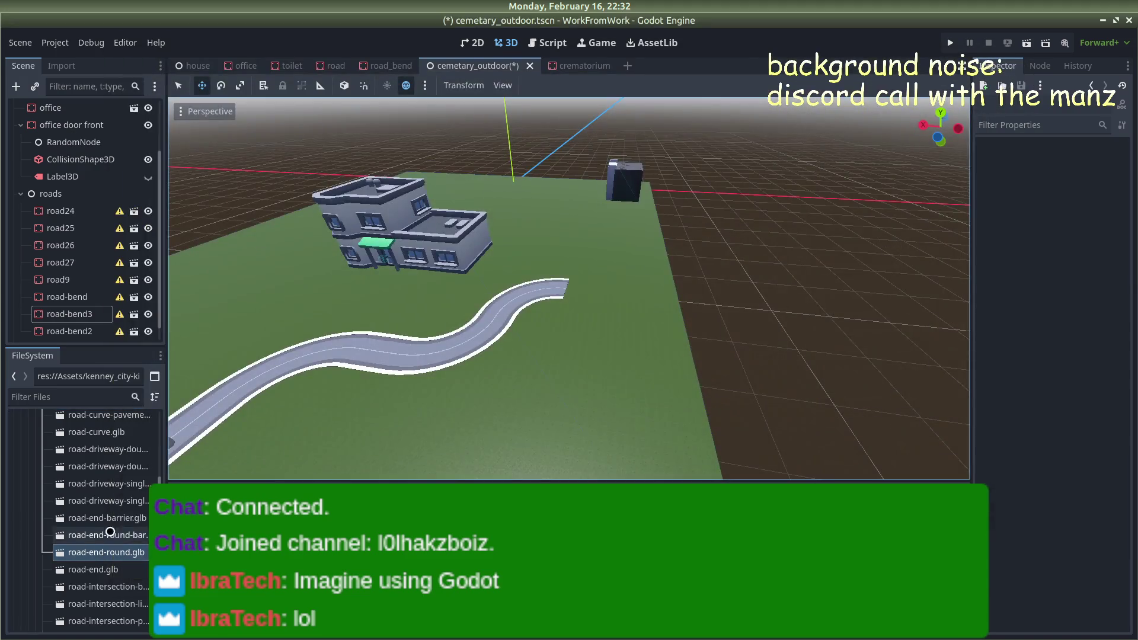
{"action": "double_click", "coordinate": [89, 570]}
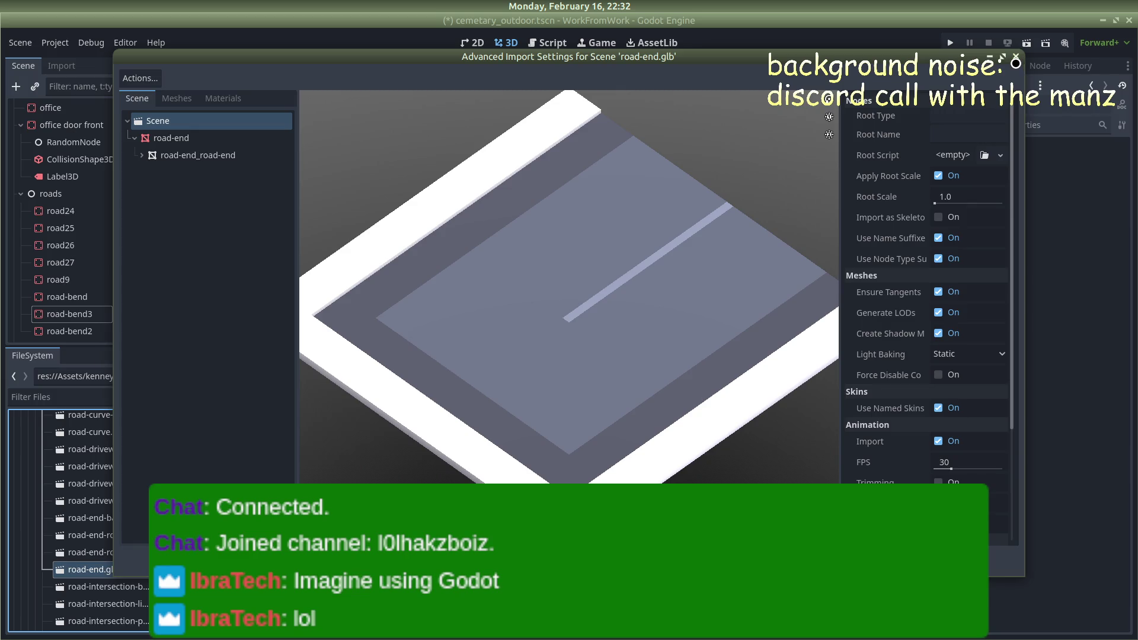
{"action": "left_click", "coordinate": [1016, 59]}
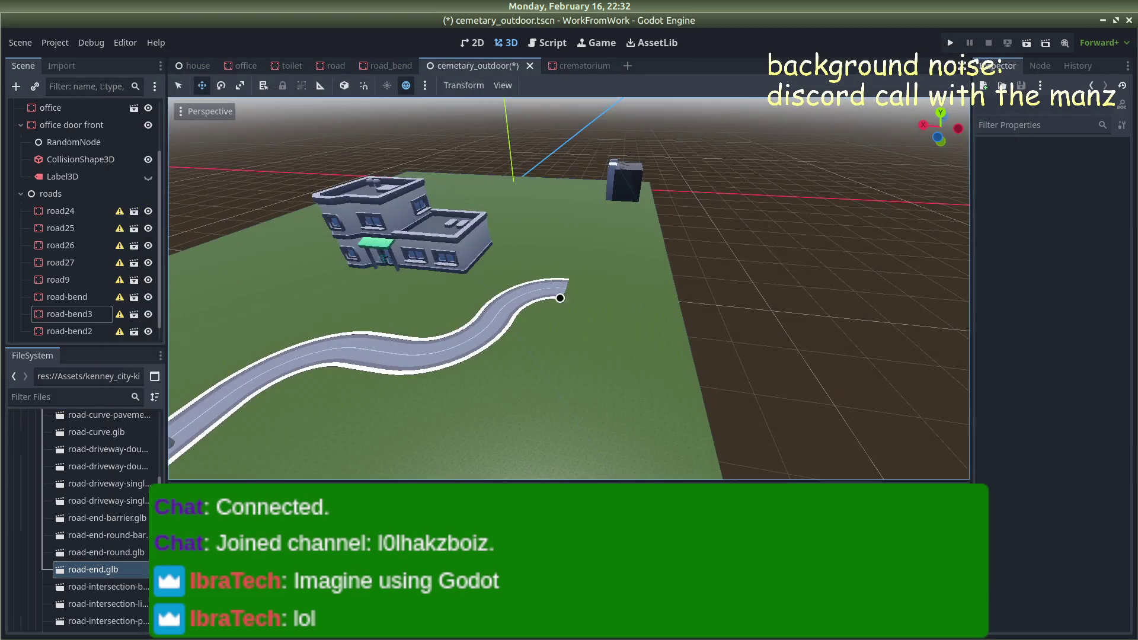
{"action": "right_click", "coordinate": [96, 571]}
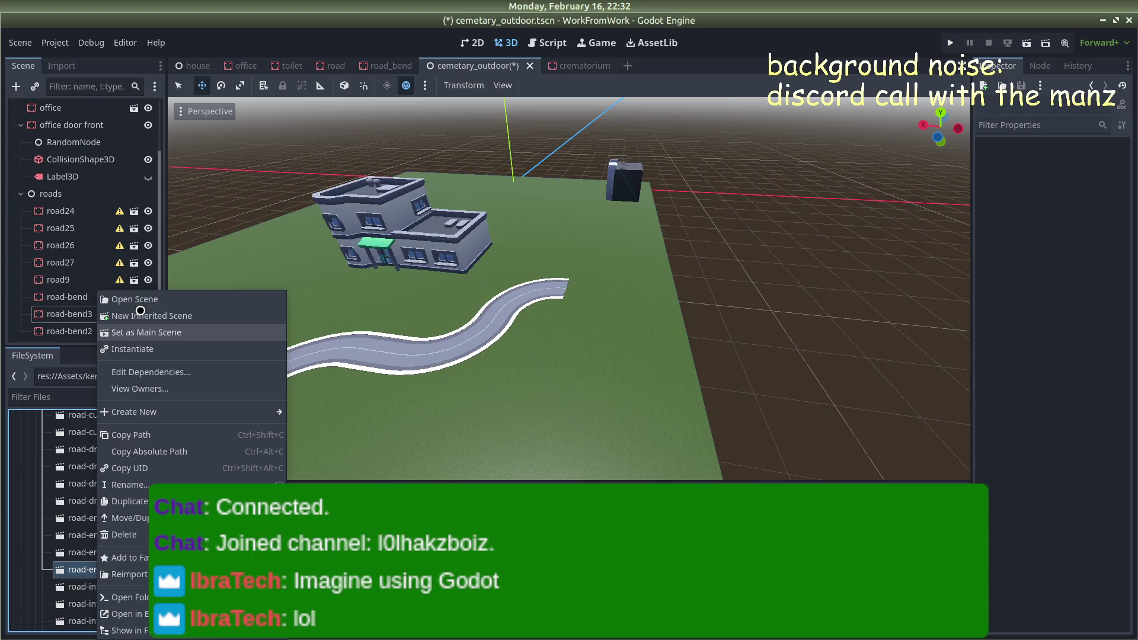
{"action": "key", "text": "Escape"}
{"action": "mouse_move", "coordinate": [4, 428]}
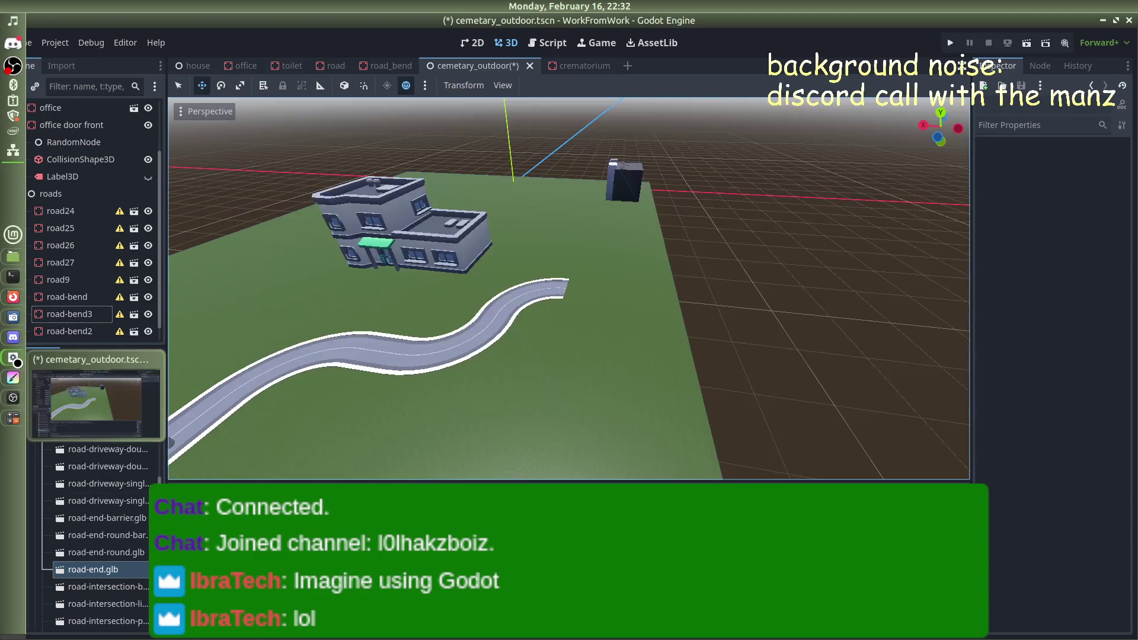
Bring OBS Studio's live Streaming scene to the front, then switch to the Discord window
{"action": "mouse_move", "coordinate": [2, 407]}
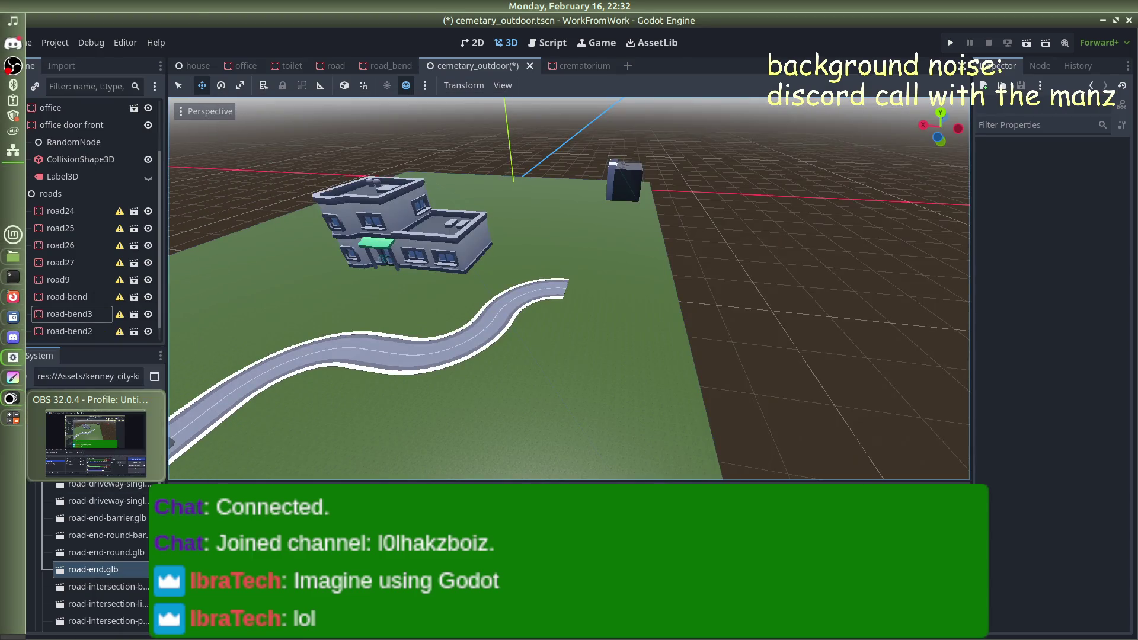
{"action": "left_click", "coordinate": [95, 441]}
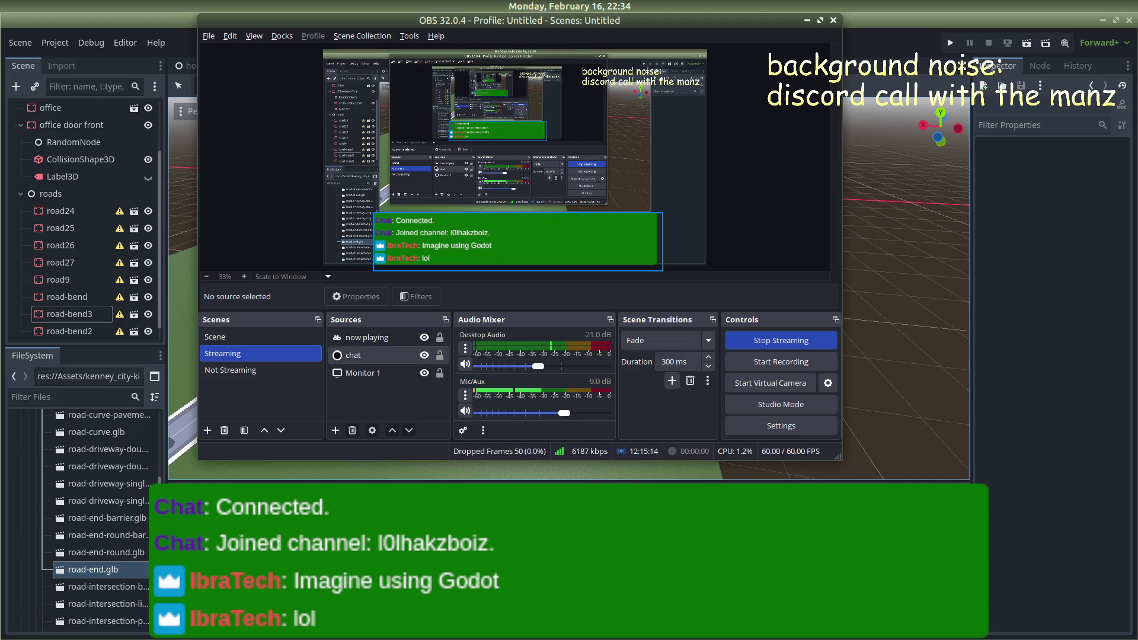
{"action": "key", "text": "alt+Tab"}
{"action": "key", "text": "alt+Tab"}
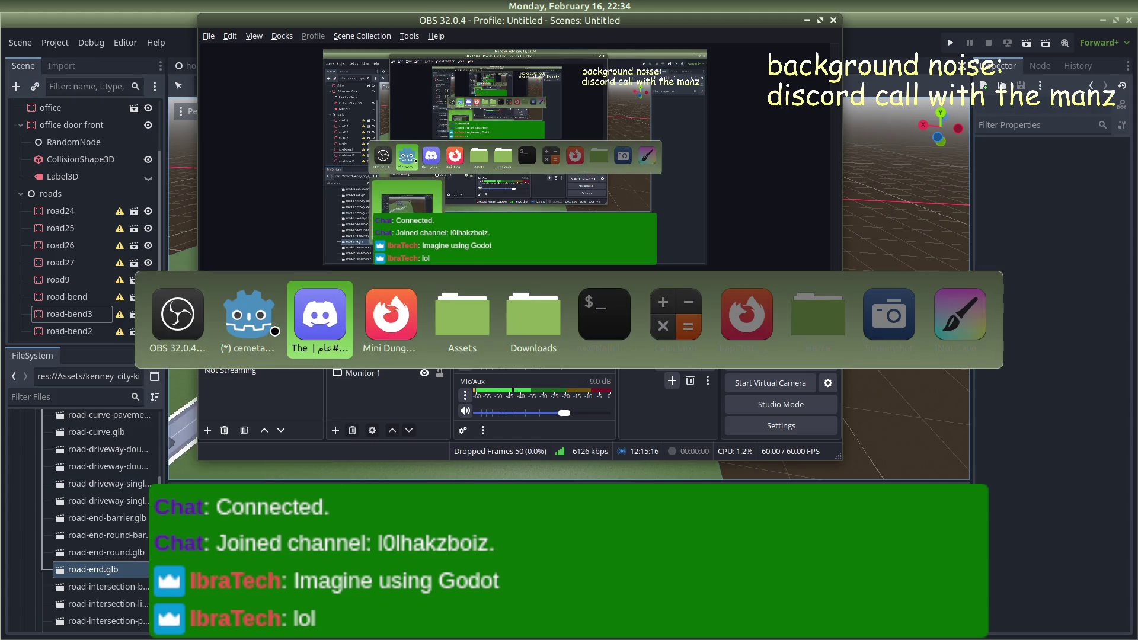